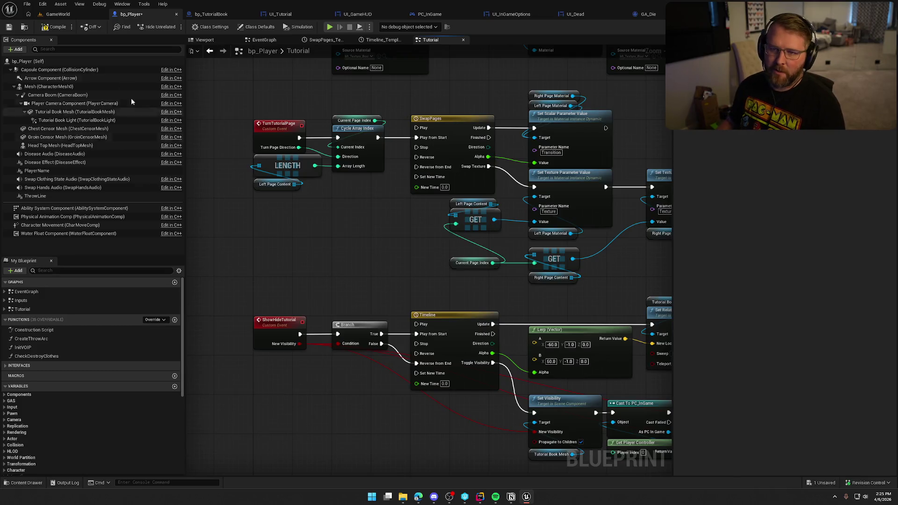
Step: Start a play session in the GameWorld level and turn the tutorial book to the next page
{"action": "left_click", "coordinate": [69, 15]}
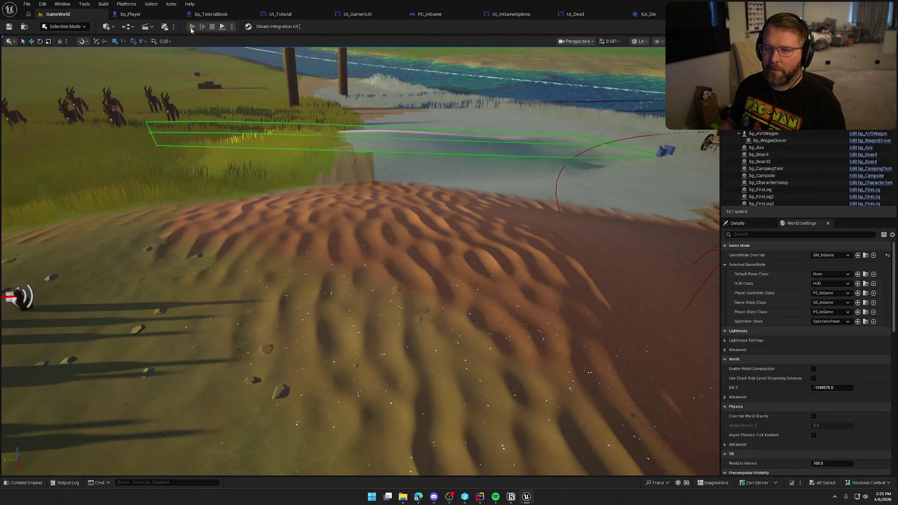
{"action": "left_click", "coordinate": [192, 28]}
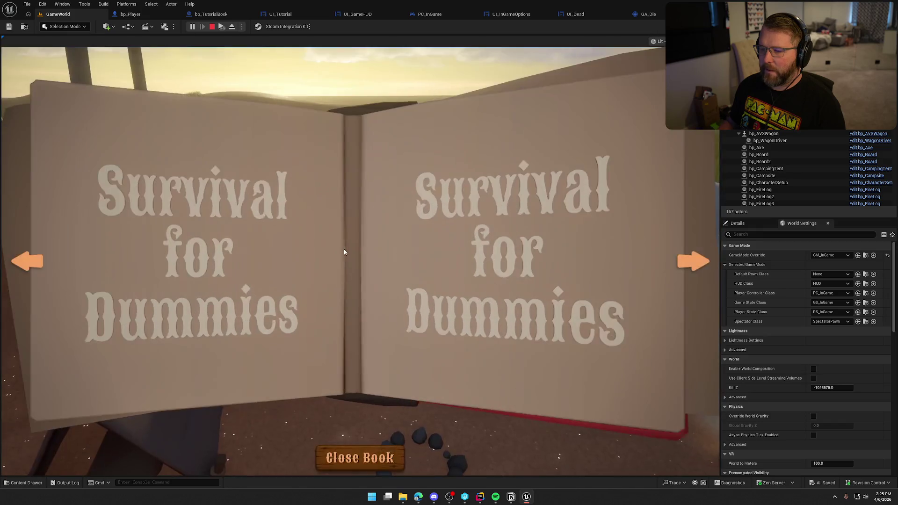
{"action": "left_click", "coordinate": [686, 261]}
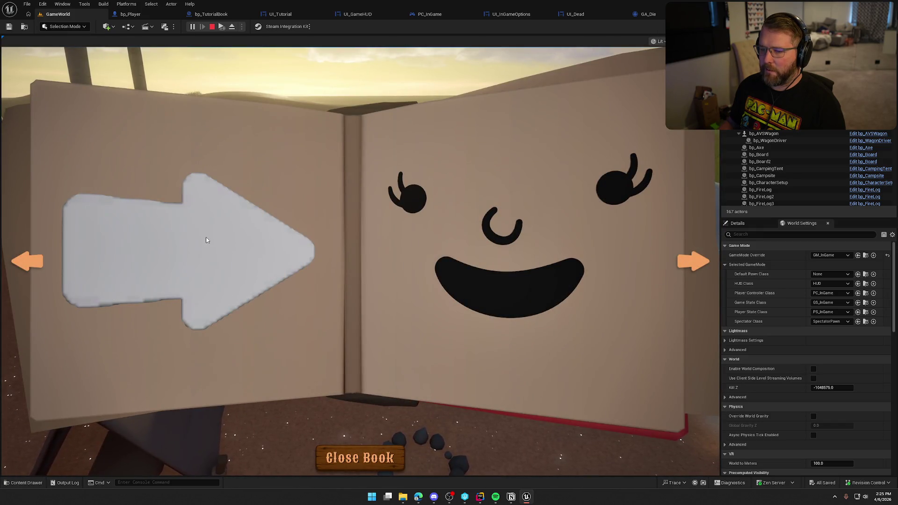
Step: Close, reopen and close the tutorial book, then bring up bp_Player's Tutorial graph
{"action": "left_click", "coordinate": [369, 454]}
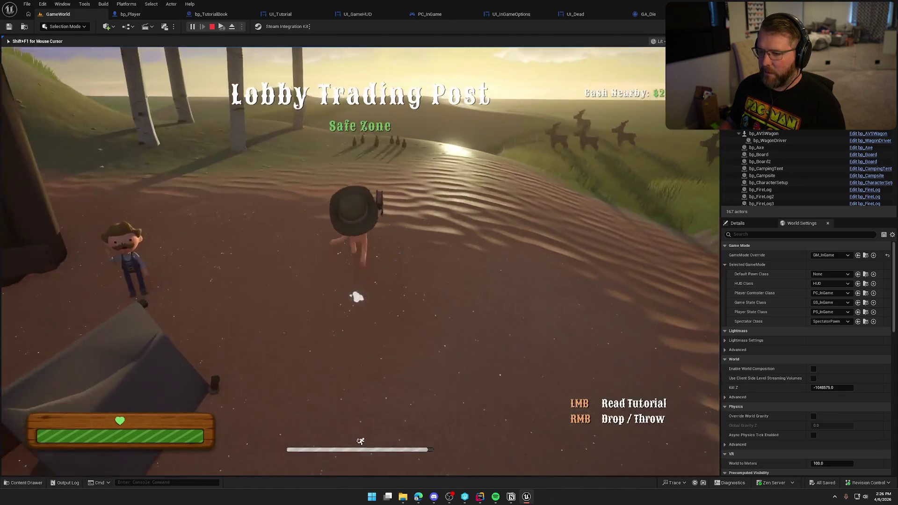
{"action": "left_click", "coordinate": [366, 455]}
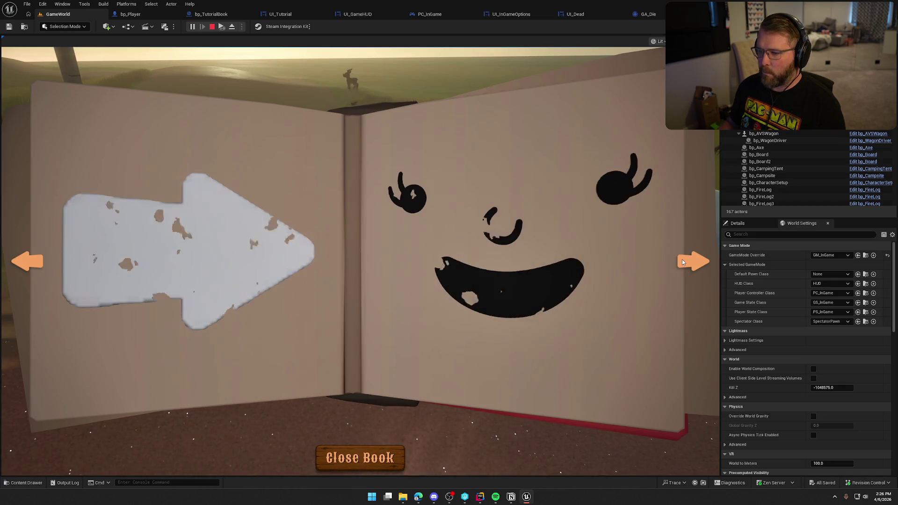
{"action": "left_click", "coordinate": [360, 457]}
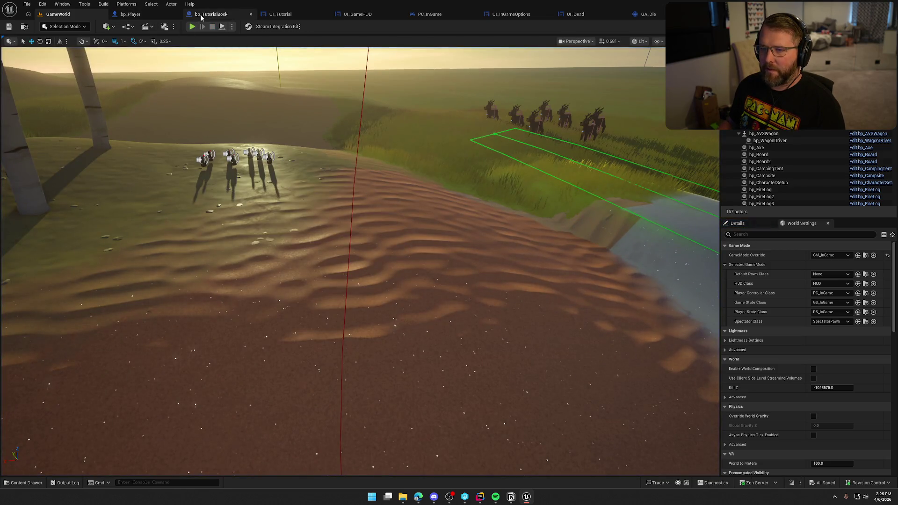
{"action": "left_click", "coordinate": [211, 14]}
{"action": "left_click", "coordinate": [130, 14]}
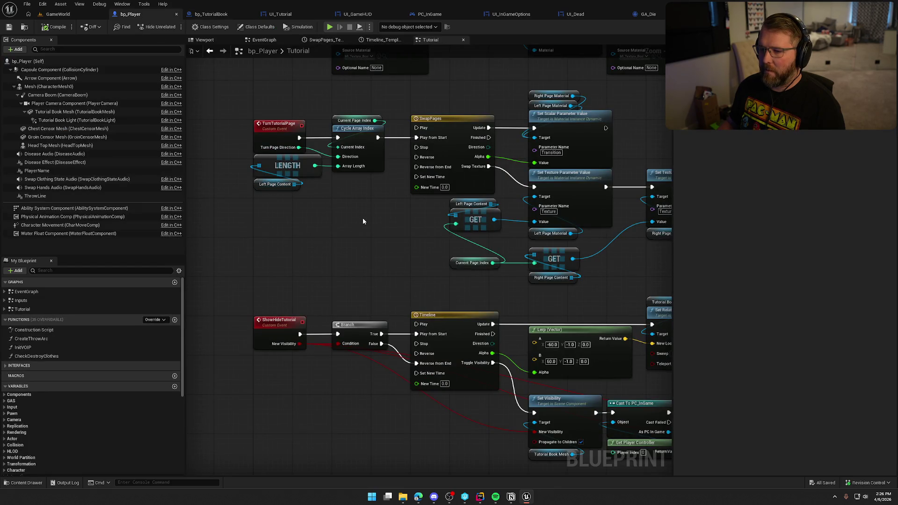
Step: Move the Set Texture Parameter Value nodes up beside Set Material and wire its exec output into them
{"action": "left_click_drag", "start_coordinate": [363, 218], "coordinate": [313, 314]}
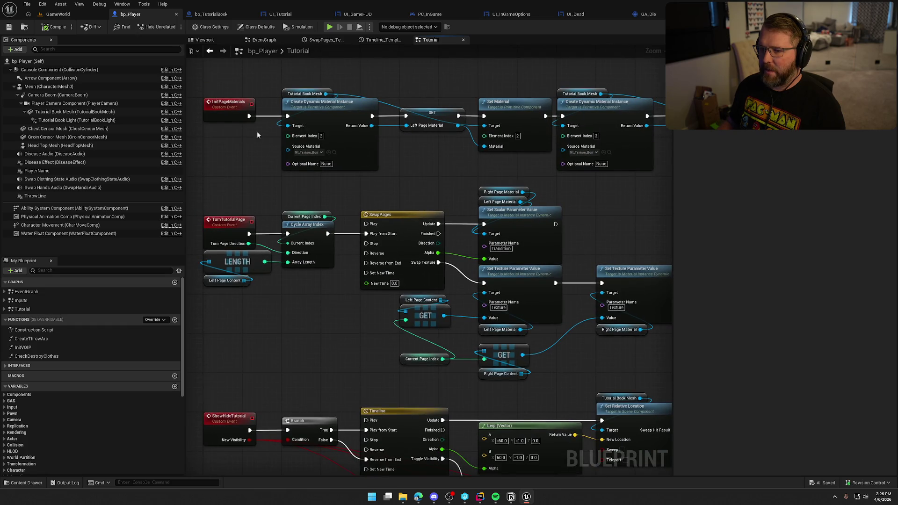
{"action": "mouse_move", "coordinate": [492, 159]}
{"action": "left_mouse_down"}
{"action": "mouse_move", "coordinate": [352, 186]}
{"action": "mouse_move", "coordinate": [564, 162]}
{"action": "left_mouse_up"}
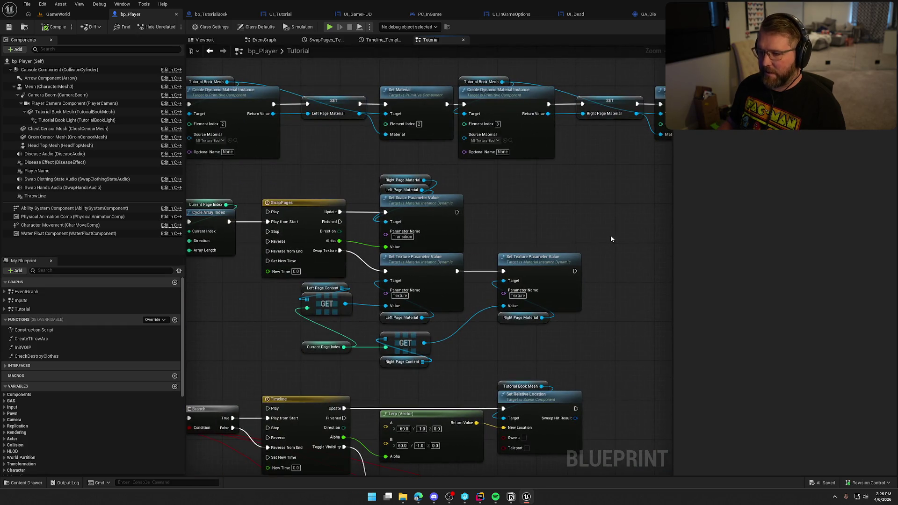
{"action": "left_click_drag", "start_coordinate": [611, 206], "coordinate": [605, 178]}
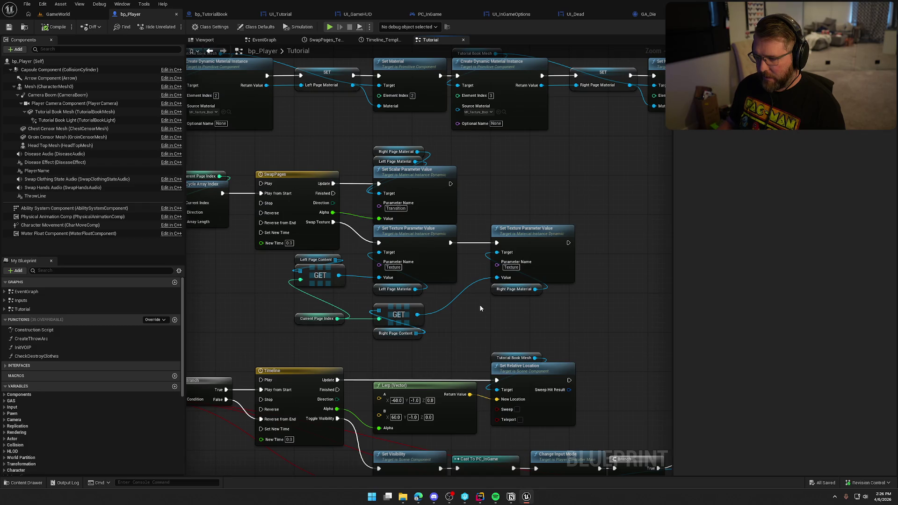
{"action": "mouse_move", "coordinate": [549, 311]}
{"action": "left_mouse_down"}
{"action": "mouse_move", "coordinate": [383, 285]}
{"action": "mouse_move", "coordinate": [312, 254]}
{"action": "mouse_move", "coordinate": [338, 257]}
{"action": "left_mouse_up"}
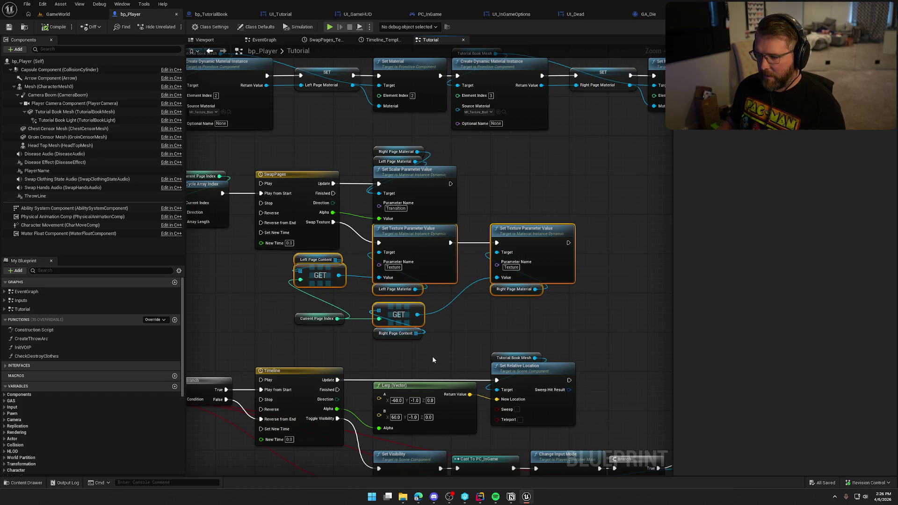
{"action": "mouse_move", "coordinate": [344, 285]}
{"action": "left_mouse_down"}
{"action": "mouse_move", "coordinate": [669, 79]}
{"action": "mouse_move", "coordinate": [679, 89]}
{"action": "mouse_move", "coordinate": [517, 163]}
{"action": "left_mouse_up"}
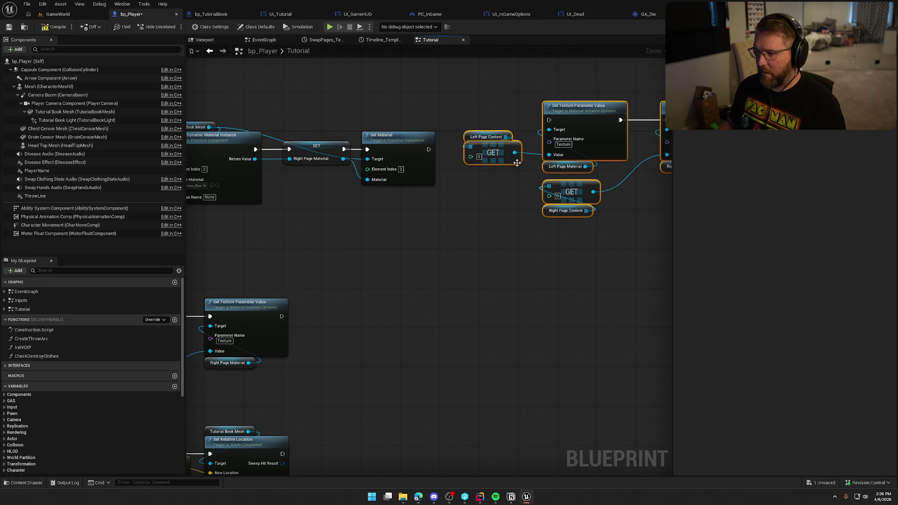
{"action": "left_click_drag", "start_coordinate": [548, 120], "coordinate": [428, 150]}
{"action": "mouse_move", "coordinate": [589, 107]}
{"action": "left_mouse_down"}
{"action": "mouse_move", "coordinate": [589, 131]}
{"action": "mouse_move", "coordinate": [565, 136]}
{"action": "left_mouse_up"}
{"action": "left_click", "coordinate": [495, 280]}
Step: Regroup the page material and content getters under the texture nodes and shift the group left
{"action": "left_click_drag", "start_coordinate": [495, 280], "coordinate": [363, 284]}
{"action": "mouse_move", "coordinate": [402, 201]}
{"action": "left_mouse_down"}
{"action": "mouse_move", "coordinate": [355, 162]}
{"action": "mouse_move", "coordinate": [323, 163]}
{"action": "left_mouse_up"}
{"action": "mouse_move", "coordinate": [421, 279]}
{"action": "left_mouse_down"}
{"action": "mouse_move", "coordinate": [386, 213]}
{"action": "mouse_move", "coordinate": [560, 230]}
{"action": "mouse_move", "coordinate": [537, 211]}
{"action": "left_mouse_up"}
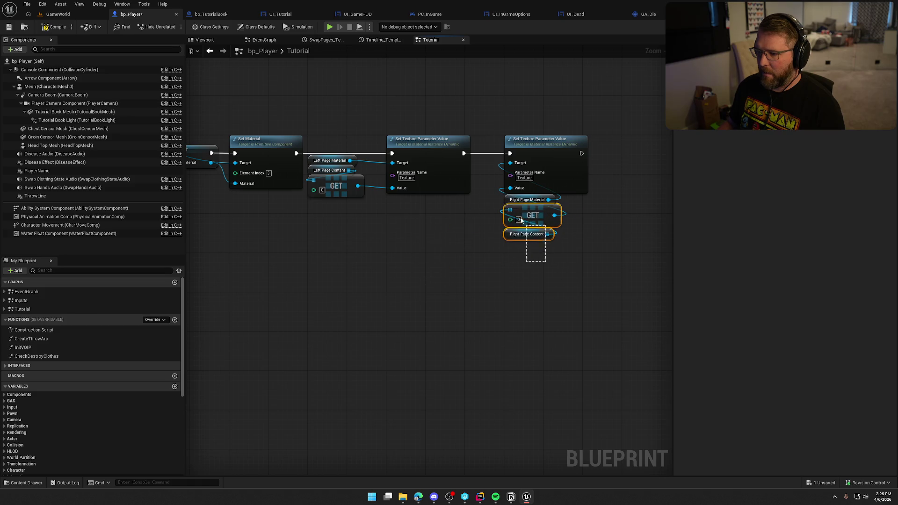
{"action": "mouse_move", "coordinate": [346, 214]}
{"action": "left_mouse_down"}
{"action": "mouse_move", "coordinate": [323, 159]}
{"action": "mouse_move", "coordinate": [406, 202]}
{"action": "left_mouse_up"}
{"action": "mouse_move", "coordinate": [561, 248]}
{"action": "left_mouse_down"}
{"action": "mouse_move", "coordinate": [415, 142]}
{"action": "mouse_move", "coordinate": [336, 137]}
{"action": "left_mouse_up"}
{"action": "left_click", "coordinate": [342, 114]}
{"action": "scroll", "coordinate": [391, 281], "scroll_direction": "up", "scroll_amount": 3}
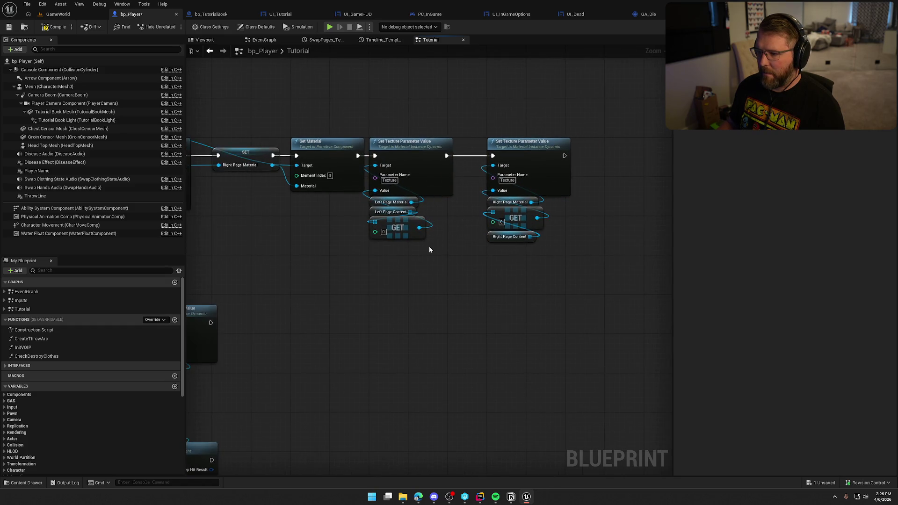
Step: Align Left and Right Page Material above their texture nodes, with GET and Page Content nodes beneath
{"action": "left_click_drag", "start_coordinate": [361, 196], "coordinate": [367, 118]}
{"action": "left_click_drag", "start_coordinate": [499, 196], "coordinate": [500, 117]}
{"action": "mouse_move", "coordinate": [543, 286]}
{"action": "left_mouse_down"}
{"action": "mouse_move", "coordinate": [488, 220]}
{"action": "mouse_move", "coordinate": [520, 224]}
{"action": "left_mouse_up"}
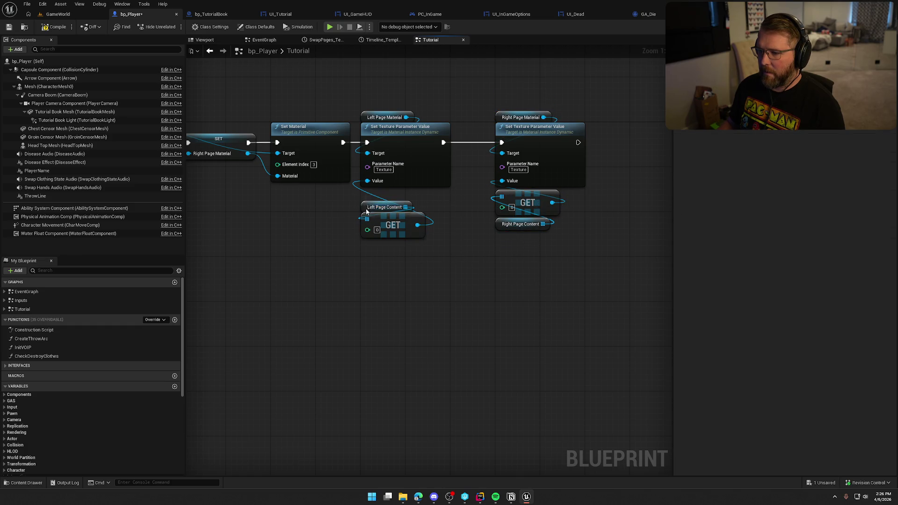
{"action": "left_click_drag", "start_coordinate": [366, 212], "coordinate": [368, 247]}
{"action": "mouse_move", "coordinate": [439, 300]}
{"action": "left_mouse_down"}
{"action": "mouse_move", "coordinate": [388, 217]}
{"action": "mouse_move", "coordinate": [393, 202]}
{"action": "left_mouse_up"}
{"action": "left_click", "coordinate": [461, 275]}
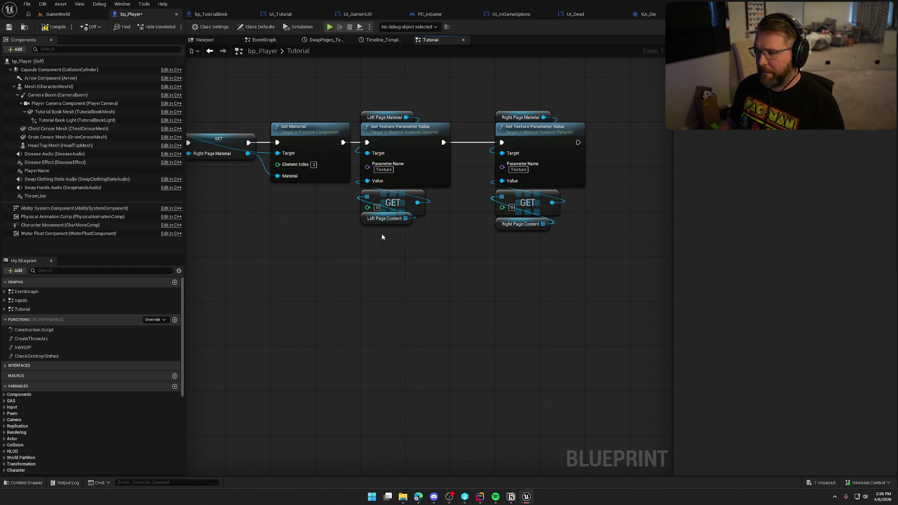
{"action": "left_click_drag", "start_coordinate": [357, 219], "coordinate": [357, 225]}
{"action": "left_click", "coordinate": [478, 303]}
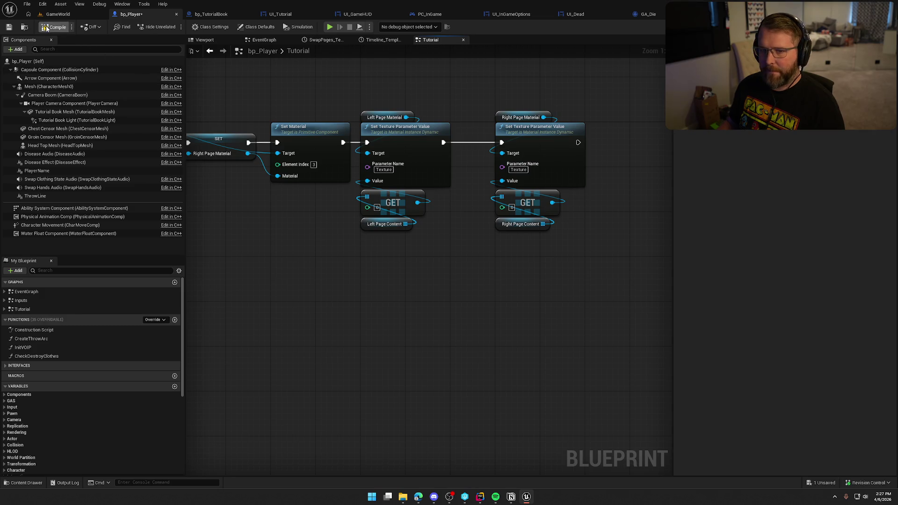
{"action": "left_click", "coordinate": [55, 13]}
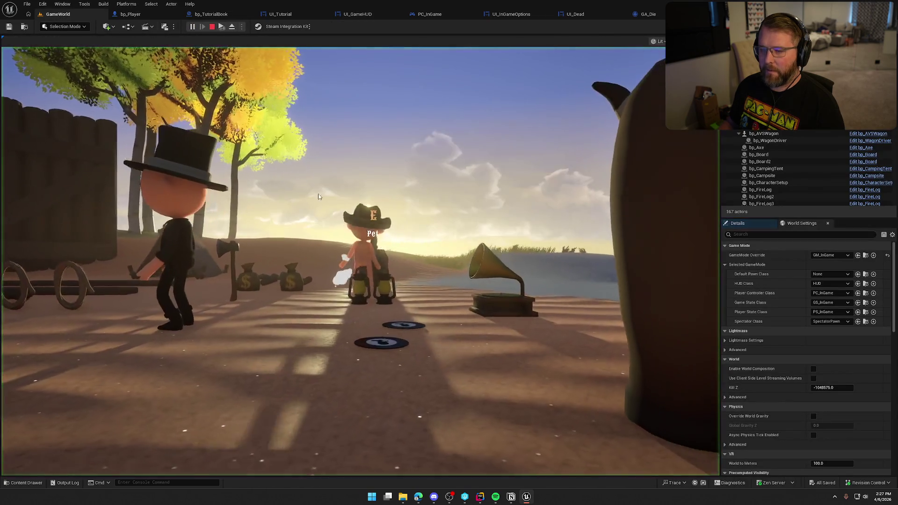
{"action": "left_click", "coordinate": [318, 196]}
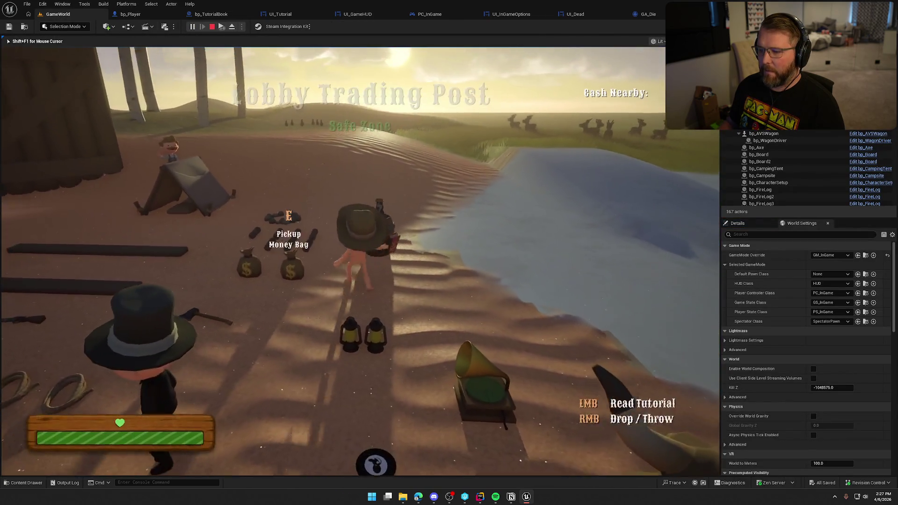
{"action": "key", "text": "shift+w"}
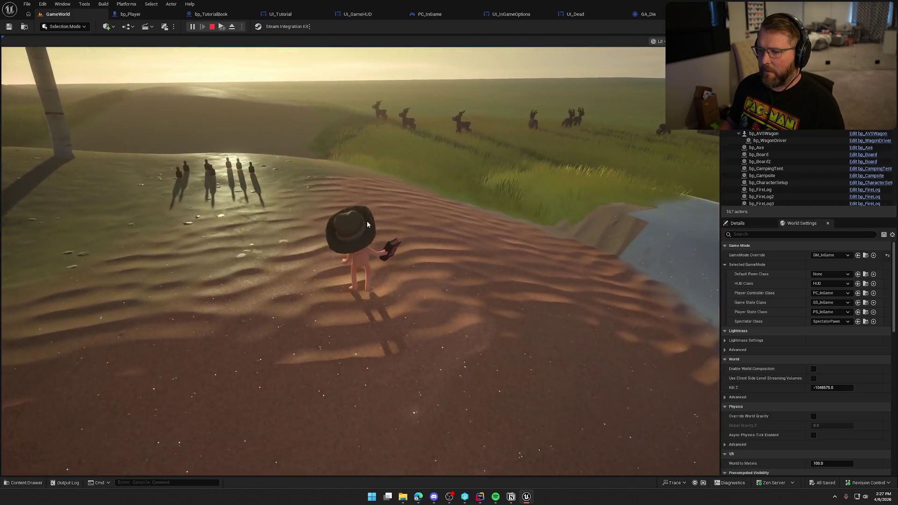
{"action": "left_click", "coordinate": [385, 271]}
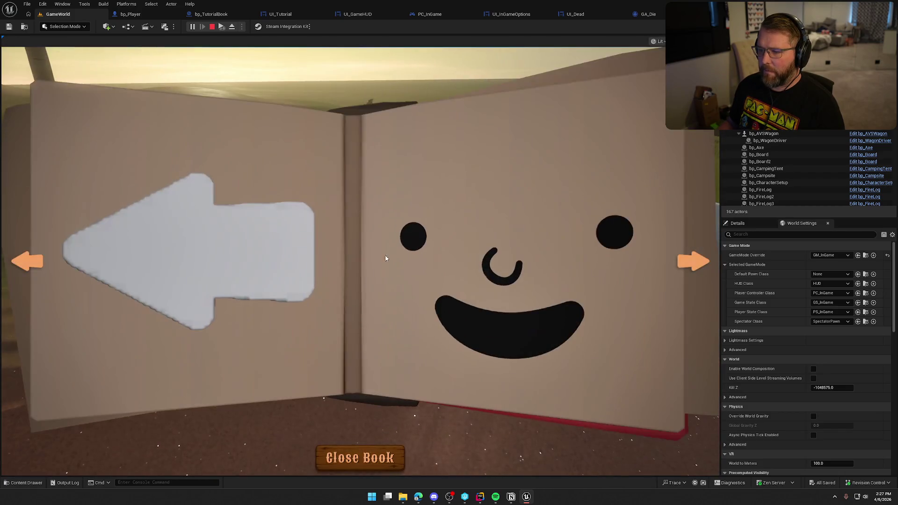
{"action": "left_click", "coordinate": [695, 263]}
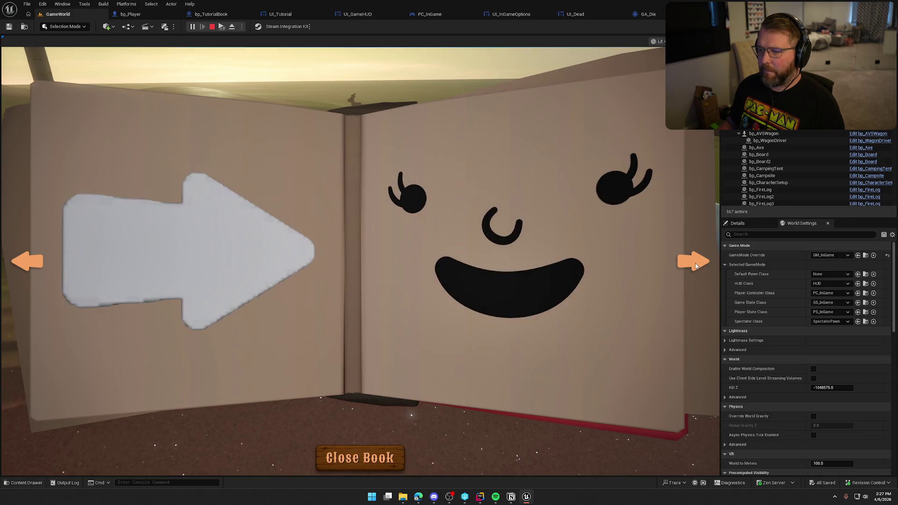
{"action": "left_click", "coordinate": [695, 265]}
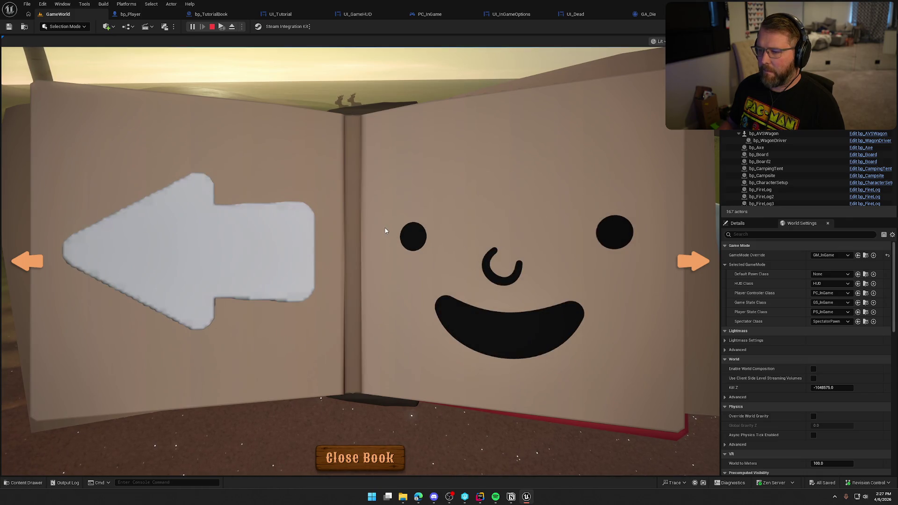
{"action": "left_click", "coordinate": [359, 458]}
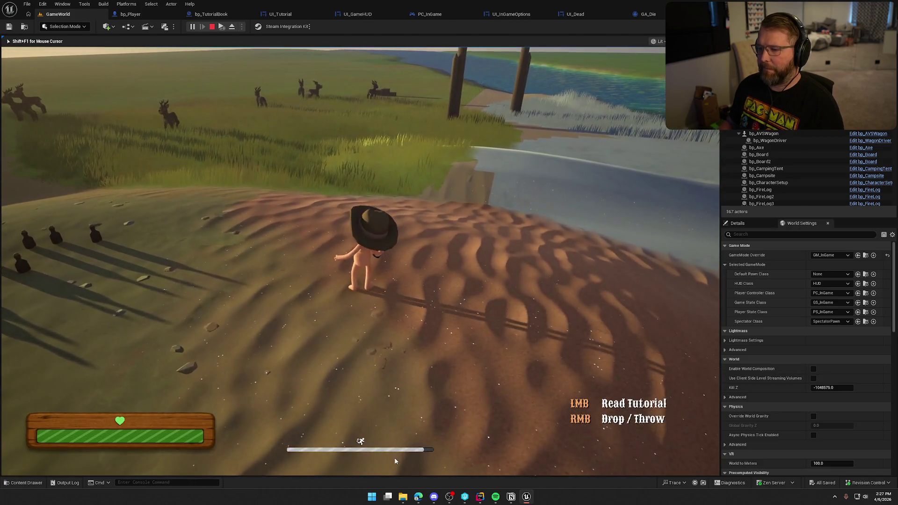
{"action": "key", "text": "Escape"}
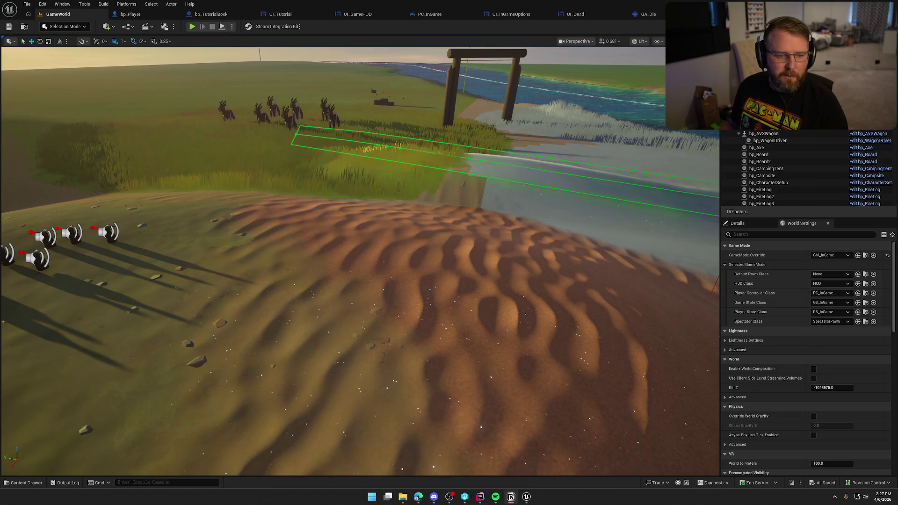
{"action": "mouse_move", "coordinate": [421, 183]}
{"action": "left_mouse_down"}
{"action": "mouse_move", "coordinate": [403, 224]}
{"action": "mouse_move", "coordinate": [421, 187]}
{"action": "left_mouse_up"}
{"action": "mouse_move", "coordinate": [329, 174]}
{"action": "left_mouse_down"}
{"action": "mouse_move", "coordinate": [329, 201]}
{"action": "mouse_move", "coordinate": [329, 174]}
{"action": "left_mouse_up"}
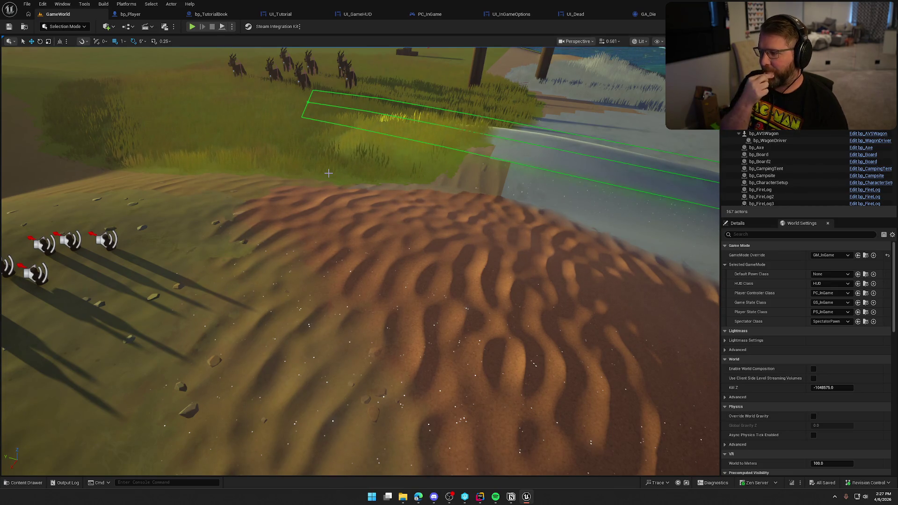
{"action": "left_click", "coordinate": [131, 14]}
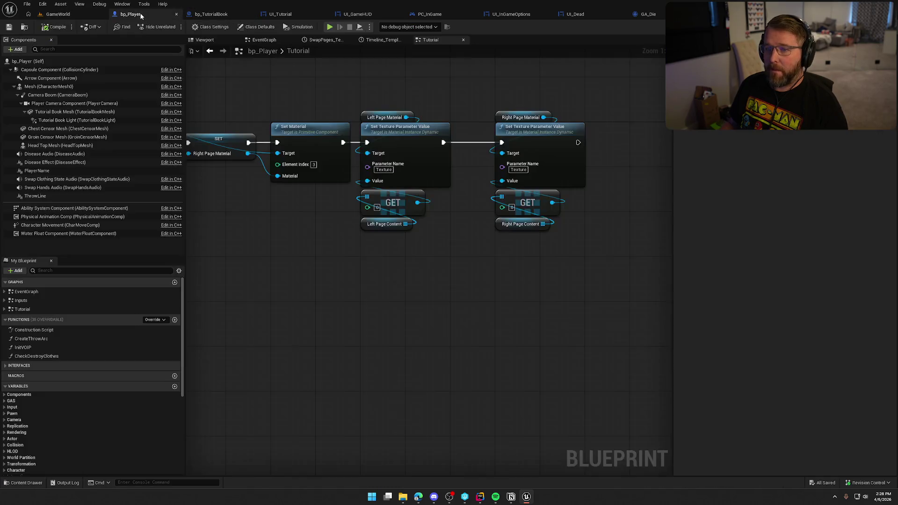
Step: Click back into the running game after a stray Windows key press, then return to bp_Player's Tutorial graph
{"action": "scroll", "coordinate": [501, 248], "scroll_direction": "down", "scroll_amount": 5}
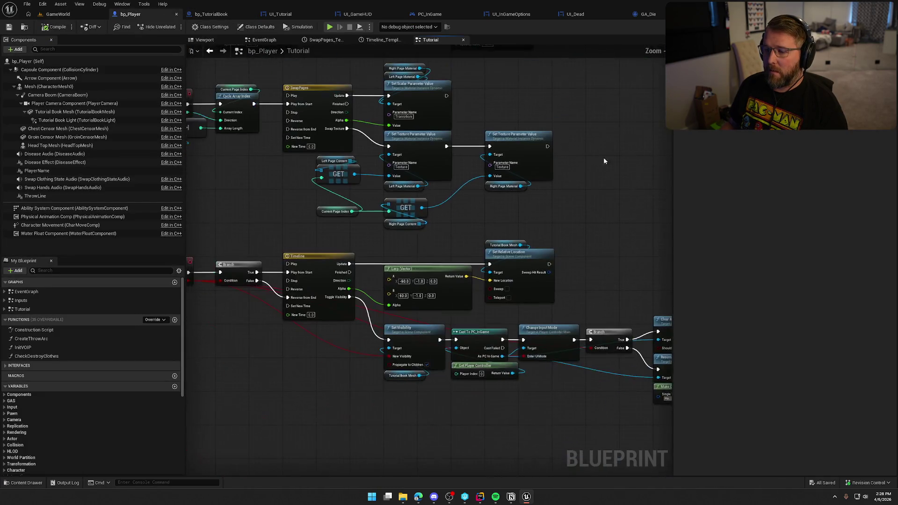
{"action": "left_click_drag", "start_coordinate": [647, 231], "coordinate": [658, 234]}
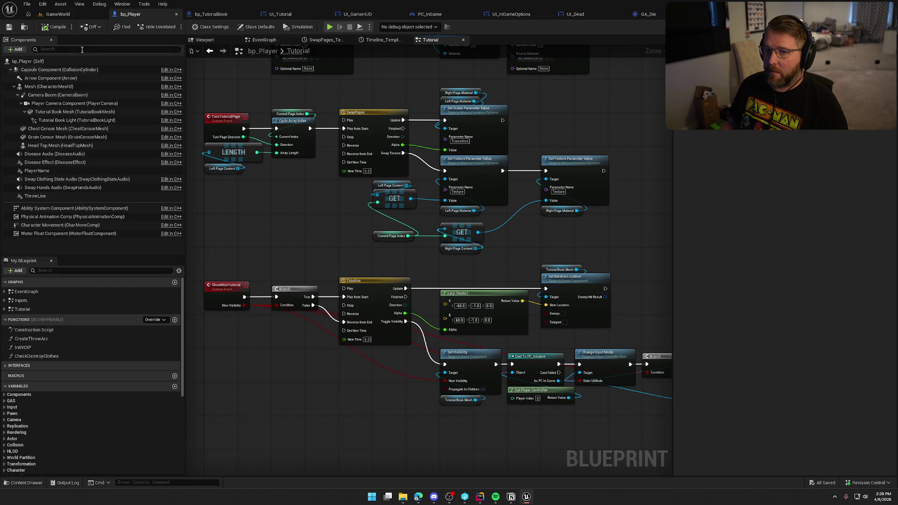
{"action": "left_click", "coordinate": [58, 14]}
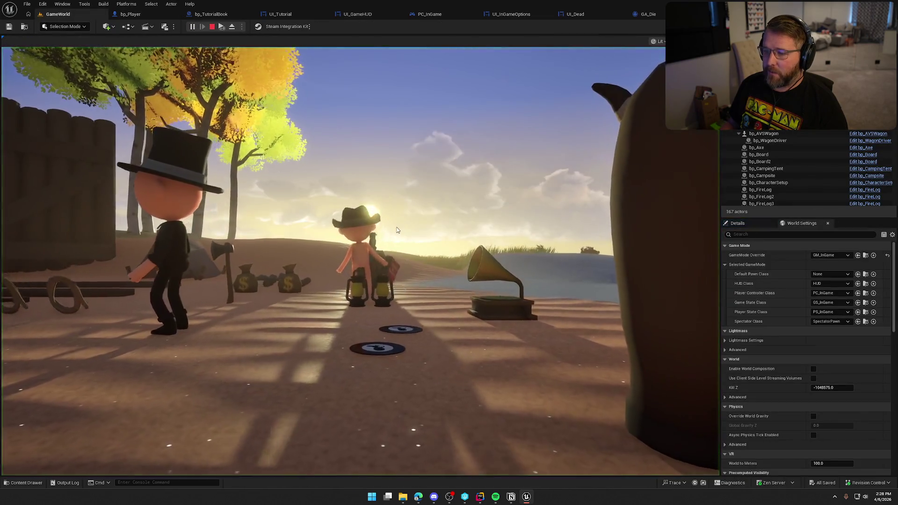
{"action": "left_click", "coordinate": [396, 230]}
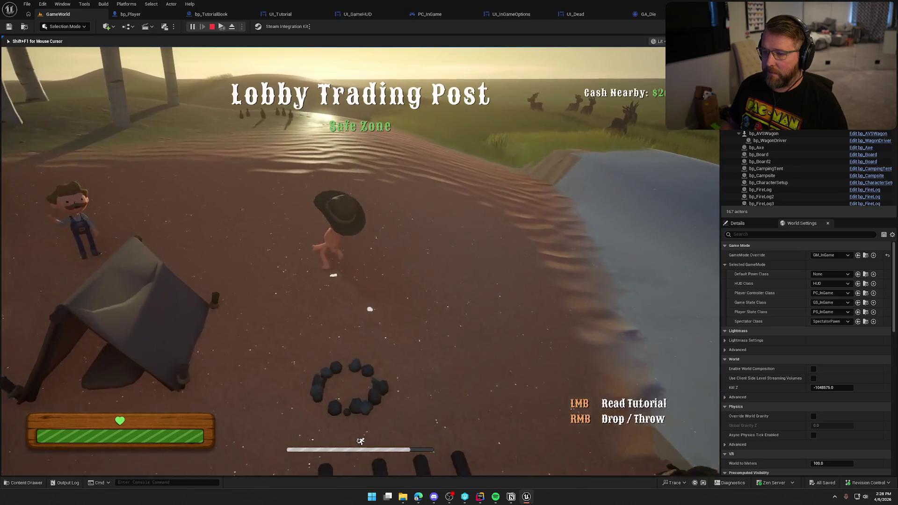
{"action": "key", "text": "super"}
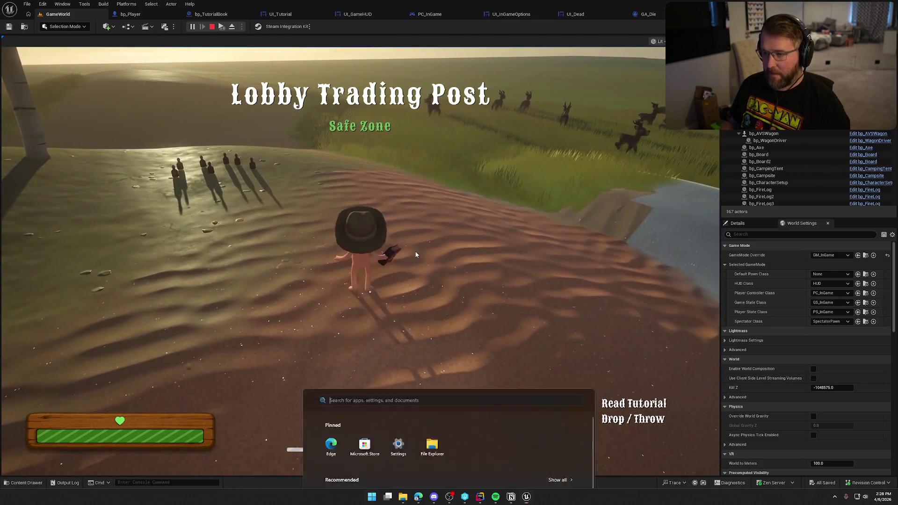
{"action": "left_click", "coordinate": [416, 255]}
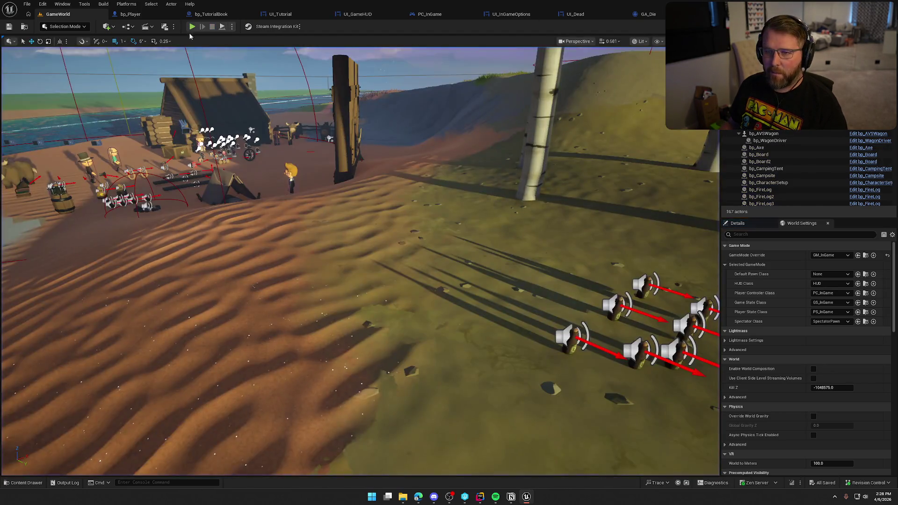
{"action": "left_click", "coordinate": [130, 14]}
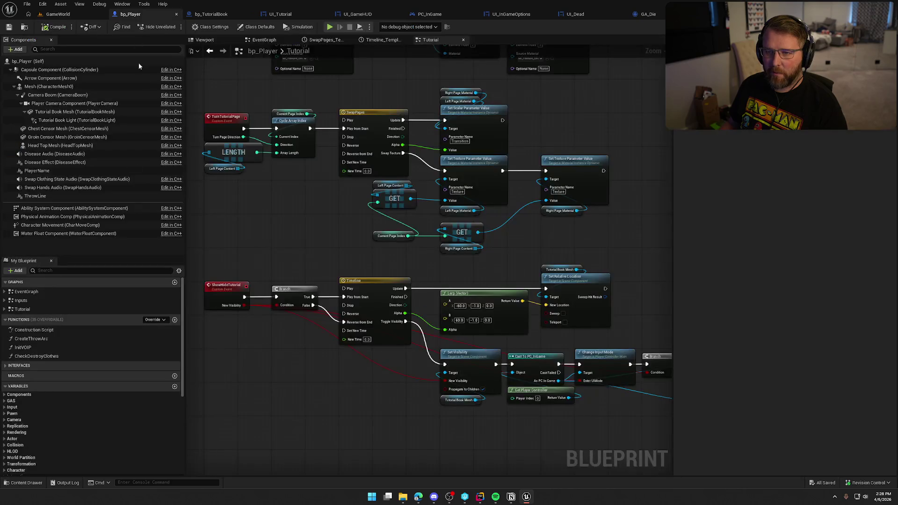
Step: Inspect the Tutorial Book Mesh and Tutorial Book Light components in the Details panel
{"action": "left_click", "coordinate": [68, 112]}
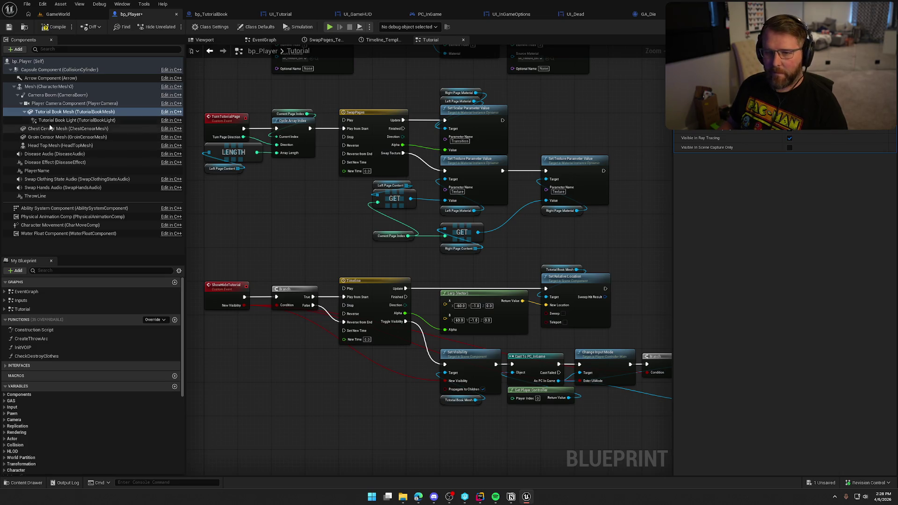
{"action": "left_click", "coordinate": [112, 120]}
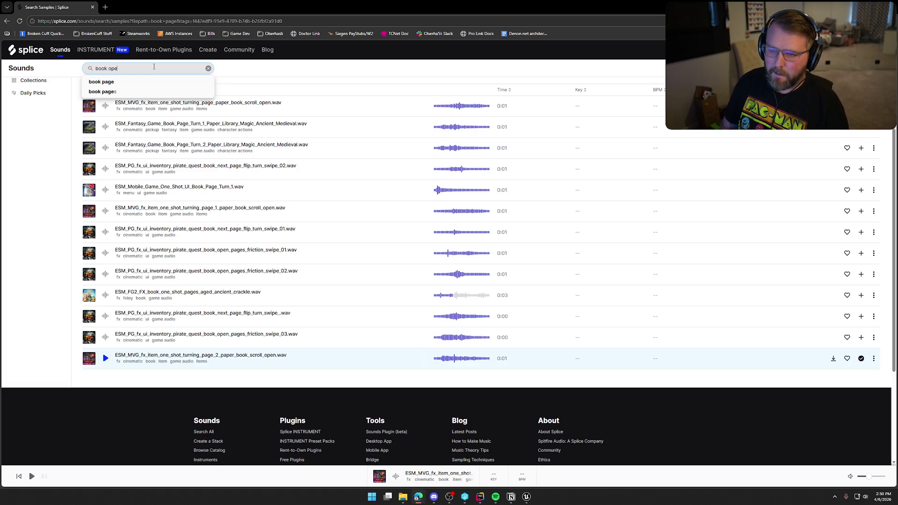
Step: Search Splice for 'book open' and preview the first four book-opening samples
{"action": "key", "text": "Return"}
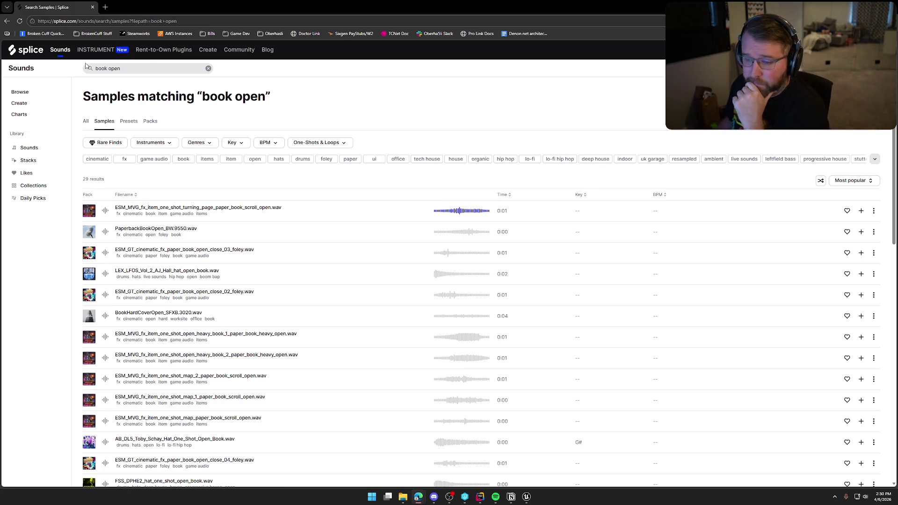
{"action": "scroll", "coordinate": [278, 174], "scroll_direction": "down", "scroll_amount": 1}
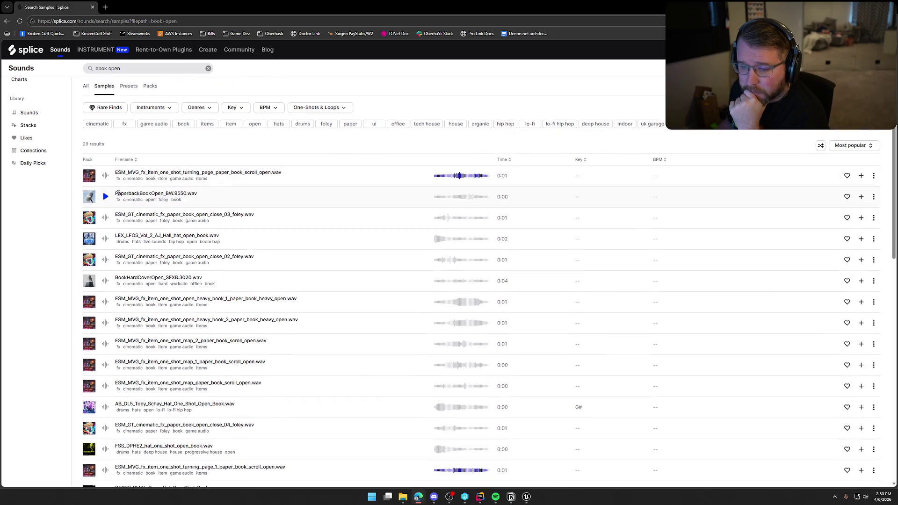
{"action": "left_click", "coordinate": [106, 197]}
{"action": "left_click", "coordinate": [106, 219]}
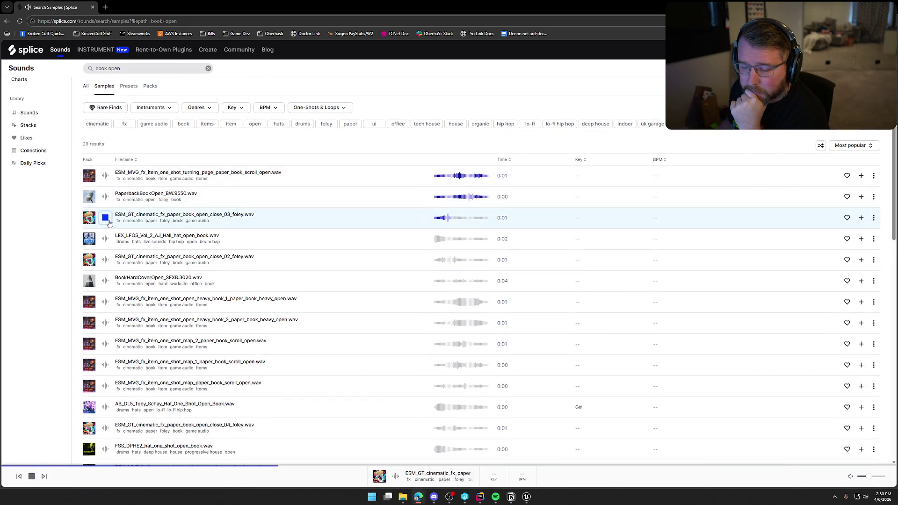
{"action": "left_click", "coordinate": [105, 240]}
{"action": "left_click", "coordinate": [105, 259]}
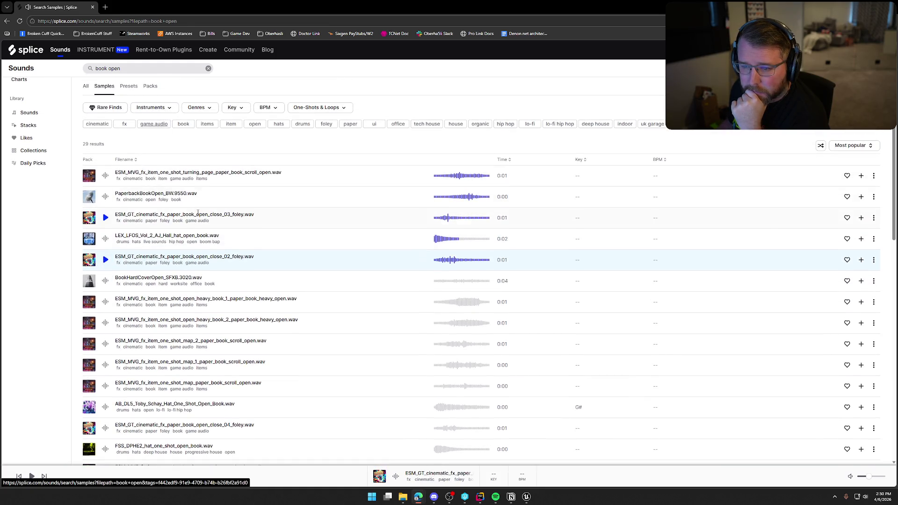
Step: Filter the results to the game audio genre and audition the page, heavy book and map scroll samples
{"action": "left_click", "coordinate": [197, 218]}
{"action": "left_click", "coordinate": [106, 211]}
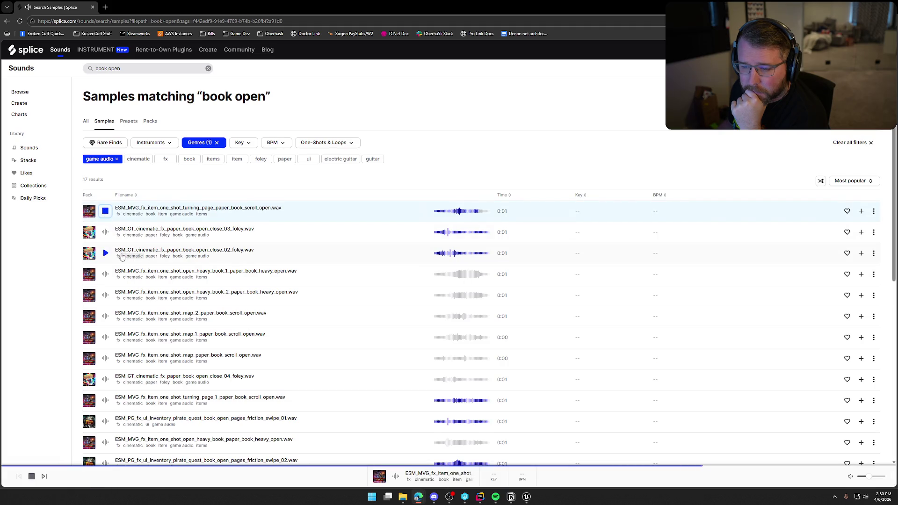
{"action": "left_click", "coordinate": [105, 232]}
{"action": "left_click", "coordinate": [105, 253]}
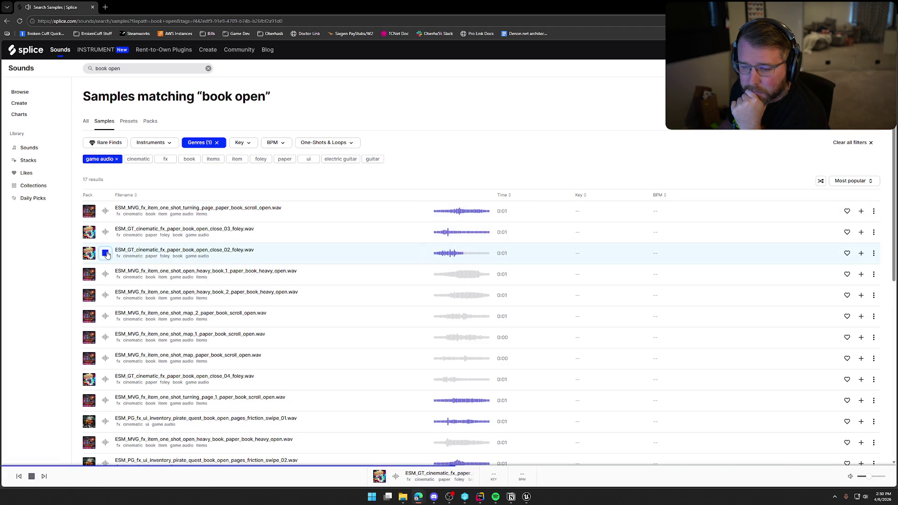
{"action": "scroll", "coordinate": [101, 241], "scroll_direction": "down", "scroll_amount": 1}
{"action": "left_click", "coordinate": [104, 239]}
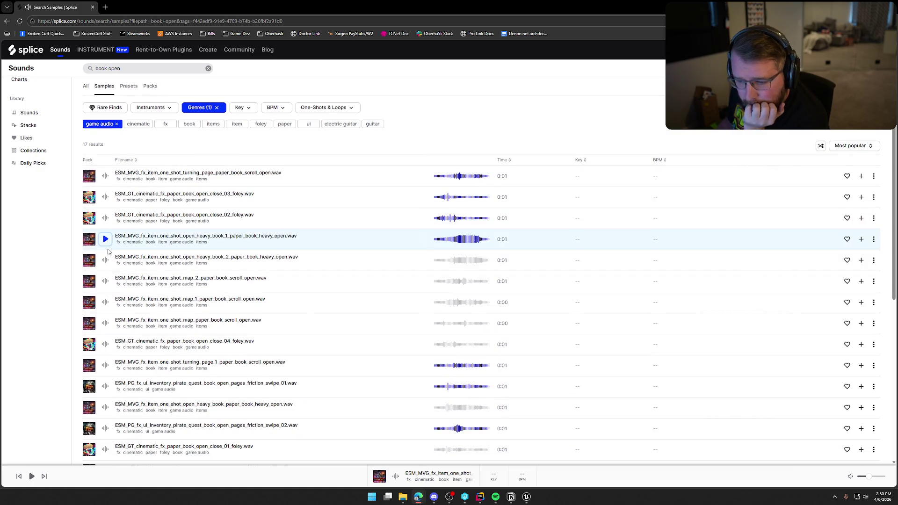
{"action": "left_click", "coordinate": [105, 260]}
{"action": "left_click", "coordinate": [105, 281]}
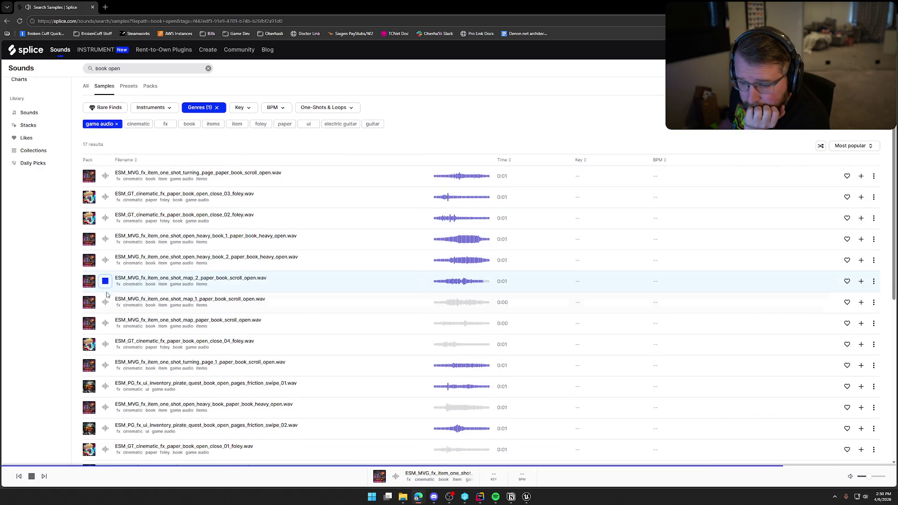
{"action": "left_click", "coordinate": [105, 302]}
{"action": "left_click", "coordinate": [106, 323]}
Step: Audition the remaining game audio samples, stop the guitar clip, and switch back to Unreal
{"action": "scroll", "coordinate": [108, 313], "scroll_direction": "down", "scroll_amount": 2}
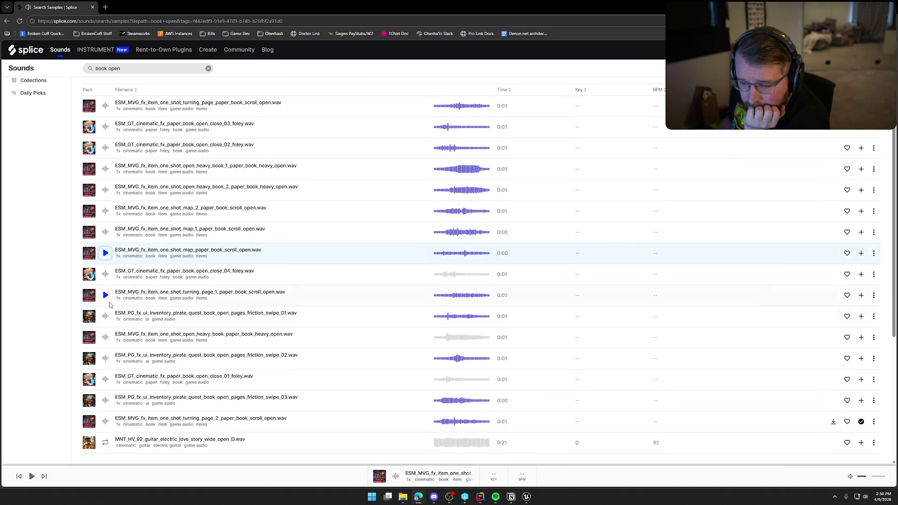
{"action": "left_click", "coordinate": [106, 276]}
{"action": "left_click", "coordinate": [107, 297]}
{"action": "left_click", "coordinate": [105, 316]}
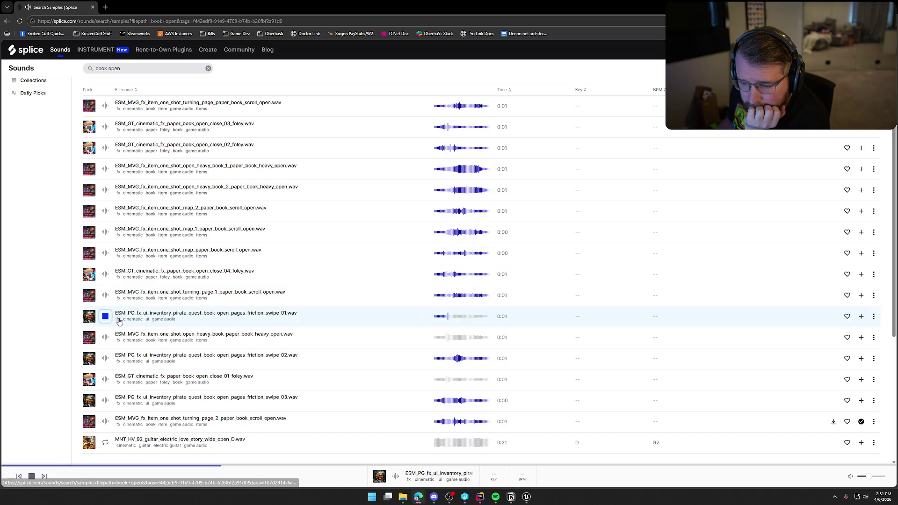
{"action": "scroll", "coordinate": [123, 325], "scroll_direction": "down", "scroll_amount": 1}
{"action": "scroll", "coordinate": [123, 324], "scroll_direction": "down", "scroll_amount": 1}
{"action": "left_click", "coordinate": [105, 267]}
{"action": "left_click", "coordinate": [106, 290]}
{"action": "left_click", "coordinate": [105, 309]}
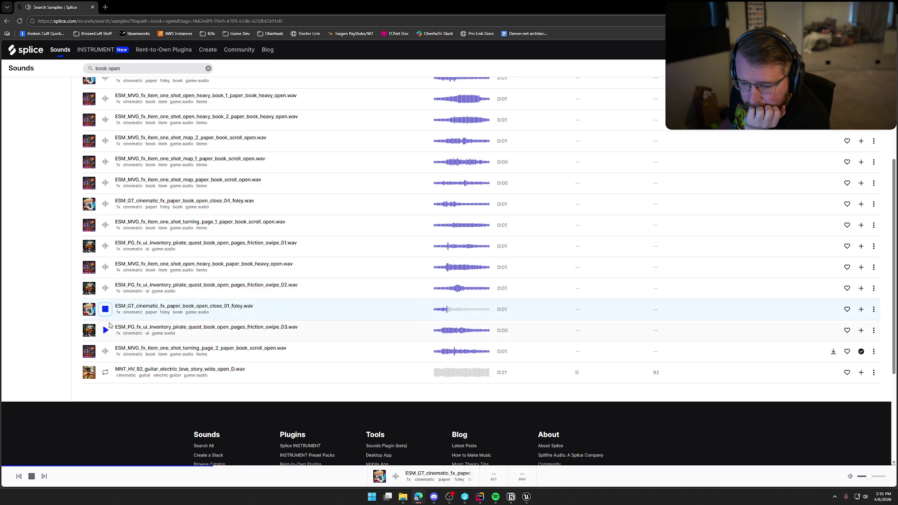
{"action": "left_click", "coordinate": [105, 330]}
{"action": "left_click", "coordinate": [105, 351]}
{"action": "left_click", "coordinate": [105, 373]}
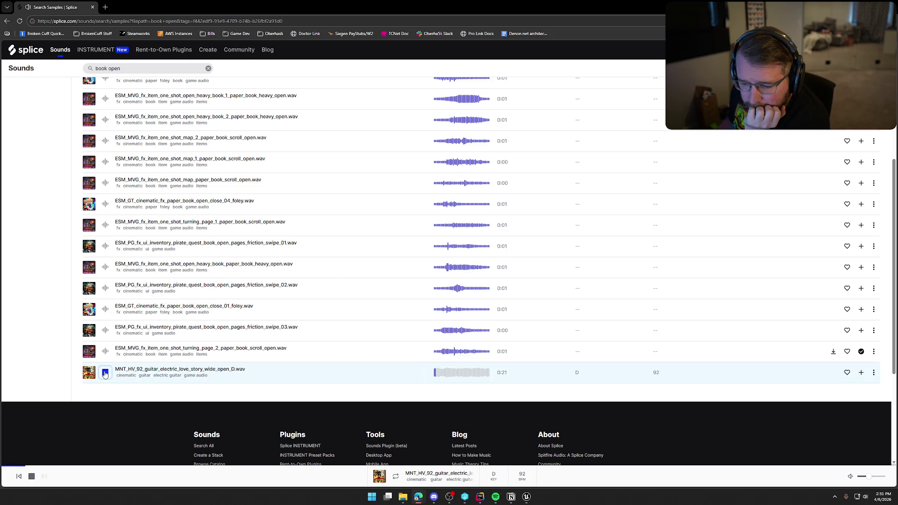
{"action": "left_click", "coordinate": [106, 373]}
{"action": "scroll", "coordinate": [315, 370], "scroll_direction": "up", "scroll_amount": 4}
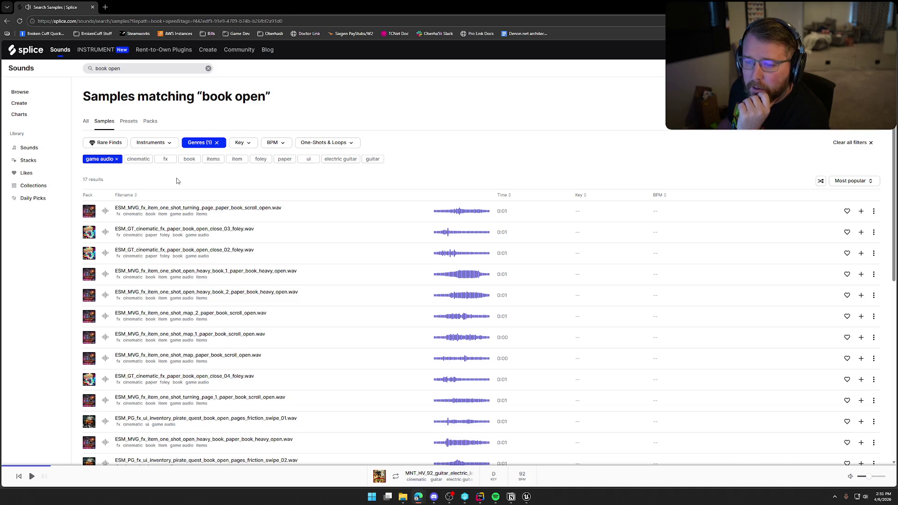
{"action": "key", "text": "alt+Tab"}
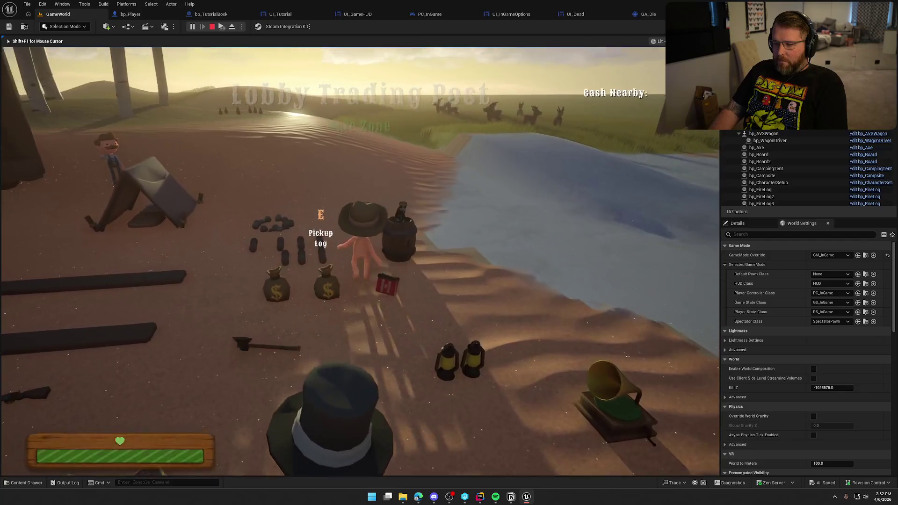
Step: Run the character uphill, execute KillPlayer in the console, and stop play after the death screen
{"action": "key", "text": "shift+w"}
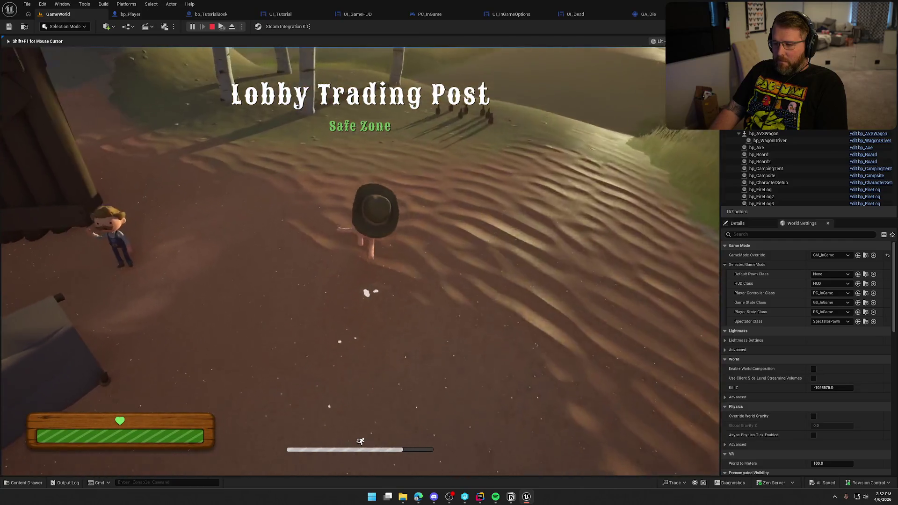
{"action": "key", "text": "w"}
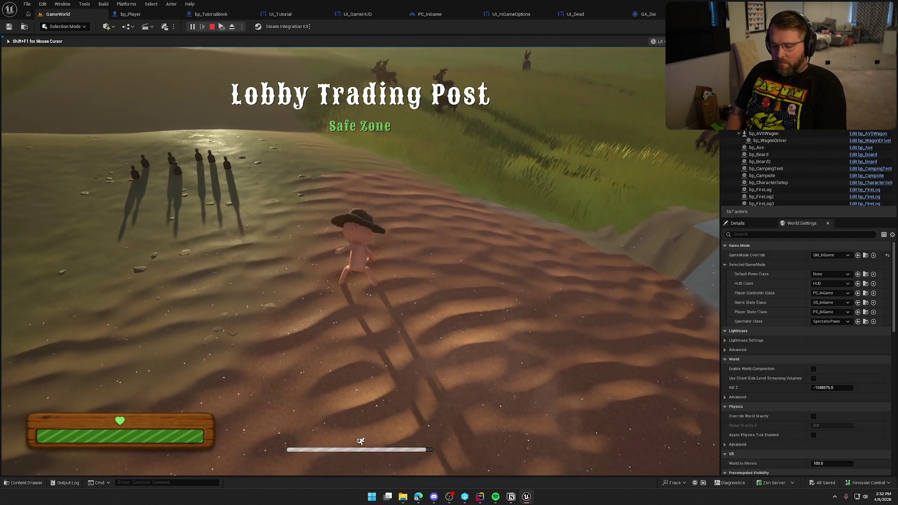
{"action": "key", "text": "grave"}
{"action": "type", "text": "KillPlayer"}
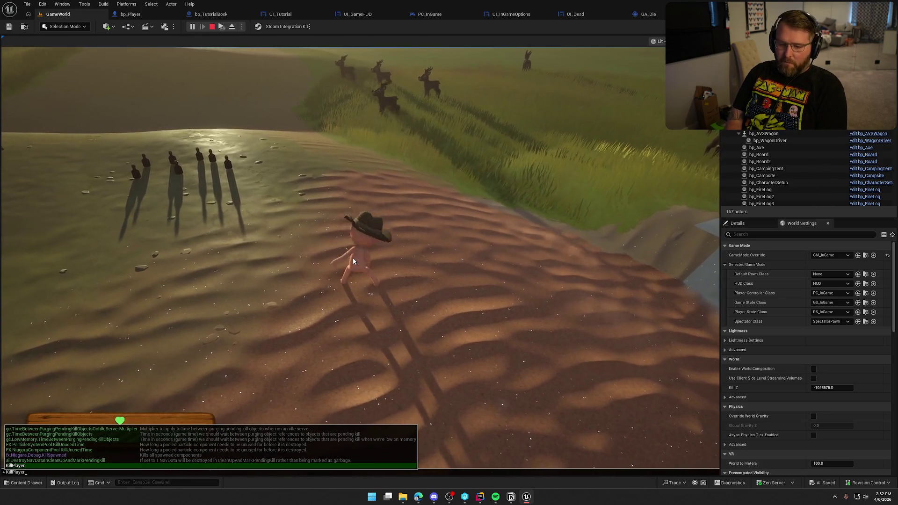
{"action": "key", "text": "Return"}
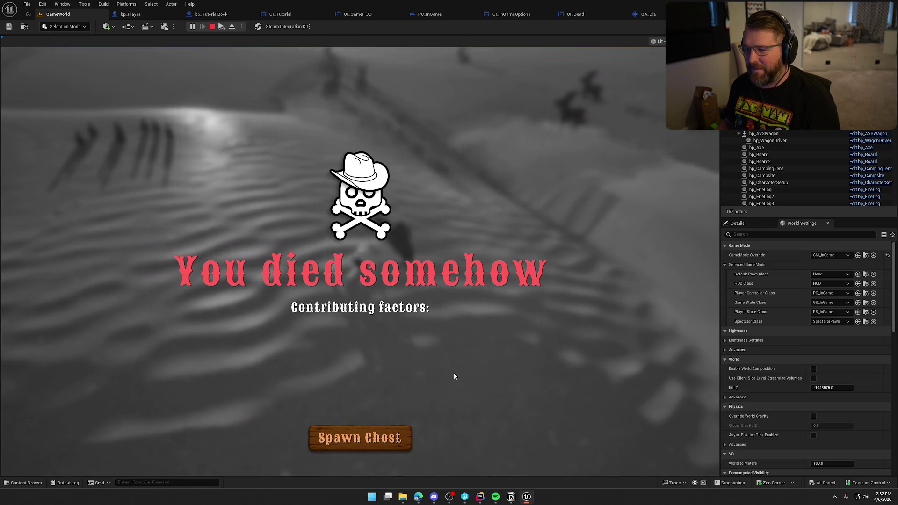
{"action": "key", "text": "Escape"}
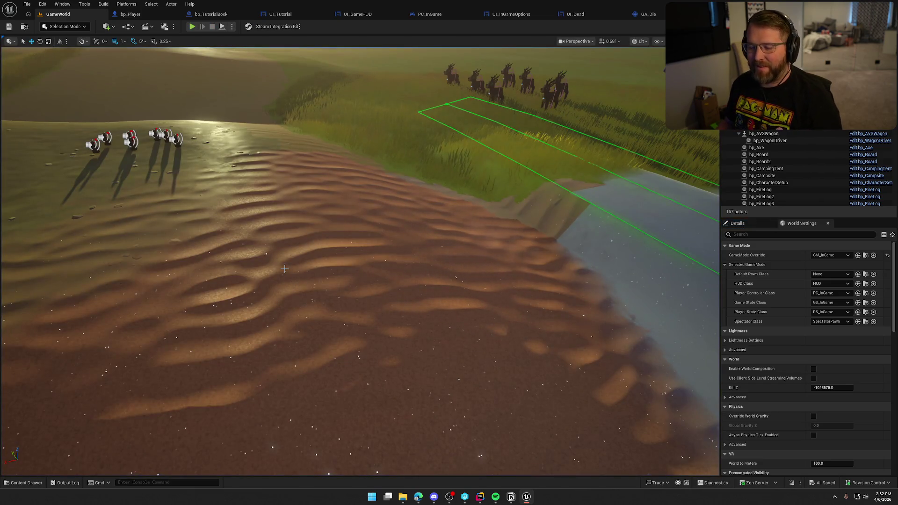
Step: Open GA_Emote from Content/Logic/GAS/Abilities in the Content Drawer
{"action": "key", "text": "ctrl+space"}
{"action": "left_click", "coordinate": [13, 371]}
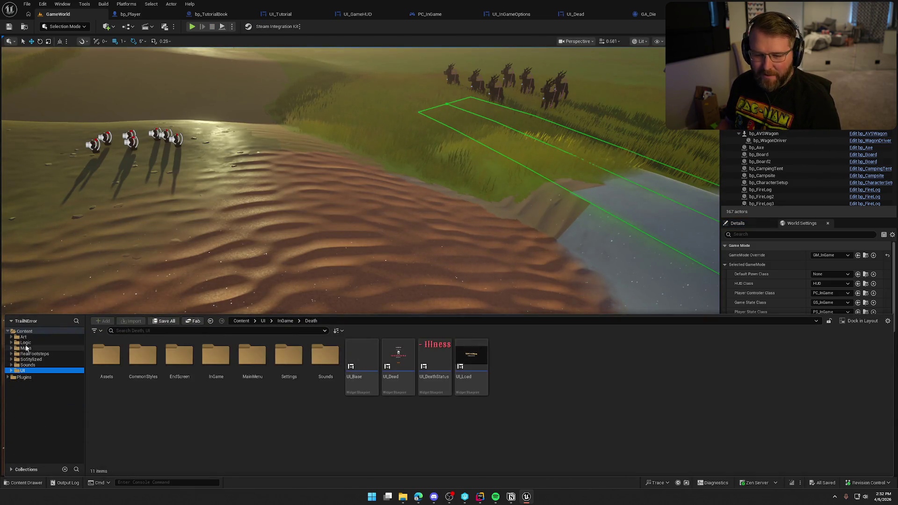
{"action": "double_click", "coordinate": [134, 382]}
{"action": "double_click", "coordinate": [269, 363]}
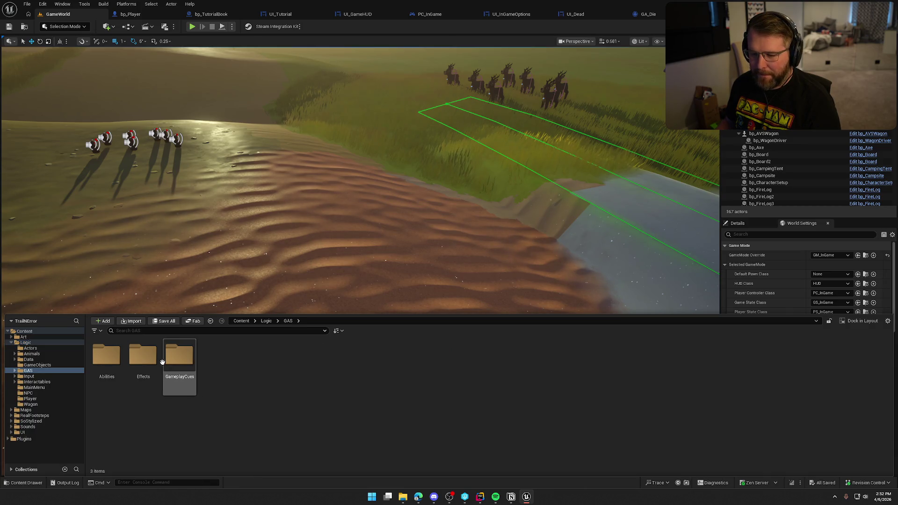
{"action": "left_click", "coordinate": [106, 356]}
{"action": "double_click", "coordinate": [106, 357]}
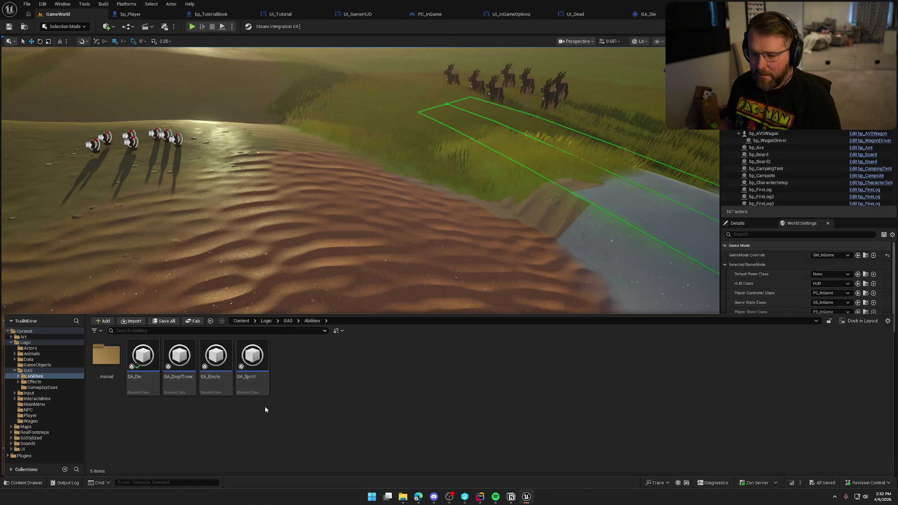
{"action": "double_click", "coordinate": [216, 363]}
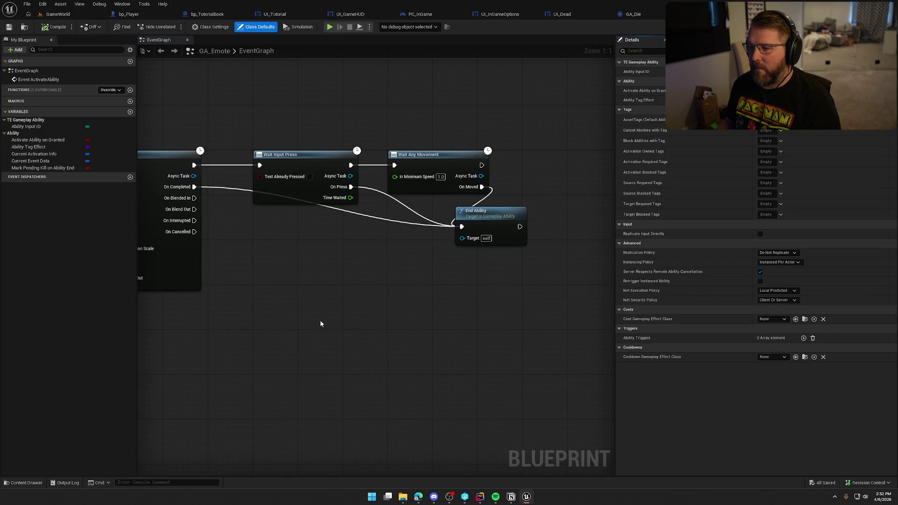
Step: Drag the End Ability node further right and pan until it is fully visible
{"action": "mouse_move", "coordinate": [296, 305]}
{"action": "left_mouse_down"}
{"action": "mouse_move", "coordinate": [395, 294]}
{"action": "mouse_move", "coordinate": [664, 295]}
{"action": "mouse_move", "coordinate": [234, 273]}
{"action": "left_mouse_up"}
{"action": "left_click_drag", "start_coordinate": [376, 206], "coordinate": [490, 195]}
{"action": "left_click_drag", "start_coordinate": [365, 242], "coordinate": [479, 247]}
{"action": "left_click_drag", "start_coordinate": [664, 213], "coordinate": [463, 163]}
{"action": "mouse_move", "coordinate": [368, 260]}
{"action": "left_mouse_down"}
{"action": "mouse_move", "coordinate": [327, 259]}
{"action": "mouse_move", "coordinate": [497, 246]}
{"action": "mouse_move", "coordinate": [363, 237]}
{"action": "left_mouse_up"}
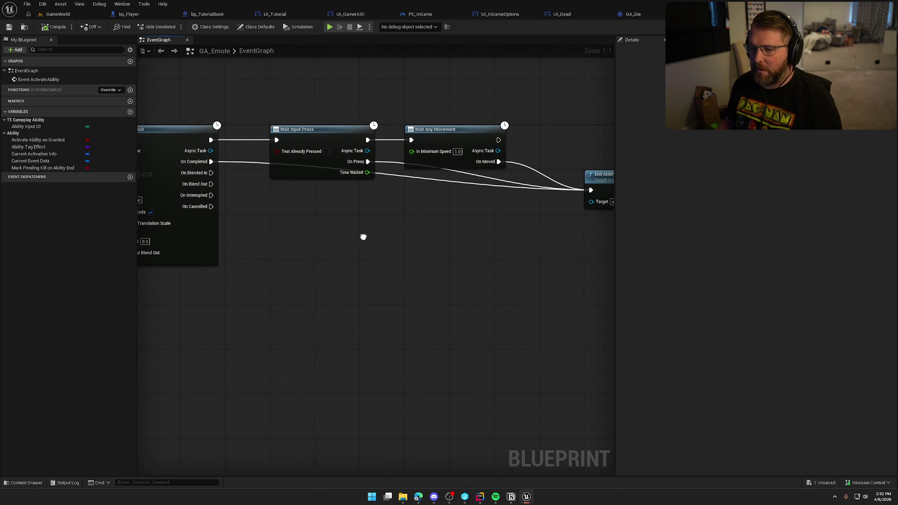
{"action": "mouse_move", "coordinate": [431, 228]}
{"action": "left_mouse_down"}
{"action": "mouse_move", "coordinate": [308, 237]}
{"action": "mouse_move", "coordinate": [343, 240]}
{"action": "left_mouse_up"}
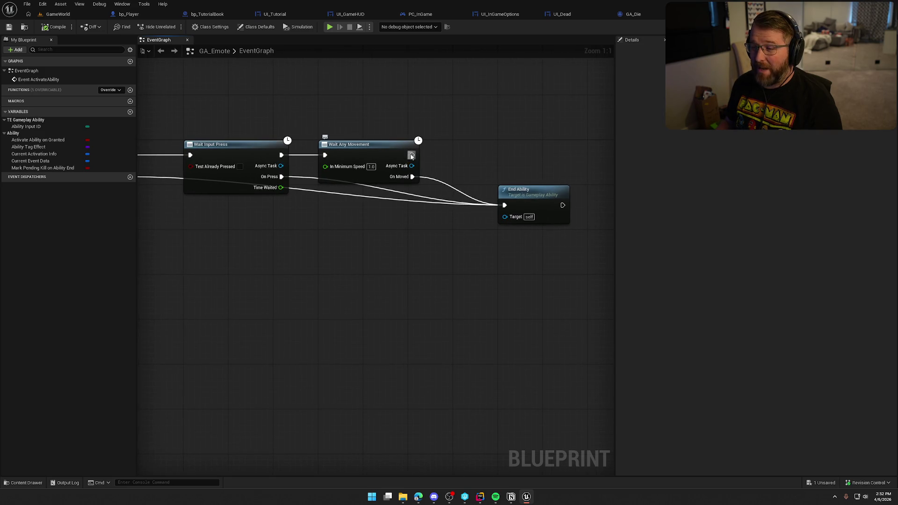
Step: Add a Wait Gameplay Event to Actor node after Wait Any Movement, moving End Ability aside
{"action": "left_click_drag", "start_coordinate": [412, 155], "coordinate": [464, 151]}
{"action": "type", "text": "wait event"}
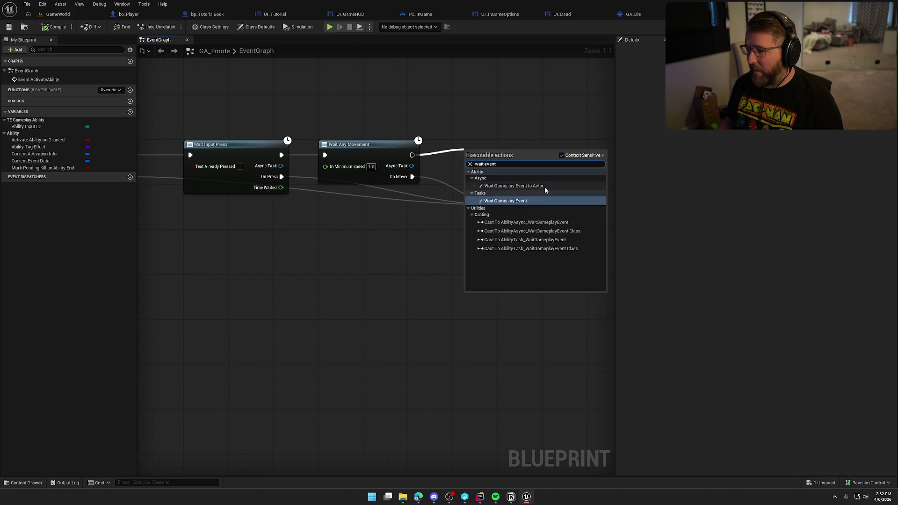
{"action": "left_click", "coordinate": [545, 187]}
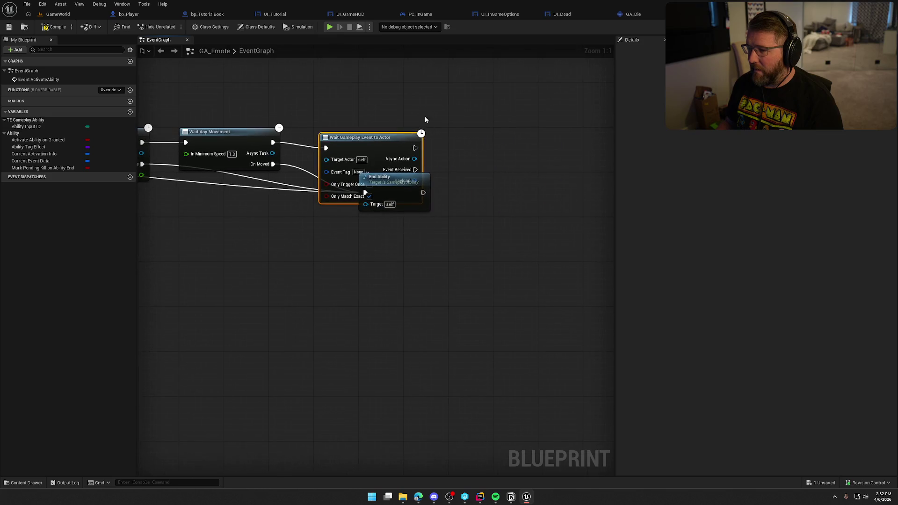
{"action": "left_click_drag", "start_coordinate": [420, 181], "coordinate": [504, 186]}
{"action": "left_click_drag", "start_coordinate": [335, 137], "coordinate": [347, 115]}
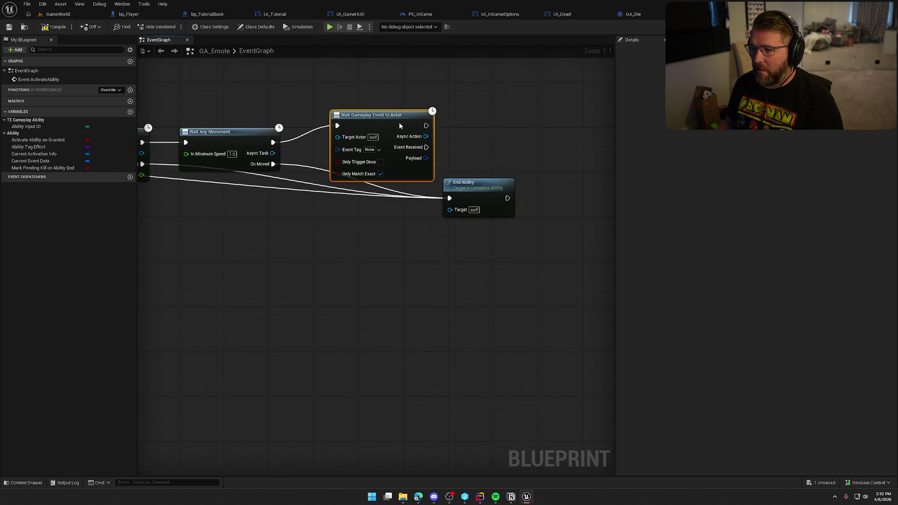
Step: Set its Event Tag to Event.TakeDamage and wire Event Received into End Ability
{"action": "left_click", "coordinate": [371, 149]}
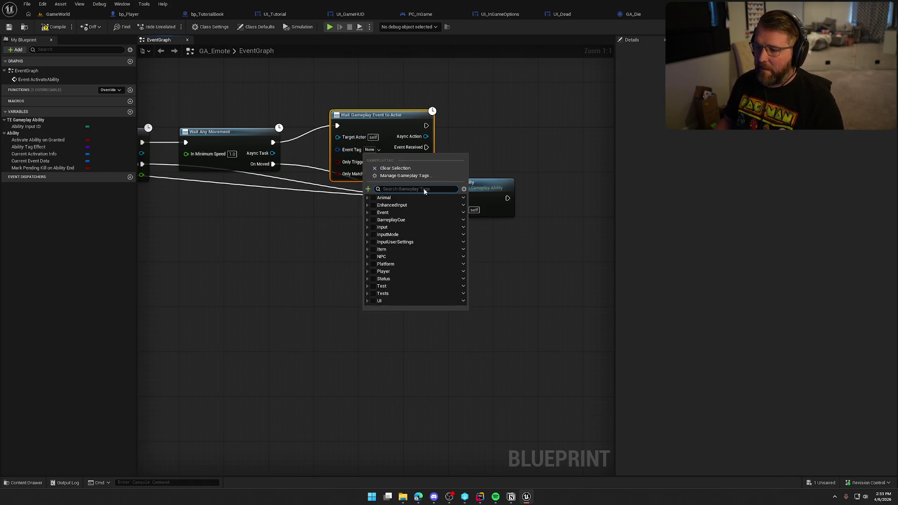
{"action": "left_click", "coordinate": [367, 212]}
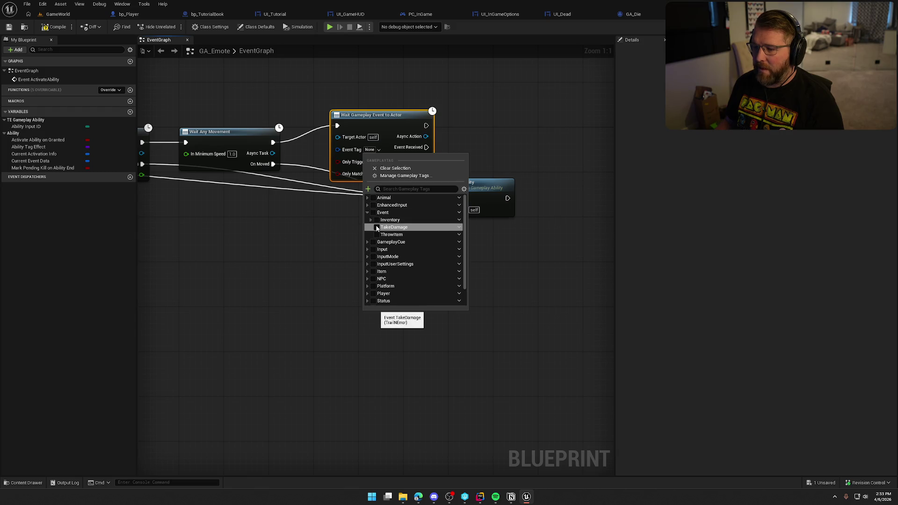
{"action": "left_click", "coordinate": [377, 229]}
{"action": "left_click", "coordinate": [393, 127]}
{"action": "left_click_drag", "start_coordinate": [393, 127], "coordinate": [380, 105]}
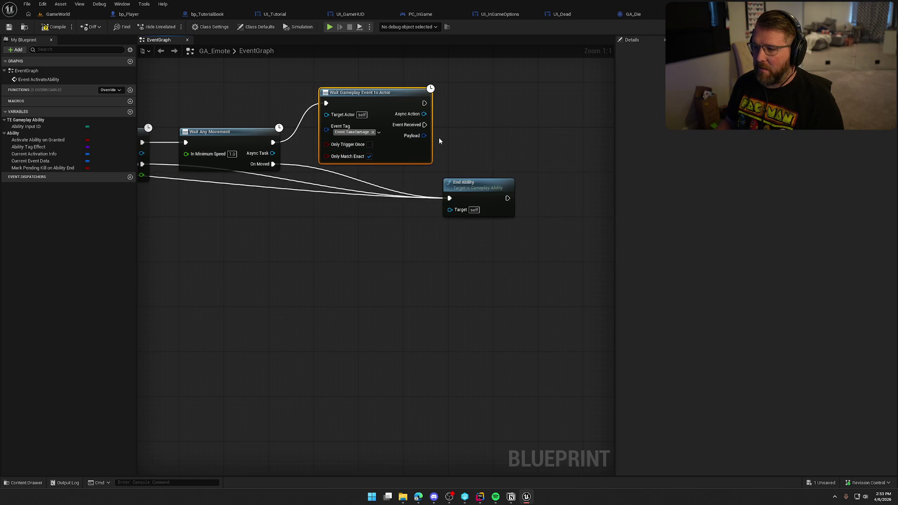
{"action": "left_click_drag", "start_coordinate": [425, 124], "coordinate": [450, 198]}
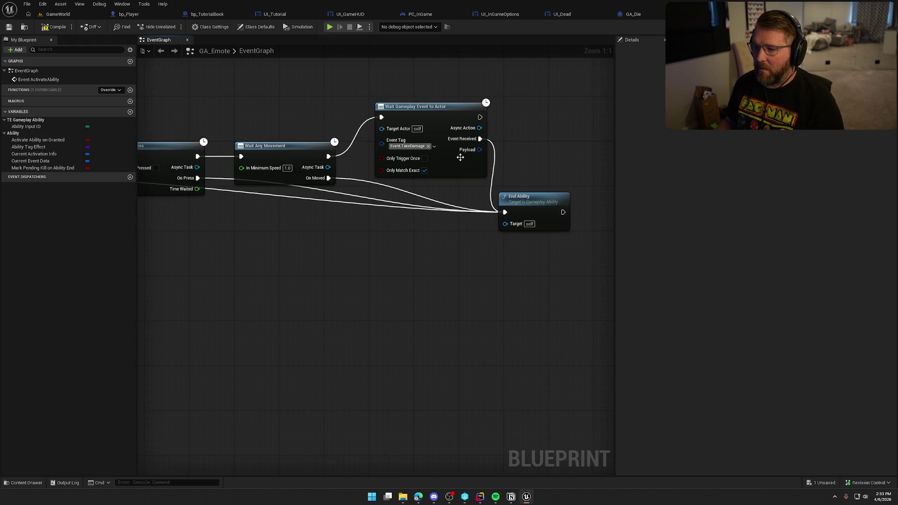
{"action": "left_click_drag", "start_coordinate": [428, 125], "coordinate": [422, 153]}
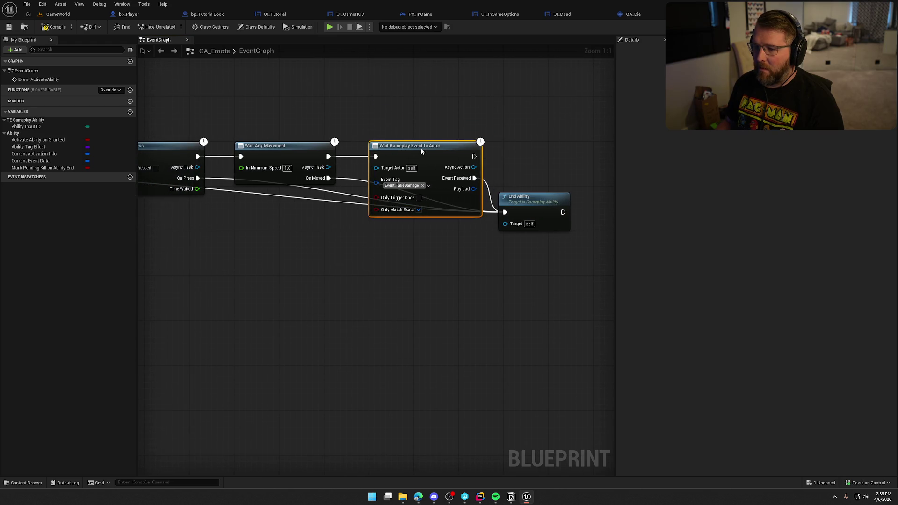
Step: Add a Get Actor Info node, split its Return Value, and wire Avatar Actor into Target Actor
{"action": "left_click", "coordinate": [57, 26]}
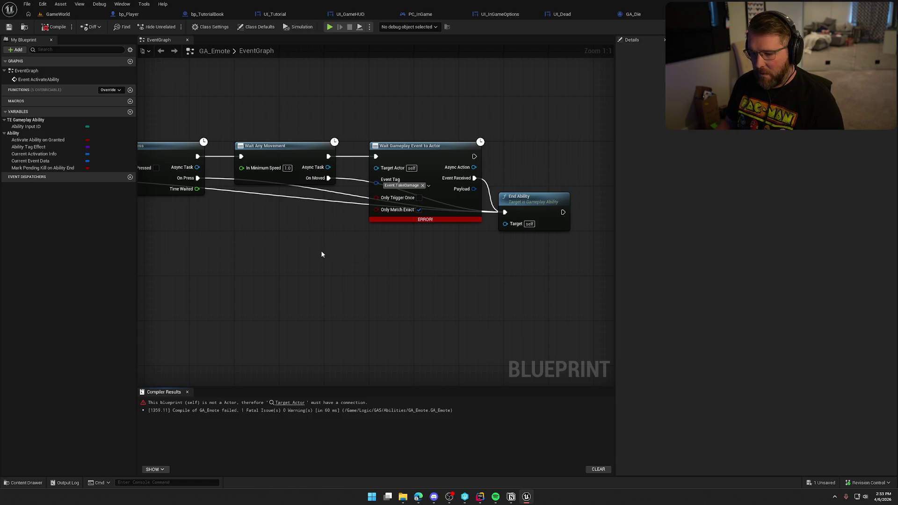
{"action": "mouse_move", "coordinate": [313, 258]}
{"action": "left_mouse_down"}
{"action": "mouse_move", "coordinate": [434, 262]}
{"action": "mouse_move", "coordinate": [261, 267]}
{"action": "mouse_move", "coordinate": [454, 268]}
{"action": "mouse_move", "coordinate": [121, 295]}
{"action": "left_mouse_up"}
{"action": "left_click_drag", "start_coordinate": [335, 106], "coordinate": [441, 115]}
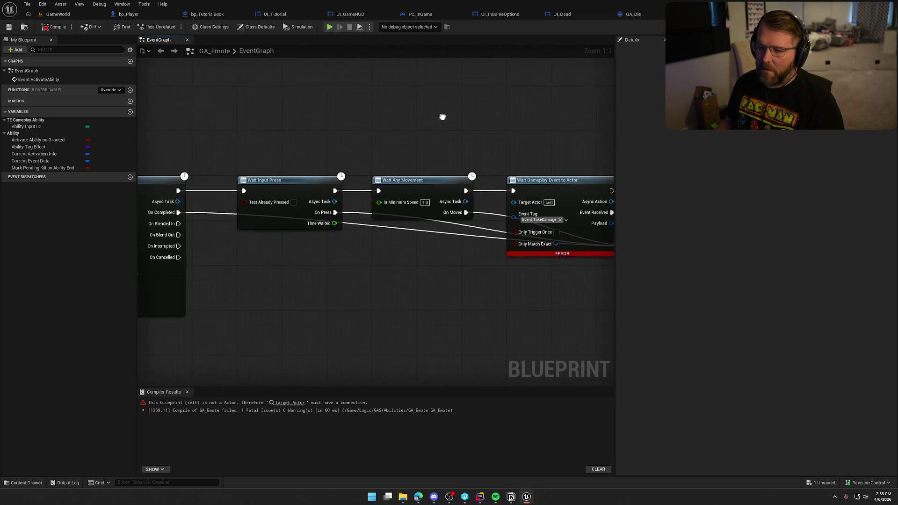
{"action": "right_click", "coordinate": [401, 103]}
{"action": "type", "text": "get actor info"}
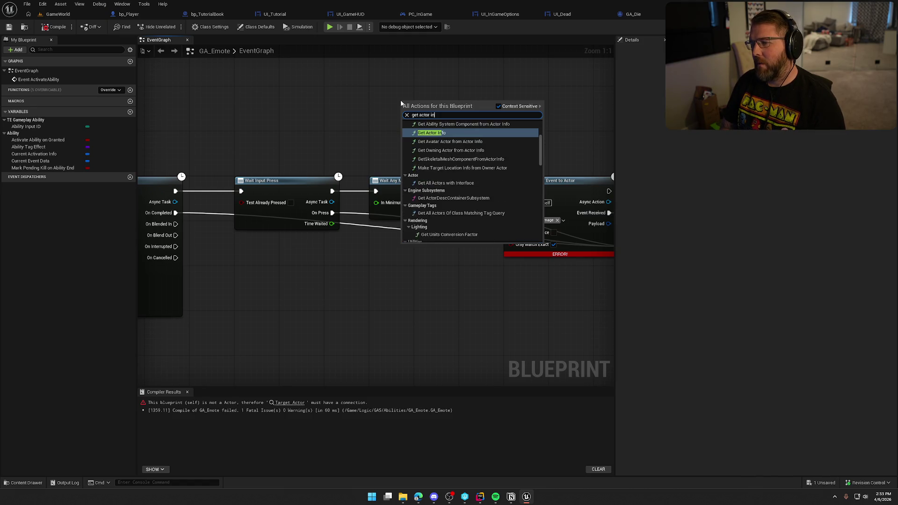
{"action": "key", "text": "Return"}
{"action": "right_click", "coordinate": [472, 117]}
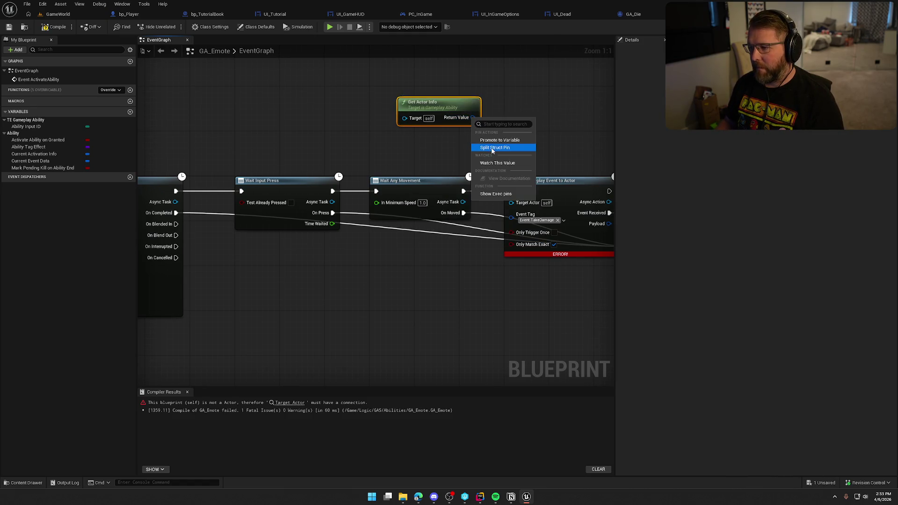
{"action": "left_click", "coordinate": [500, 148]}
{"action": "left_click_drag", "start_coordinate": [444, 106], "coordinate": [368, 87]}
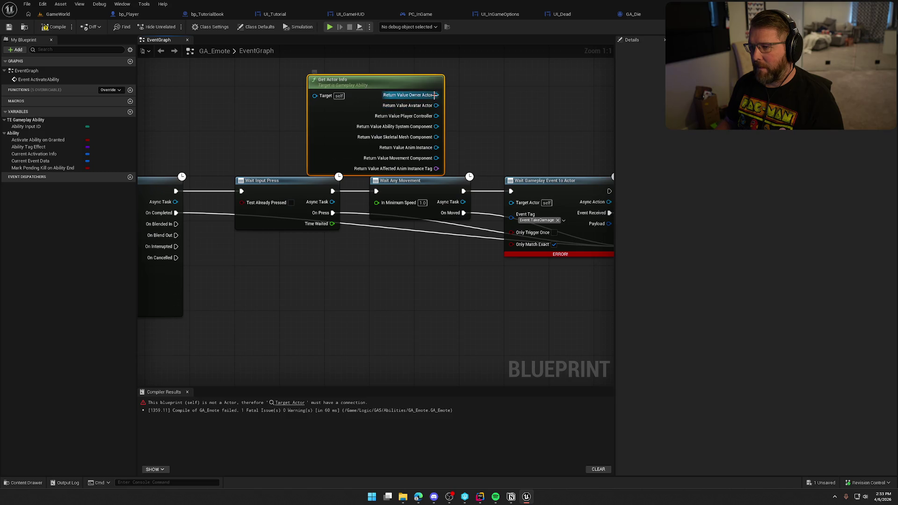
{"action": "left_click_drag", "start_coordinate": [437, 105], "coordinate": [512, 202]}
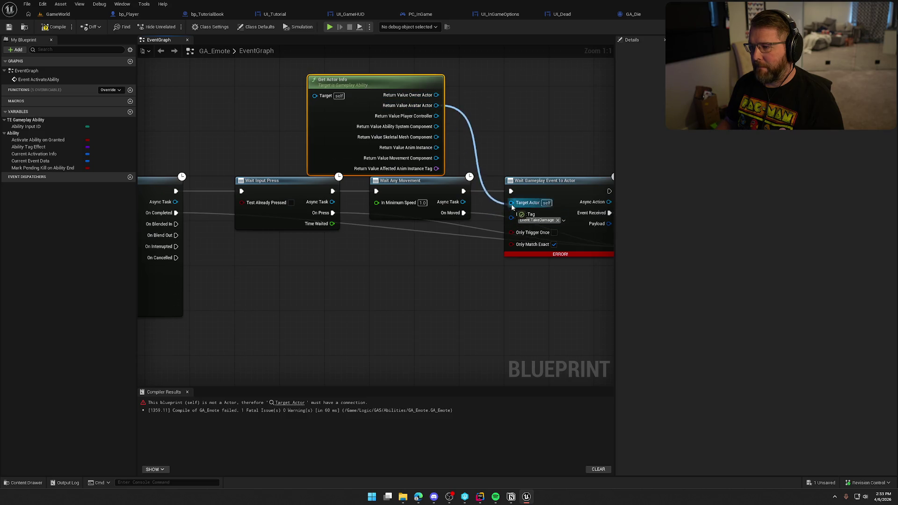
Step: Save GA_Emote, checking out the asset, and recompile it
{"action": "key", "text": "ctrl+shift+s"}
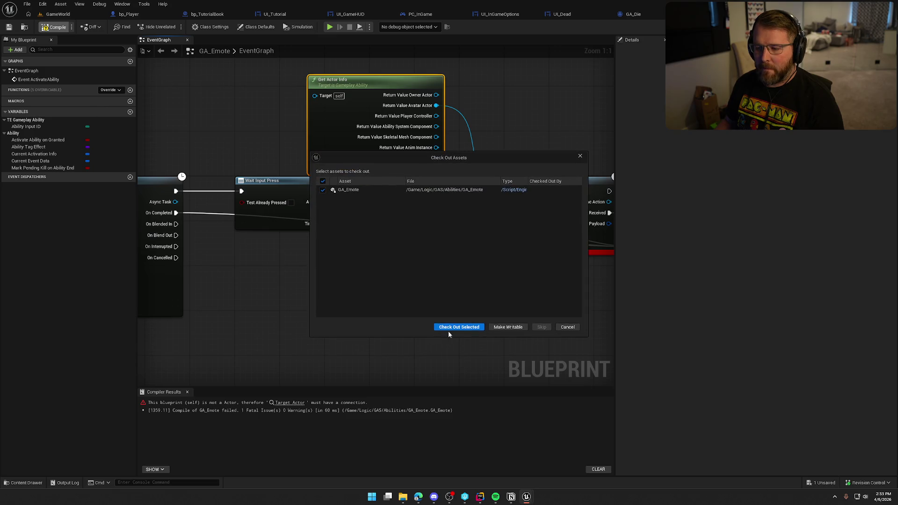
{"action": "left_click", "coordinate": [450, 328]}
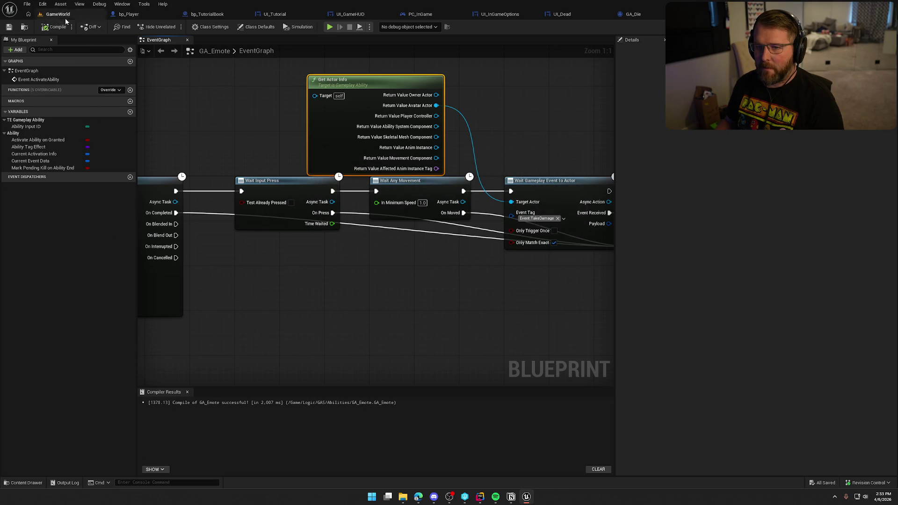
{"action": "left_click", "coordinate": [187, 392]}
{"action": "left_click", "coordinate": [58, 14]}
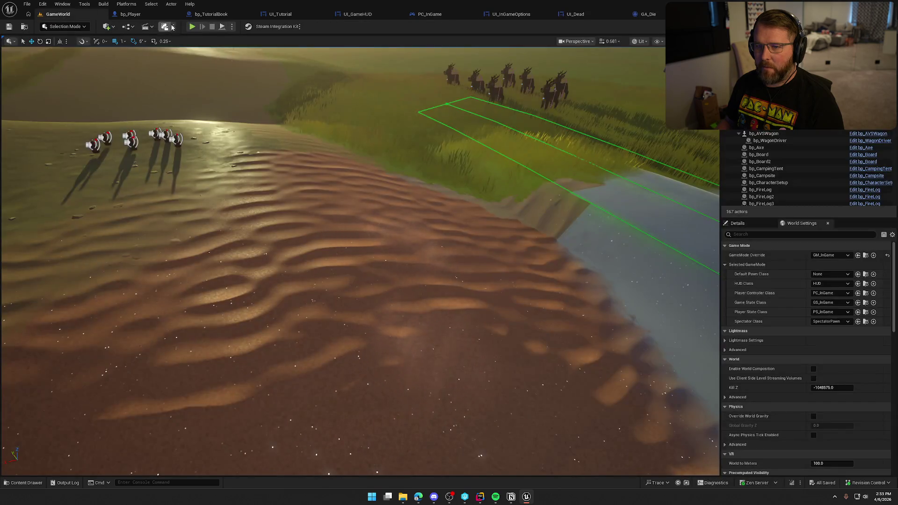
Step: Start play-testing the level and walk the character across the dunes
{"action": "left_click", "coordinate": [192, 27]}
{"action": "left_click", "coordinate": [335, 198]}
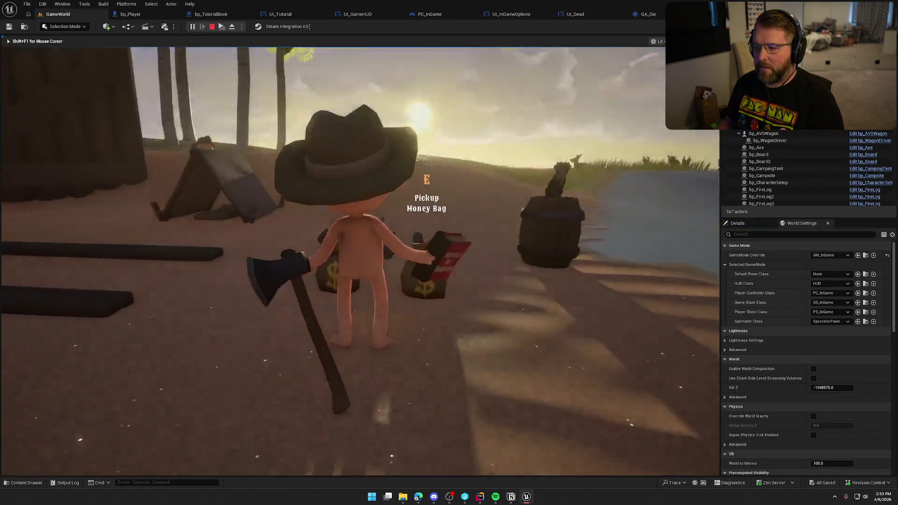
{"action": "key", "text": "w"}
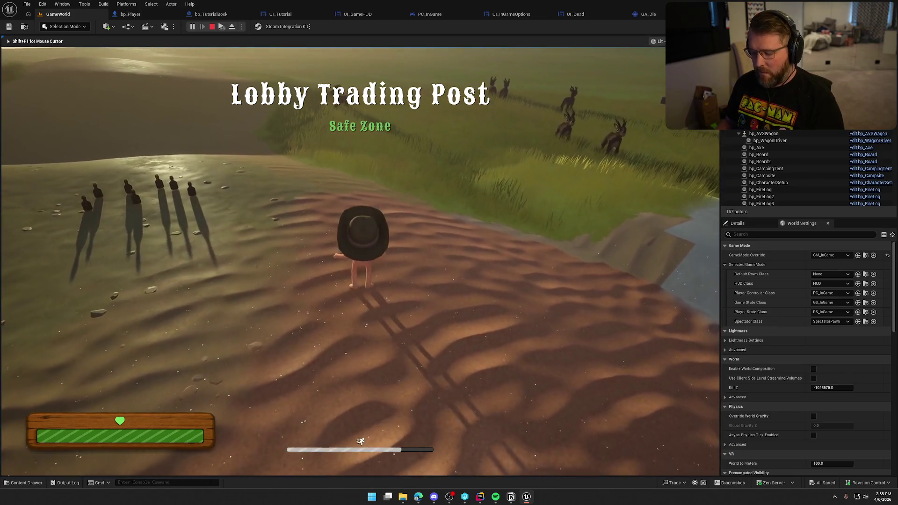
{"action": "key", "text": "a"}
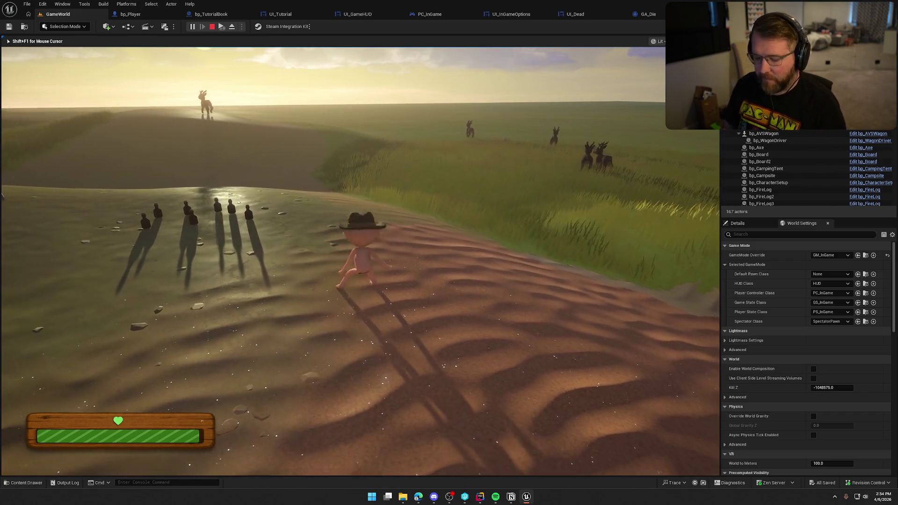
Step: Run KillPlayer from the console to trigger the death screen, then end the play session
{"action": "key", "text": "shift+F1"}
{"action": "key", "text": "grave"}
{"action": "type", "text": "KillPlayer"}
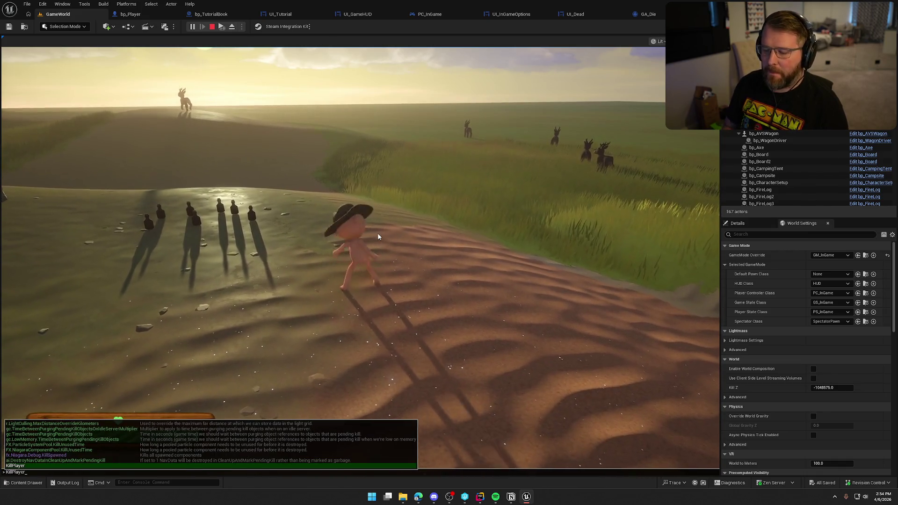
{"action": "key", "text": "Return"}
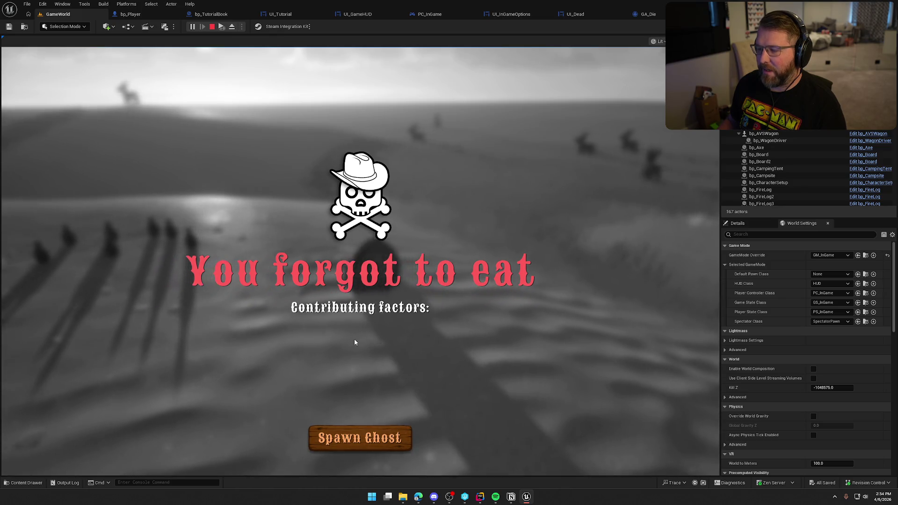
{"action": "key", "text": "Escape"}
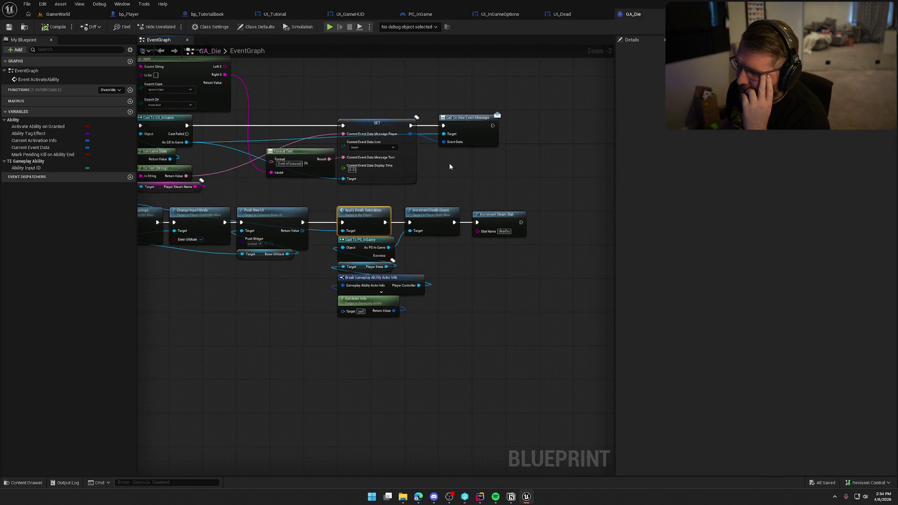
Step: Pan through GA_Die's death logic, HasAuthority, Is Valid and End Ability nodes, then switch to Rider
{"action": "scroll", "coordinate": [449, 164], "scroll_direction": "up", "scroll_amount": 2}
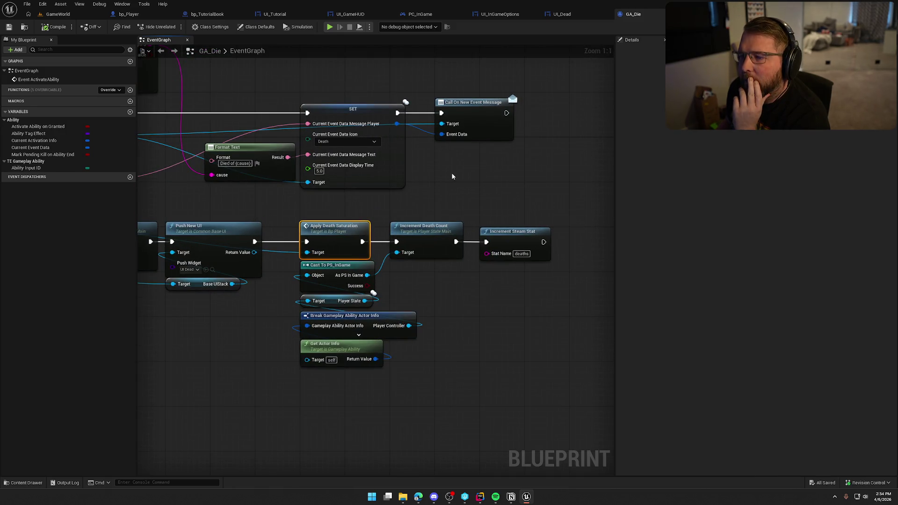
{"action": "left_click_drag", "start_coordinate": [452, 176], "coordinate": [484, 178]}
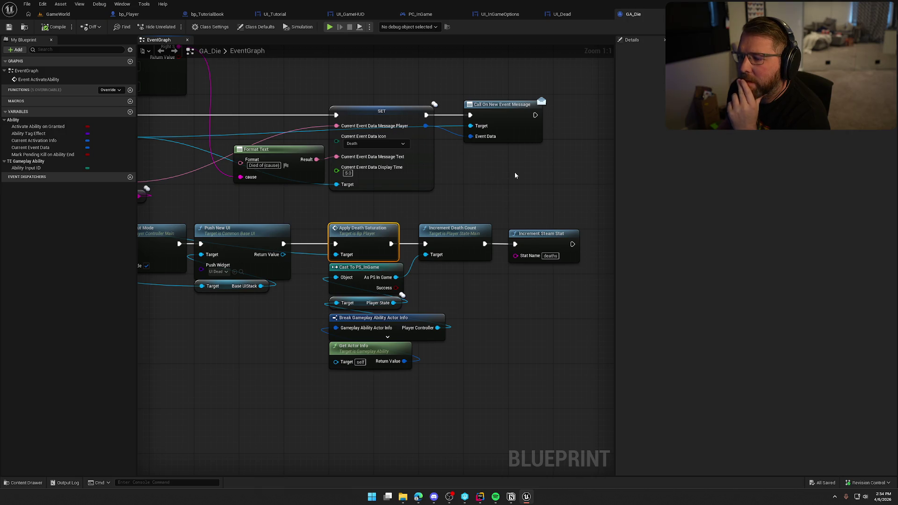
{"action": "left_click_drag", "start_coordinate": [472, 181], "coordinate": [768, 180]}
{"action": "left_click_drag", "start_coordinate": [444, 187], "coordinate": [585, 204]}
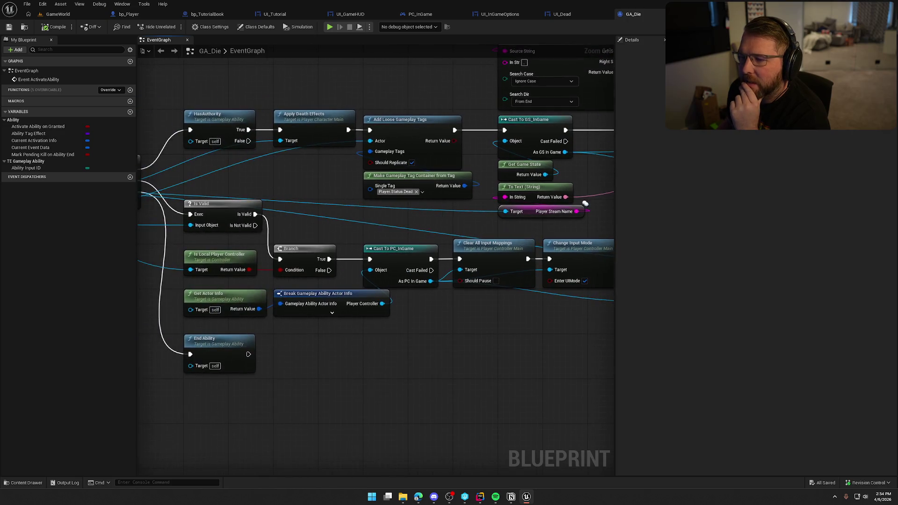
{"action": "left_click", "coordinate": [480, 497]}
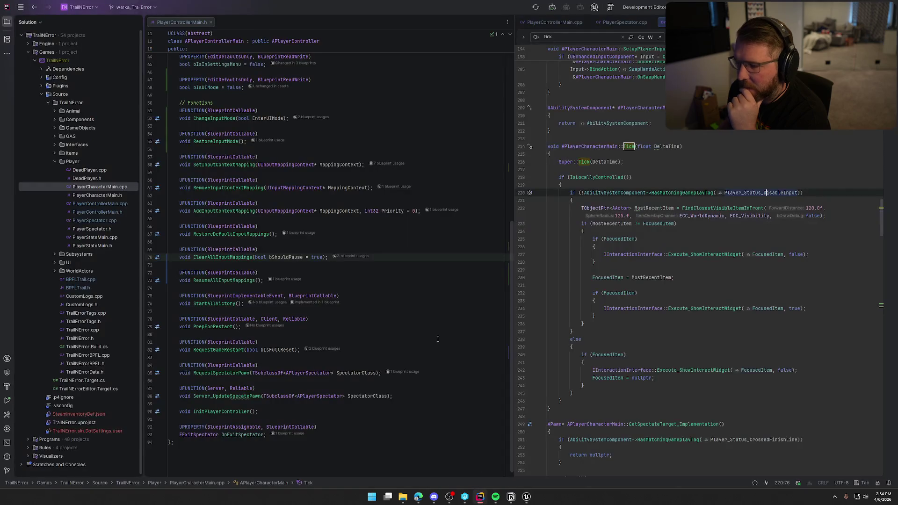
Step: Collapse Rider's solution tree, shift Unreal's Get Actor Info node right, then browse GameWorld's Abilities folder
{"action": "left_click", "coordinate": [6, 23]}
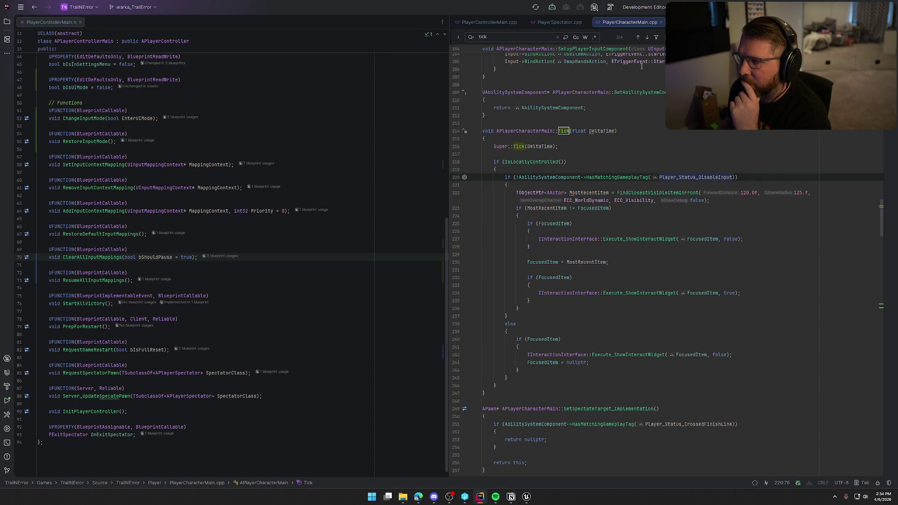
{"action": "left_click", "coordinate": [527, 497]}
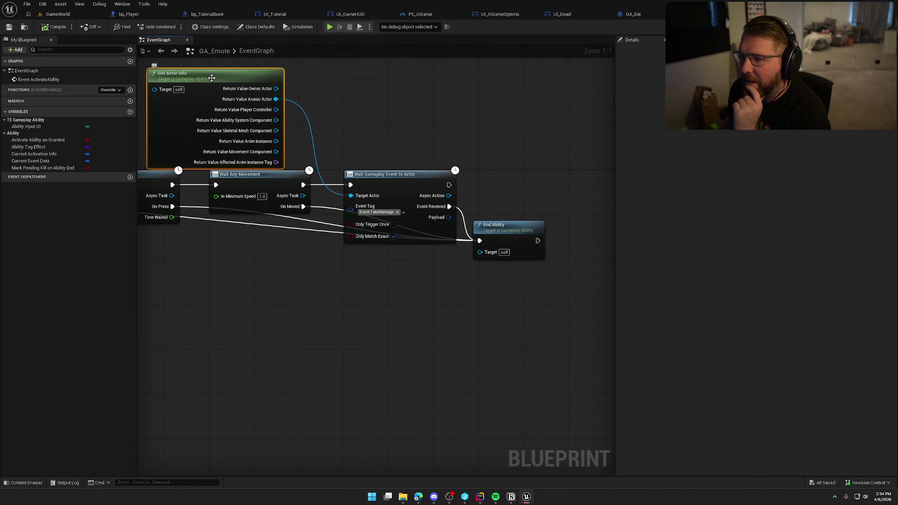
{"action": "left_click_drag", "start_coordinate": [211, 78], "coordinate": [273, 78]}
{"action": "left_click_drag", "start_coordinate": [368, 138], "coordinate": [437, 304]}
{"action": "left_click", "coordinate": [438, 305]}
{"action": "left_click", "coordinate": [58, 14]}
{"action": "left_click", "coordinate": [23, 482]}
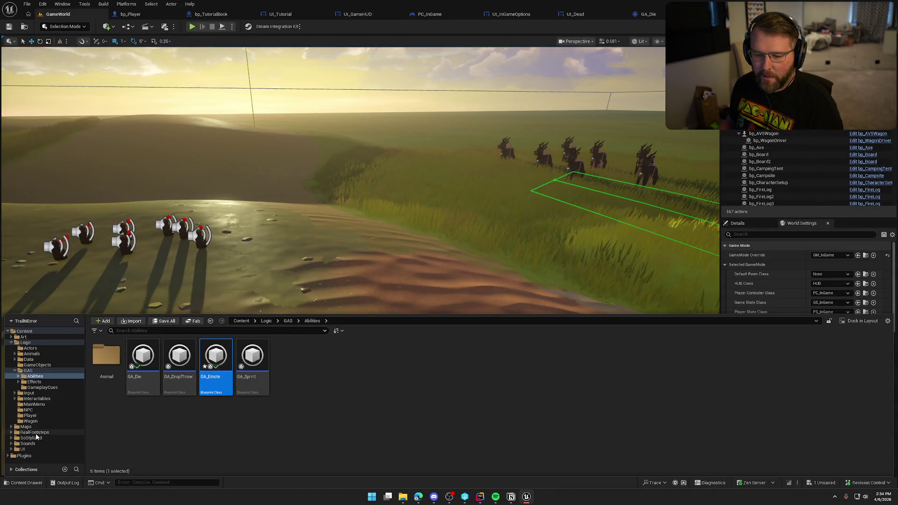
Step: Place bp_AI_Snake from the Animals folder into the level and play-test it twice
{"action": "left_click", "coordinate": [36, 353]}
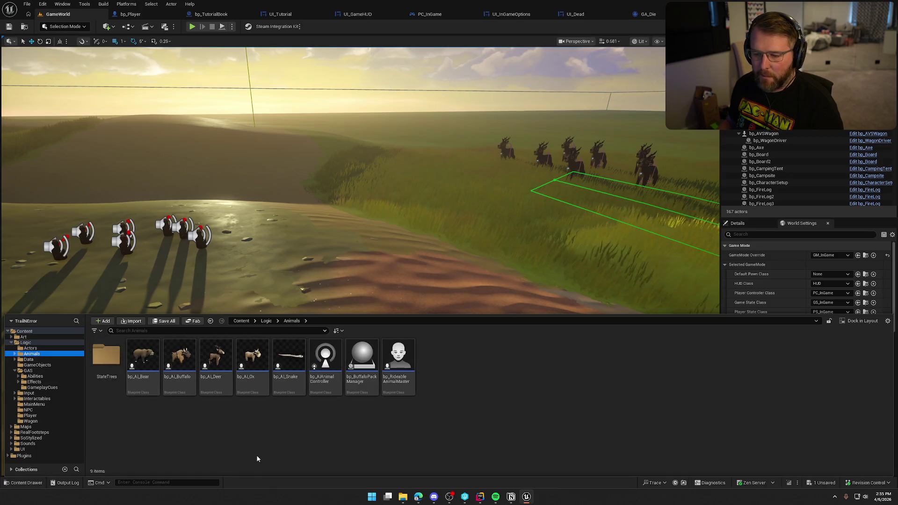
{"action": "mouse_move", "coordinate": [294, 366]}
{"action": "left_mouse_down"}
{"action": "mouse_move", "coordinate": [301, 372]}
{"action": "mouse_move", "coordinate": [440, 288]}
{"action": "left_mouse_up"}
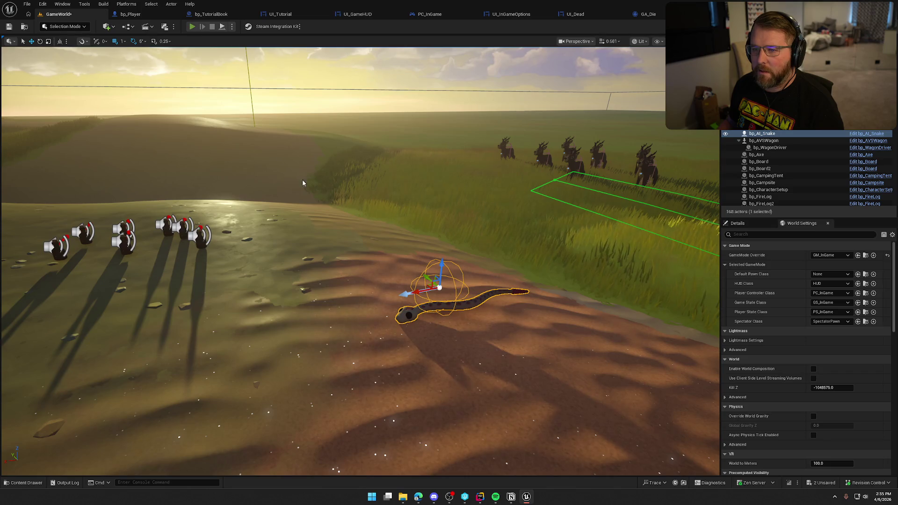
{"action": "key", "text": "alt+p"}
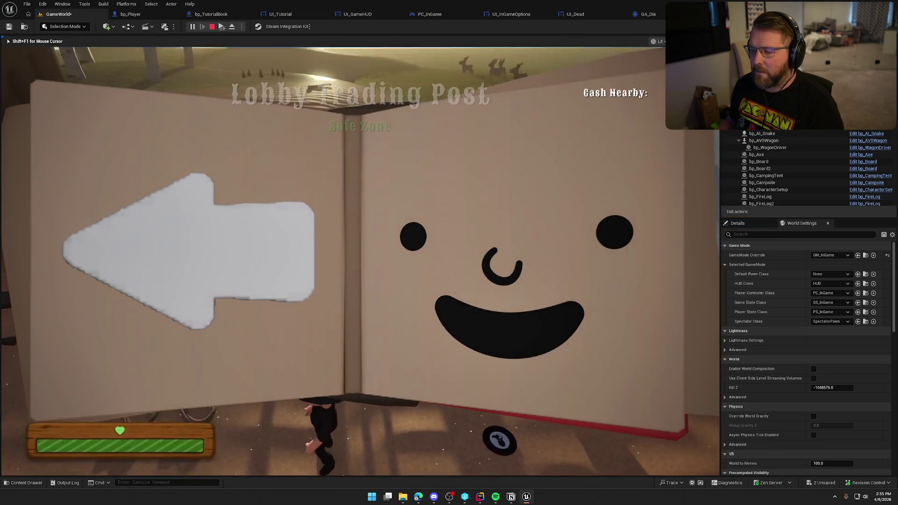
{"action": "key", "text": "Escape"}
{"action": "left_click", "coordinate": [58, 15]}
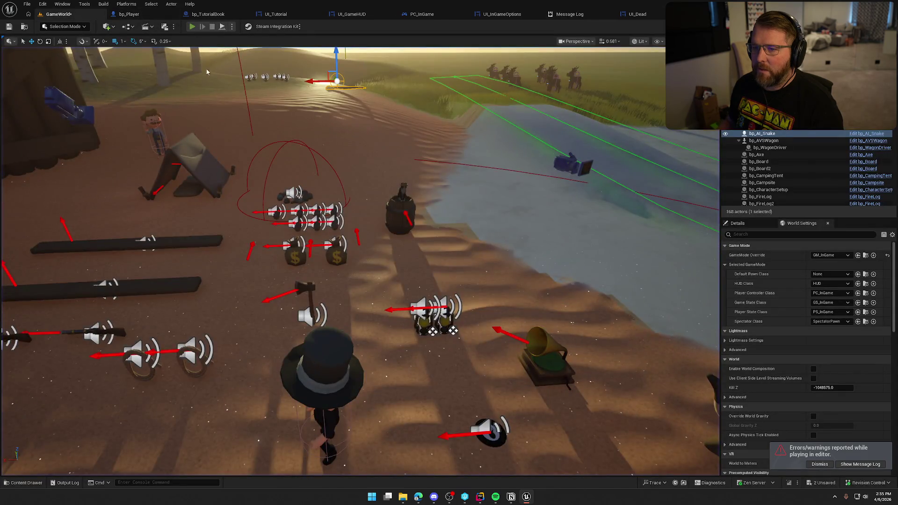
{"action": "key", "text": "alt+p"}
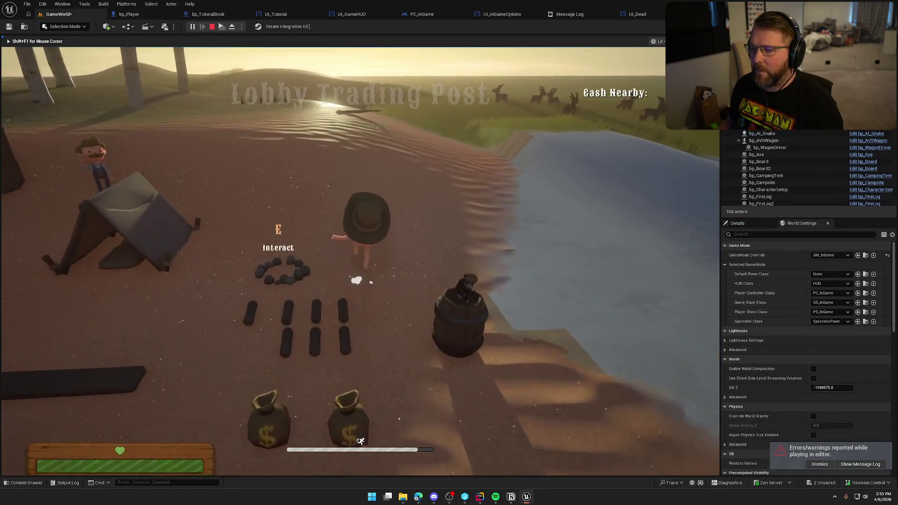
{"action": "key", "text": "shift+w"}
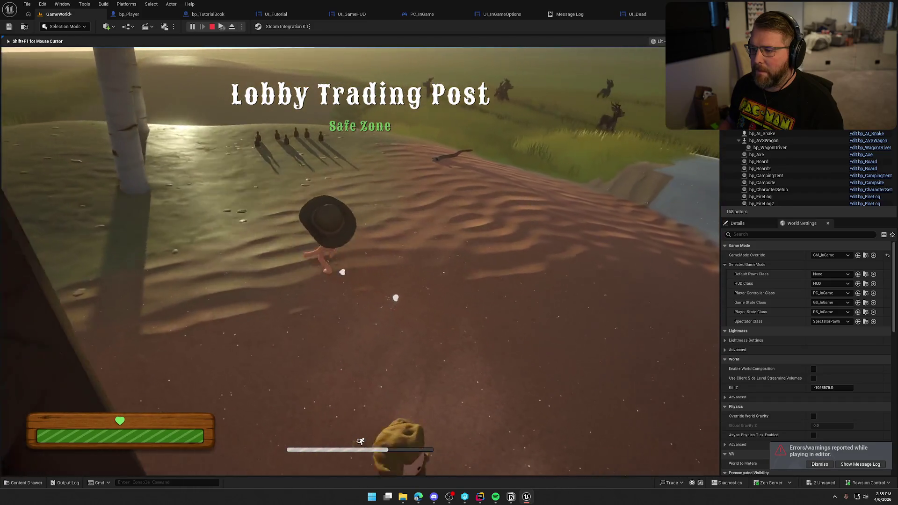
{"action": "key", "text": "w"}
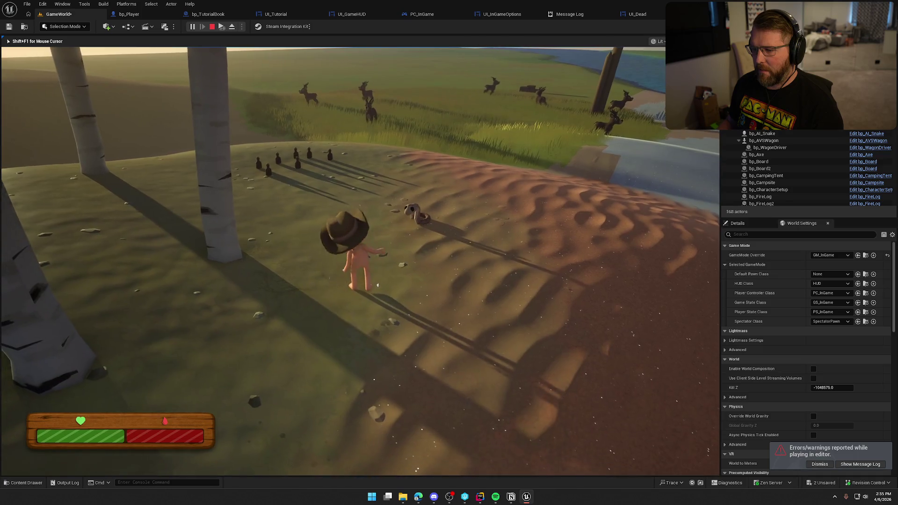
{"action": "key", "text": "Escape"}
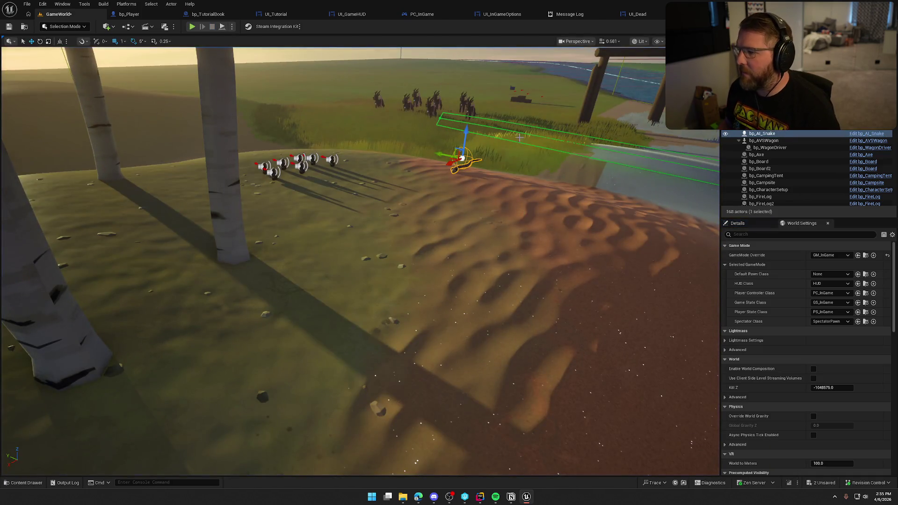
Step: Delete the snake actor and save GameWorld, checking out the map
{"action": "key", "text": "Delete"}
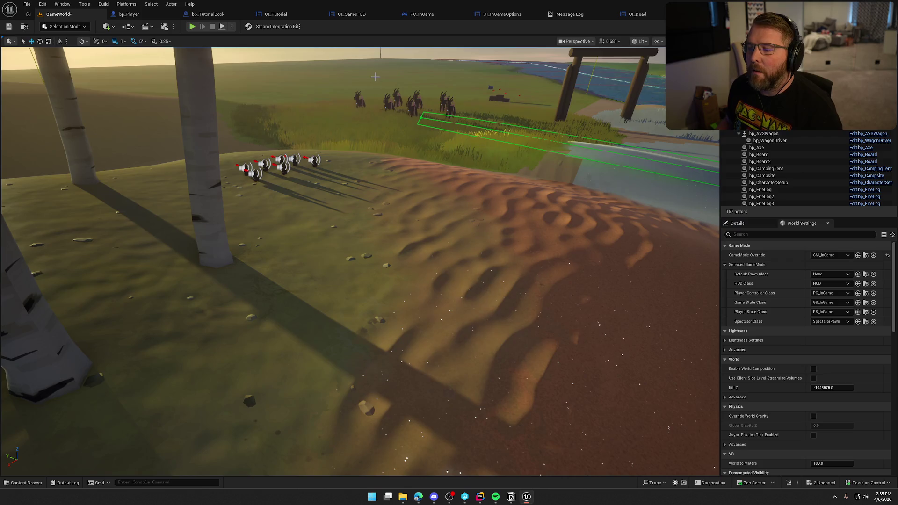
{"action": "key", "text": "ctrl+s"}
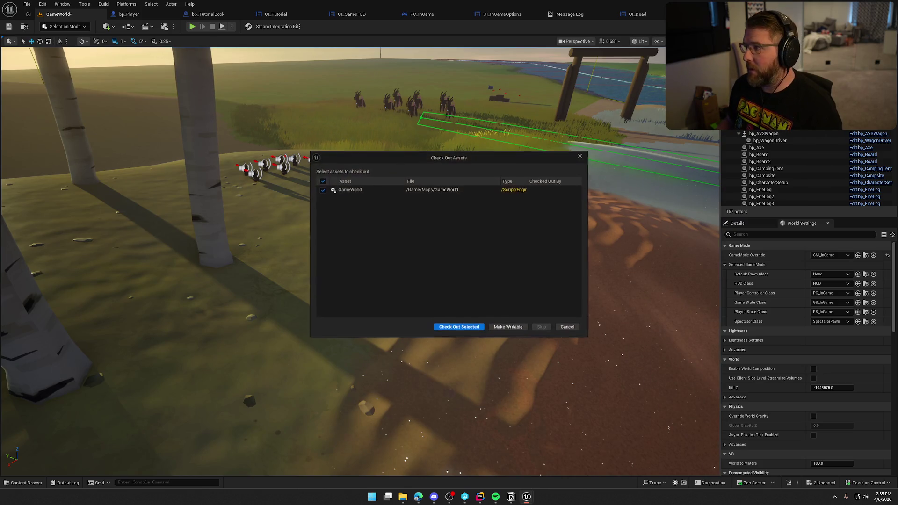
{"action": "left_click", "coordinate": [469, 329]}
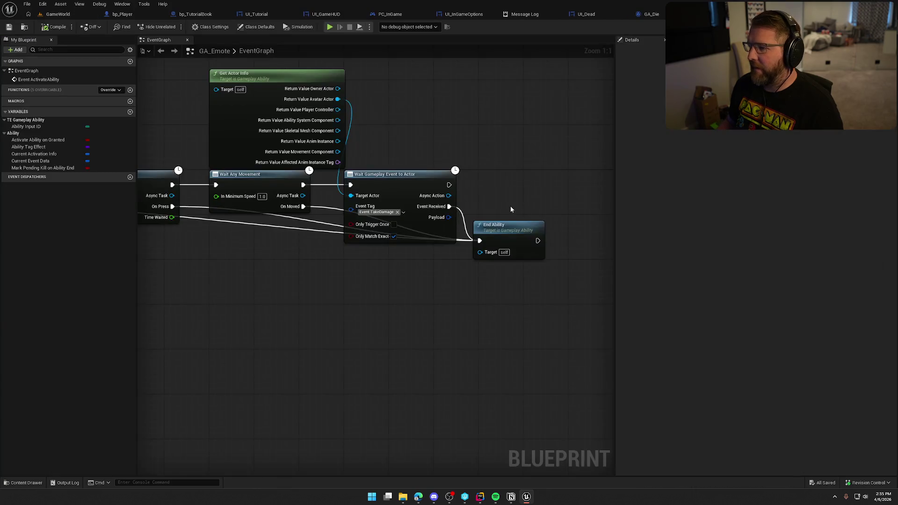
{"action": "left_click_drag", "start_coordinate": [511, 209], "coordinate": [477, 209]}
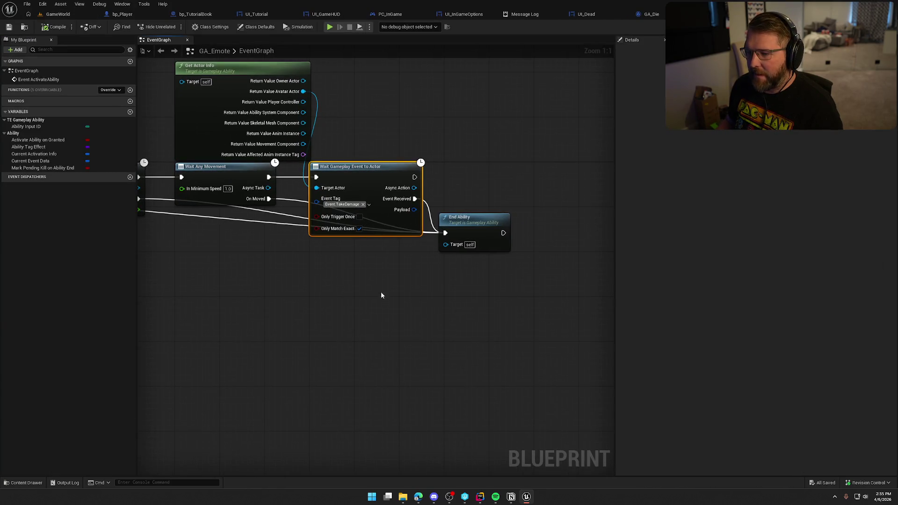
Step: Add a Wait Gameplay Tag Add node to the GA_Emote graph
{"action": "left_click_drag", "start_coordinate": [380, 295], "coordinate": [321, 307]}
{"action": "mouse_move", "coordinate": [411, 246]}
{"action": "left_mouse_down"}
{"action": "mouse_move", "coordinate": [443, 182]}
{"action": "mouse_move", "coordinate": [465, 195]}
{"action": "left_mouse_up"}
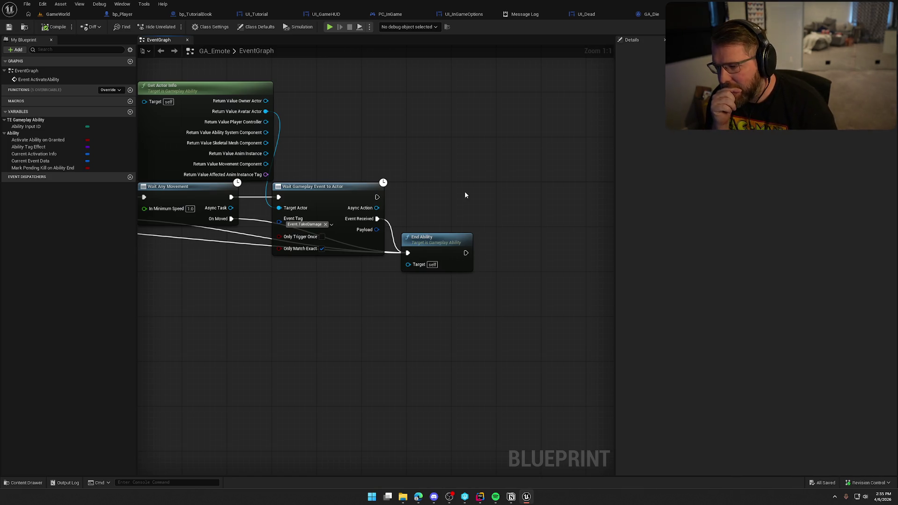
{"action": "right_click", "coordinate": [453, 143]}
{"action": "type", "text": "wait gamep"}
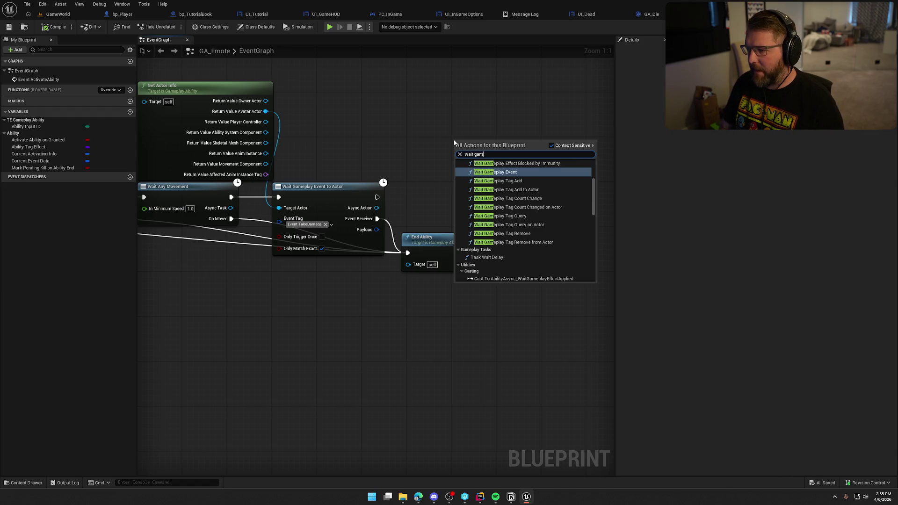
{"action": "left_click", "coordinate": [531, 182]}
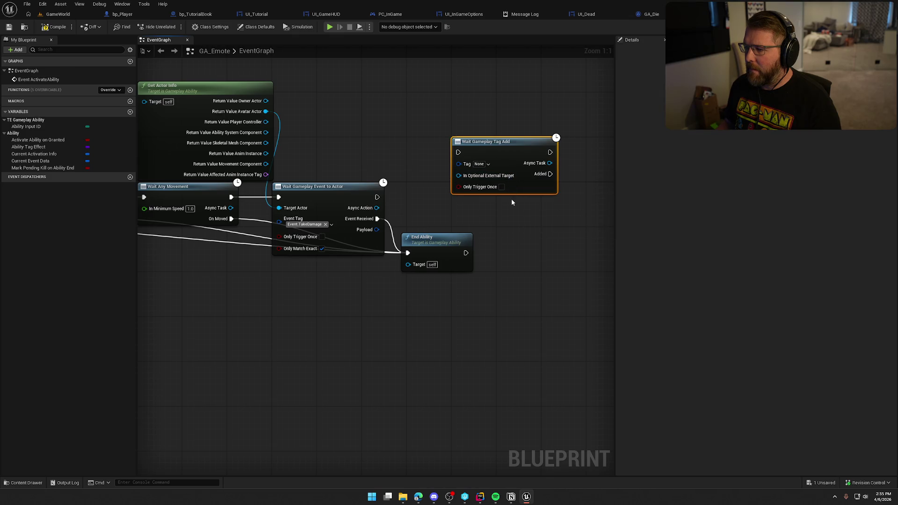
Step: Pick Status.Dead as the node's awaited tag, comparing against the GA_Die graph
{"action": "left_click", "coordinate": [480, 164]}
{"action": "type", "text": "e"}
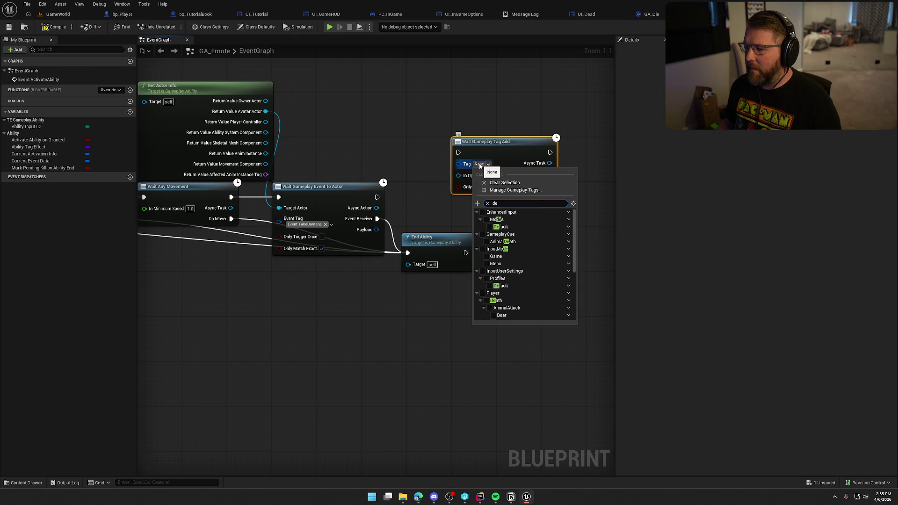
{"action": "type", "text": "a"}
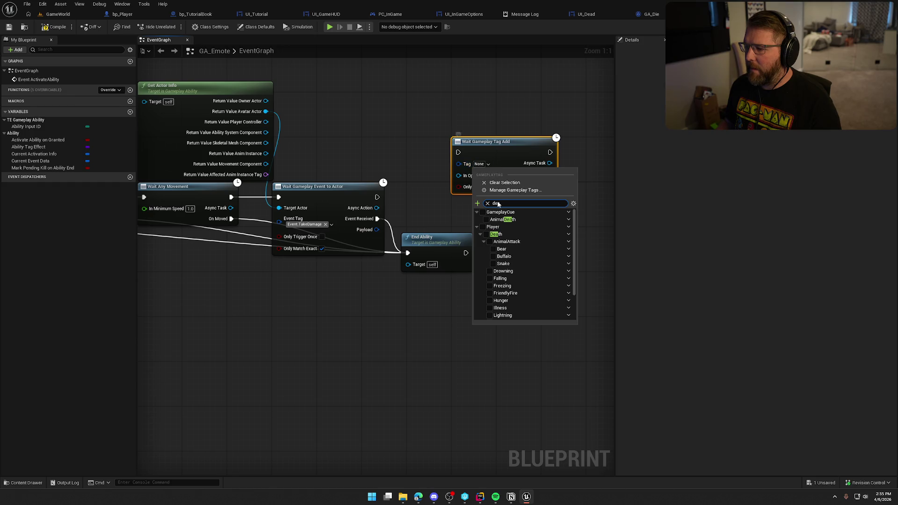
{"action": "scroll", "coordinate": [514, 281], "scroll_direction": "down", "scroll_amount": 3}
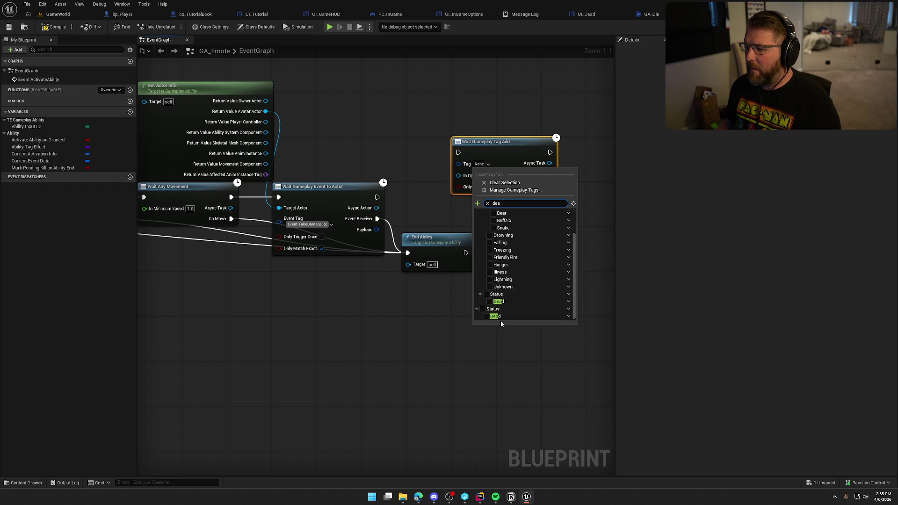
{"action": "scroll", "coordinate": [507, 303], "scroll_direction": "up", "scroll_amount": 2}
{"action": "scroll", "coordinate": [507, 303], "scroll_direction": "down", "scroll_amount": 2}
{"action": "left_click", "coordinate": [486, 316]}
{"action": "left_click", "coordinate": [467, 330]}
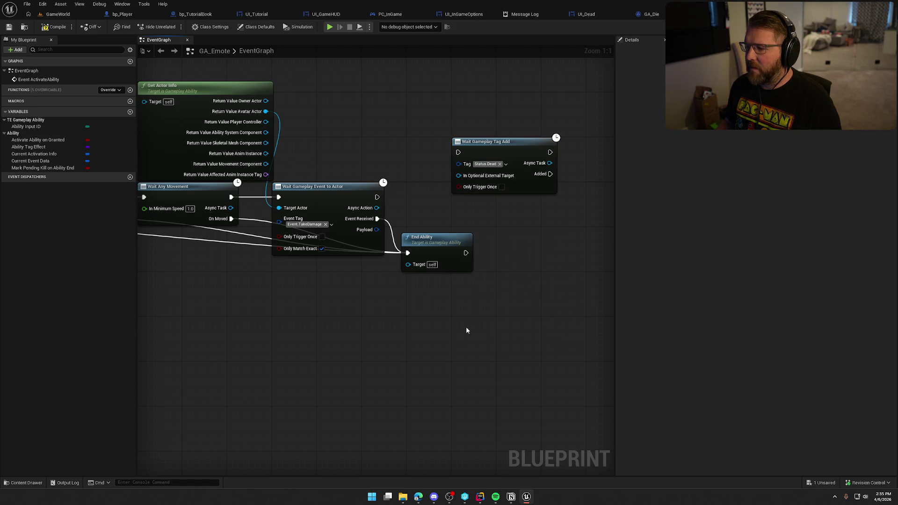
{"action": "left_click", "coordinate": [640, 18]}
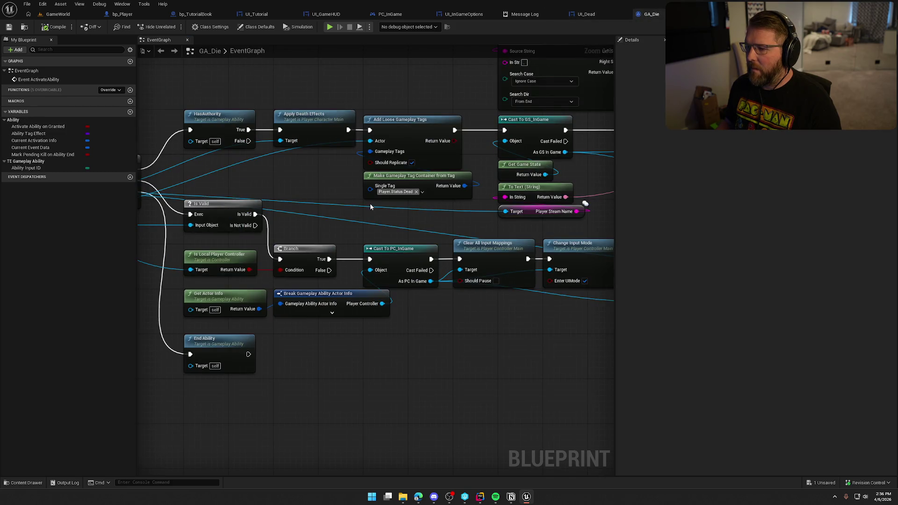
{"action": "left_click", "coordinate": [683, 14]}
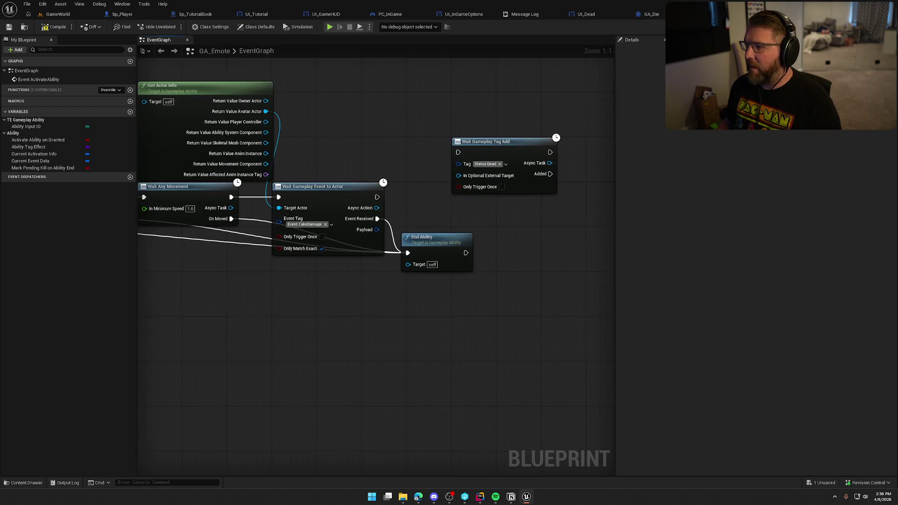
Step: Set the Wait Gameplay Tag Add node's tag to Player.Status.Dead
{"action": "left_click", "coordinate": [505, 164]}
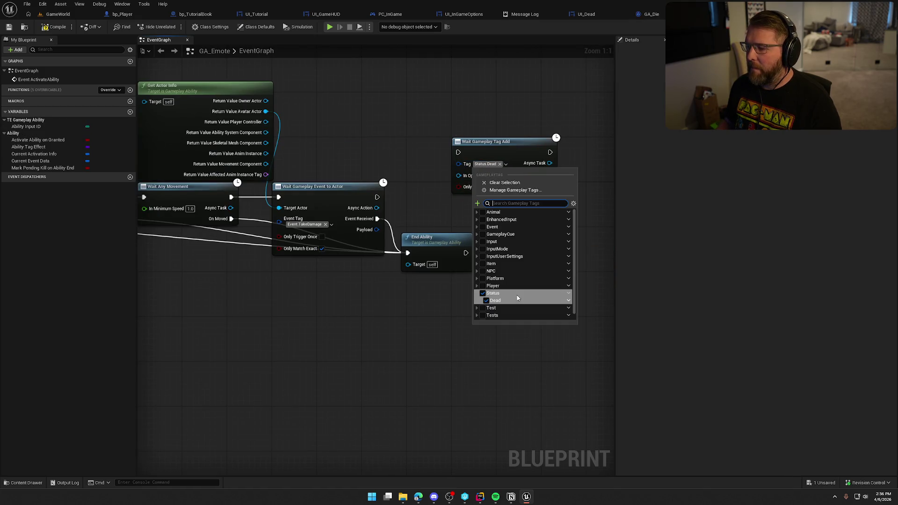
{"action": "left_click", "coordinate": [477, 285]}
{"action": "left_click", "coordinate": [480, 300]}
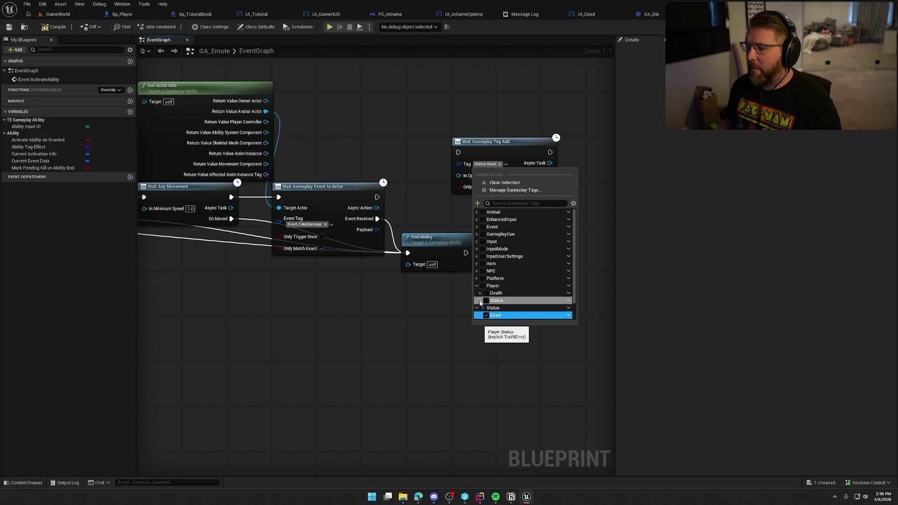
{"action": "scroll", "coordinate": [496, 309], "scroll_direction": "down", "scroll_amount": 2}
{"action": "scroll", "coordinate": [496, 309], "scroll_direction": "down", "scroll_amount": 2}
{"action": "left_click", "coordinate": [493, 260]}
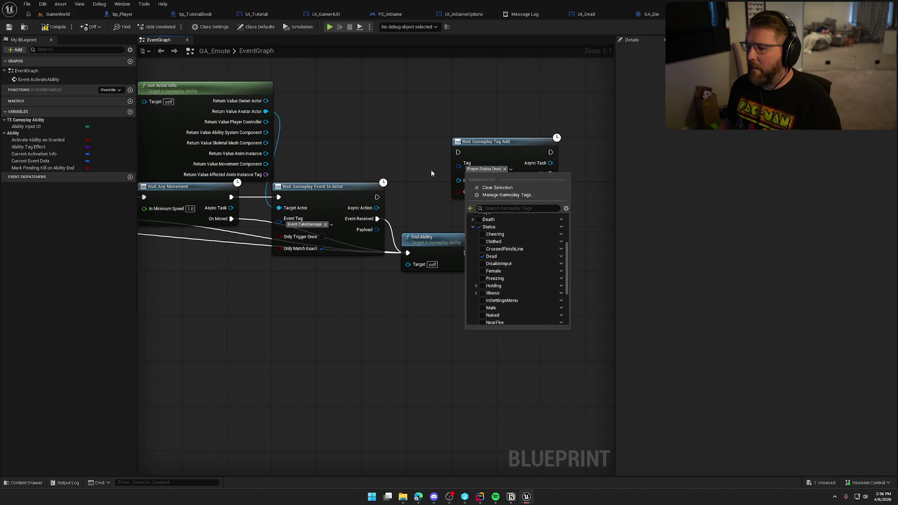
Step: Chain the tag wait after Wait Gameplay Event and wire its Added pin to End Ability
{"action": "mouse_move", "coordinate": [377, 196]}
{"action": "left_mouse_down"}
{"action": "mouse_move", "coordinate": [458, 152]}
{"action": "mouse_move", "coordinate": [450, 199]}
{"action": "left_mouse_up"}
{"action": "left_click_drag", "start_coordinate": [442, 240], "coordinate": [563, 319]}
{"action": "mouse_move", "coordinate": [506, 218]}
{"action": "left_mouse_down"}
{"action": "mouse_move", "coordinate": [531, 331]}
{"action": "mouse_move", "coordinate": [528, 287]}
{"action": "left_mouse_up"}
{"action": "left_click", "coordinate": [521, 248]}
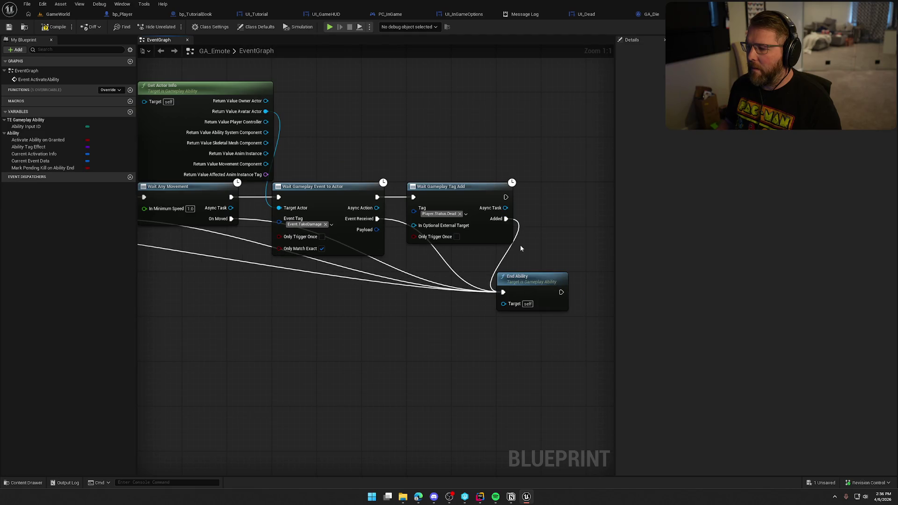
{"action": "left_click", "coordinate": [58, 14]}
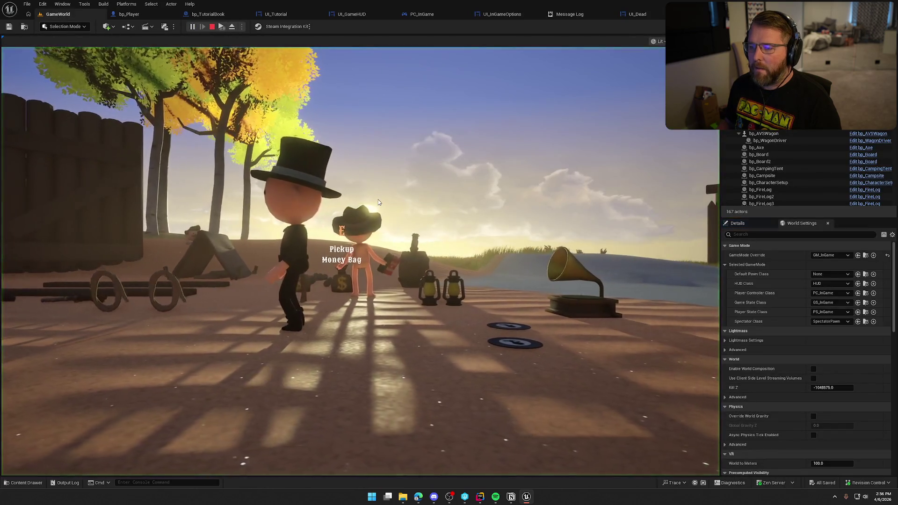
Step: Run the character in the play test until it dies, then stop the session
{"action": "left_click", "coordinate": [377, 204]}
{"action": "key", "text": "w"}
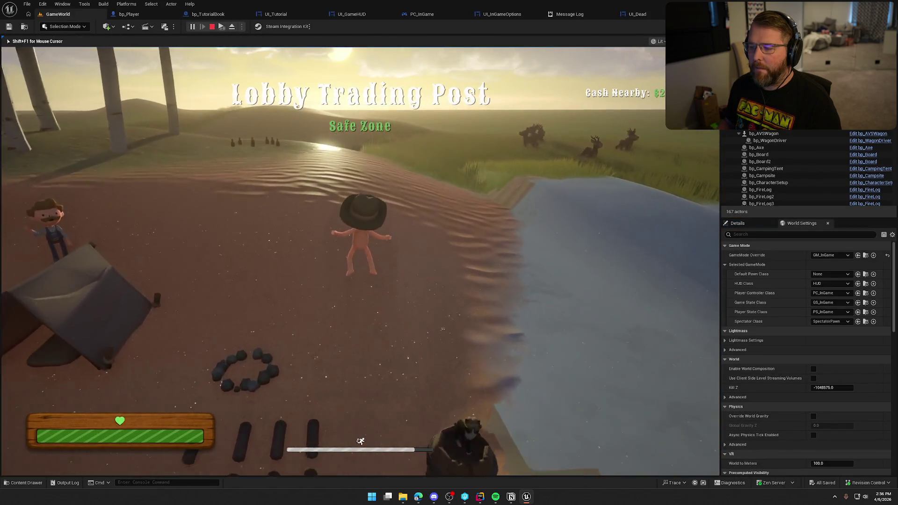
{"action": "key", "text": "a"}
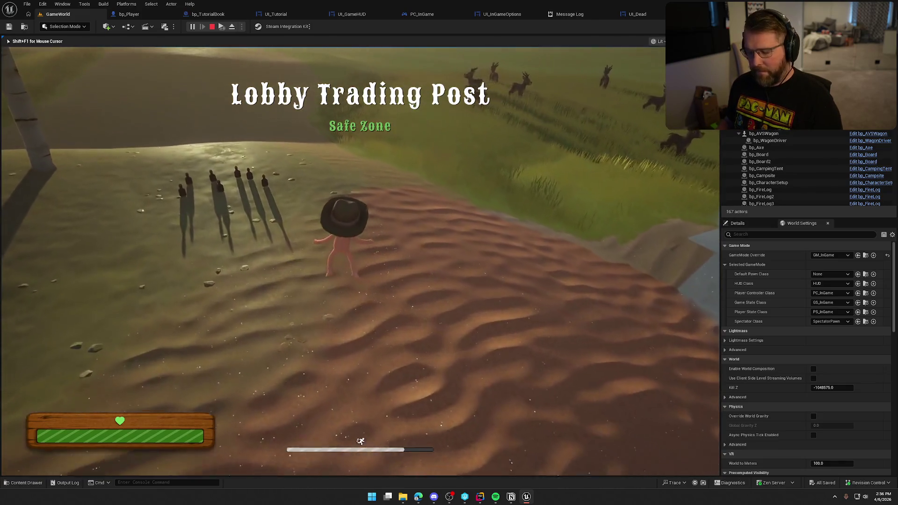
{"action": "key", "text": "shift+F1"}
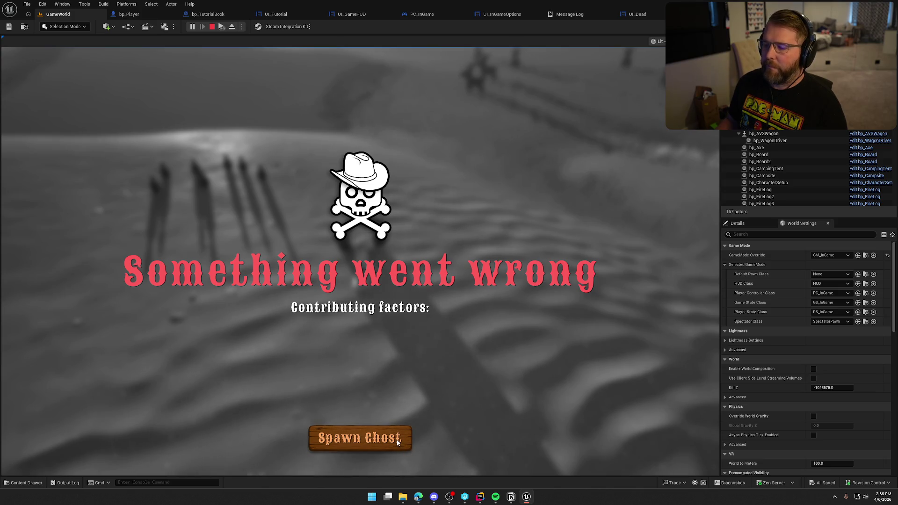
{"action": "key", "text": "Escape"}
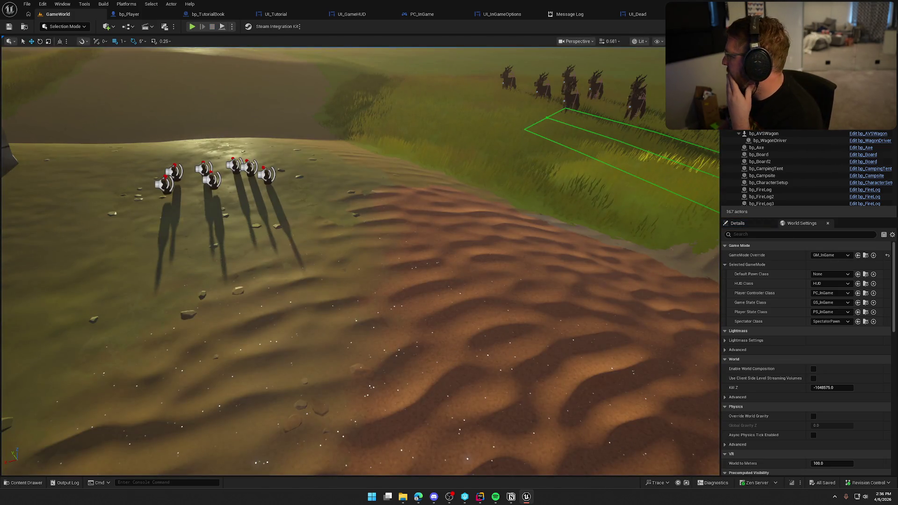
{"action": "key", "text": "alt+Tab"}
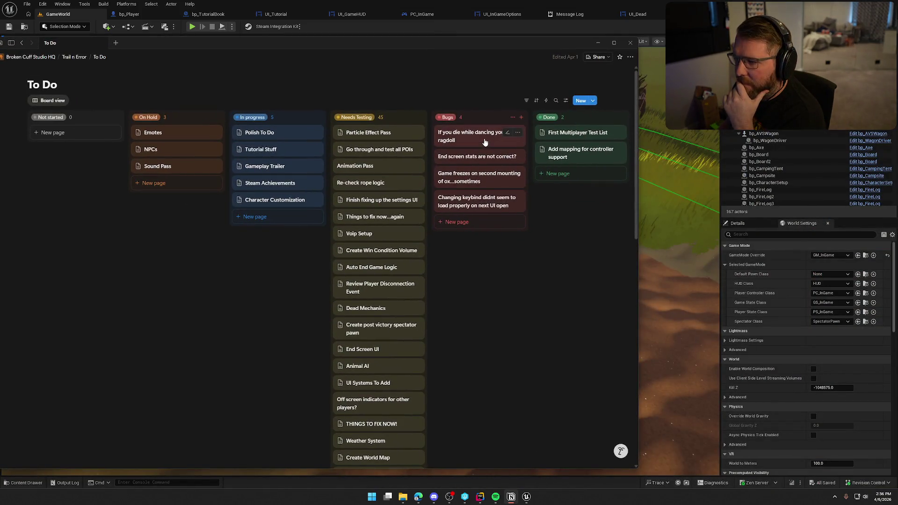
Step: Move the dancing ragdoll bug card to Done and peek at the Polish To Do page
{"action": "left_click_drag", "start_coordinate": [474, 141], "coordinate": [570, 180]}
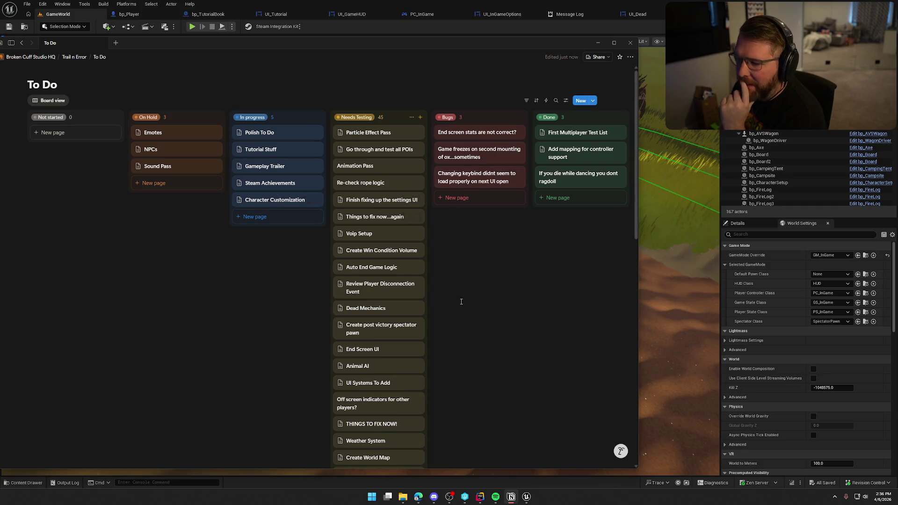
{"action": "left_click", "coordinate": [267, 133]}
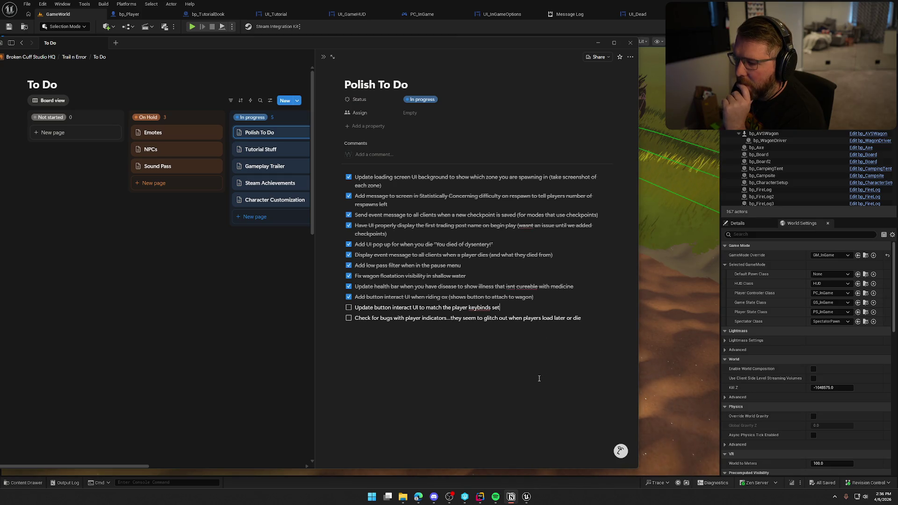
{"action": "left_click", "coordinate": [222, 270]}
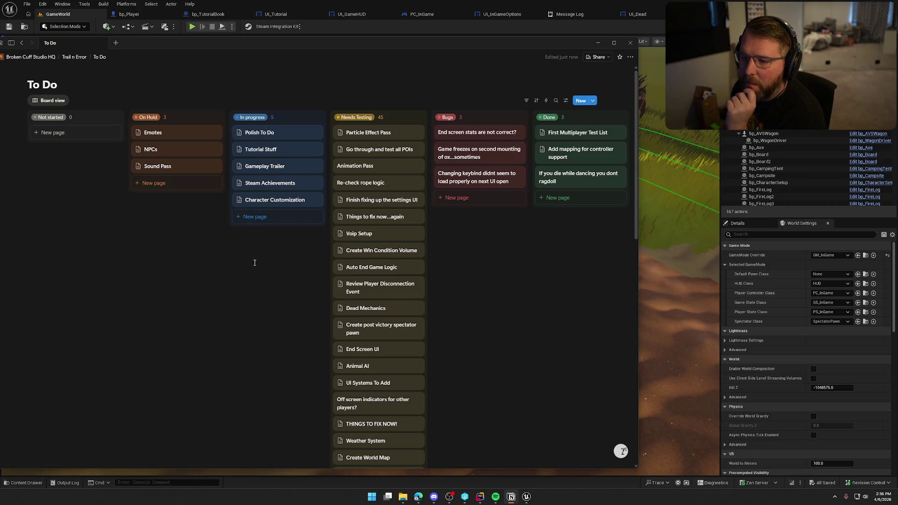
{"action": "left_click_drag", "start_coordinate": [321, 41], "coordinate": [346, 40]}
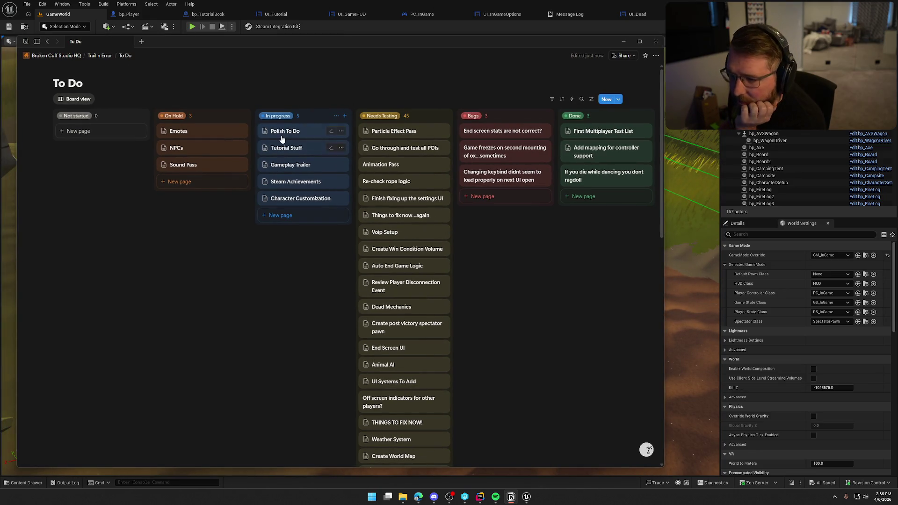
{"action": "left_click", "coordinate": [282, 134]}
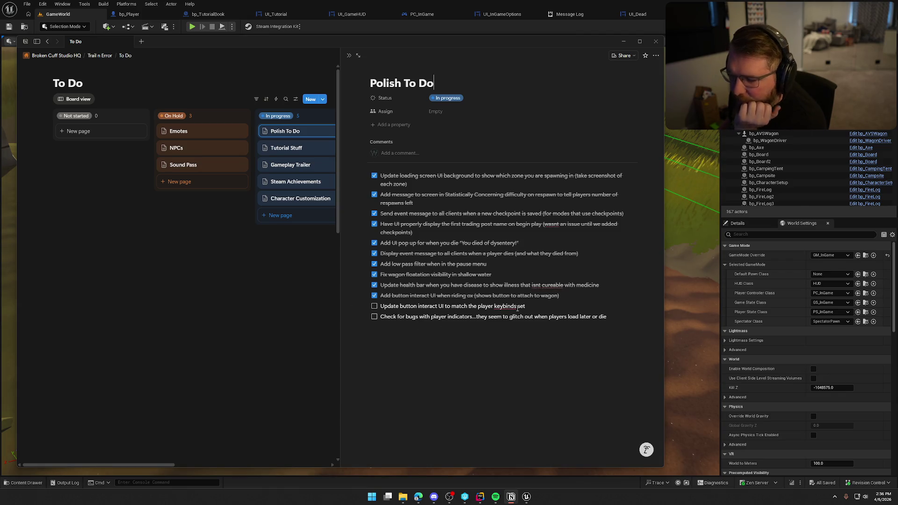
{"action": "left_click", "coordinate": [264, 282]}
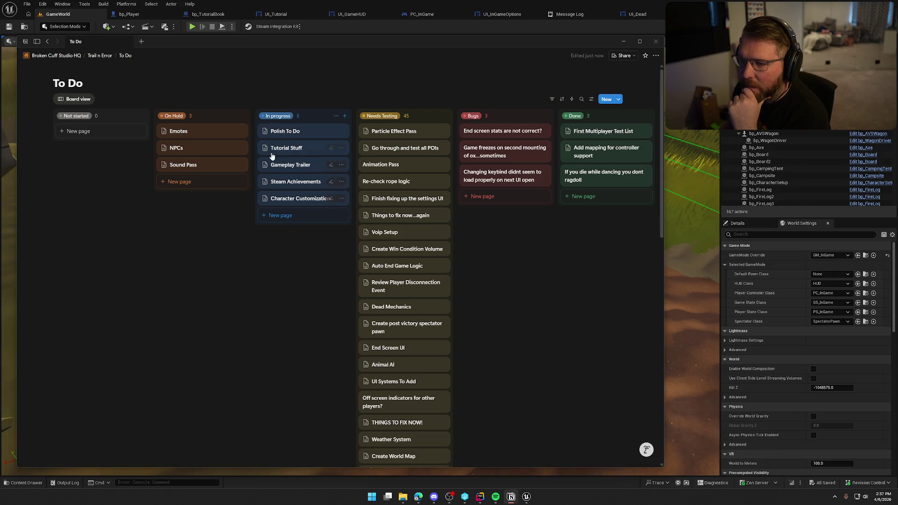
Step: Review the Tutorial Stuff, Gameplay Trailer and Steam Achievements pages in side peek
{"action": "left_click", "coordinate": [290, 149]}
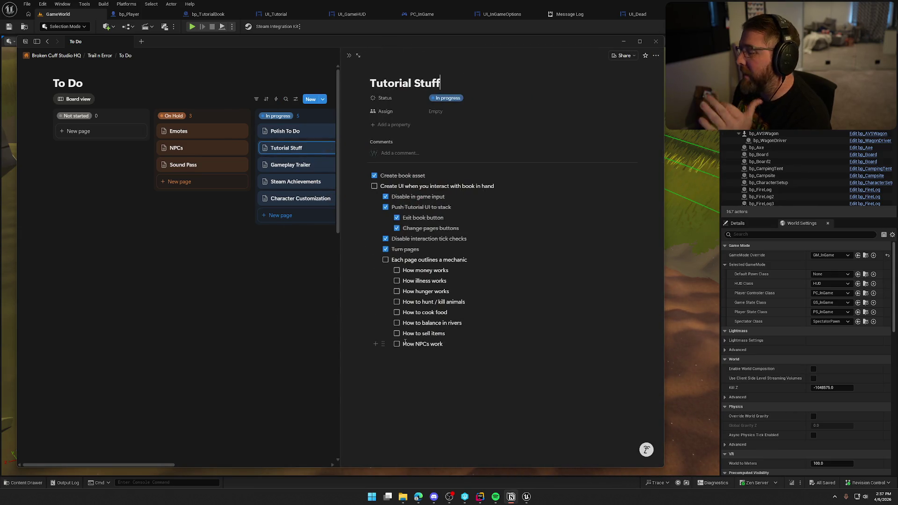
{"action": "left_click", "coordinate": [298, 242]}
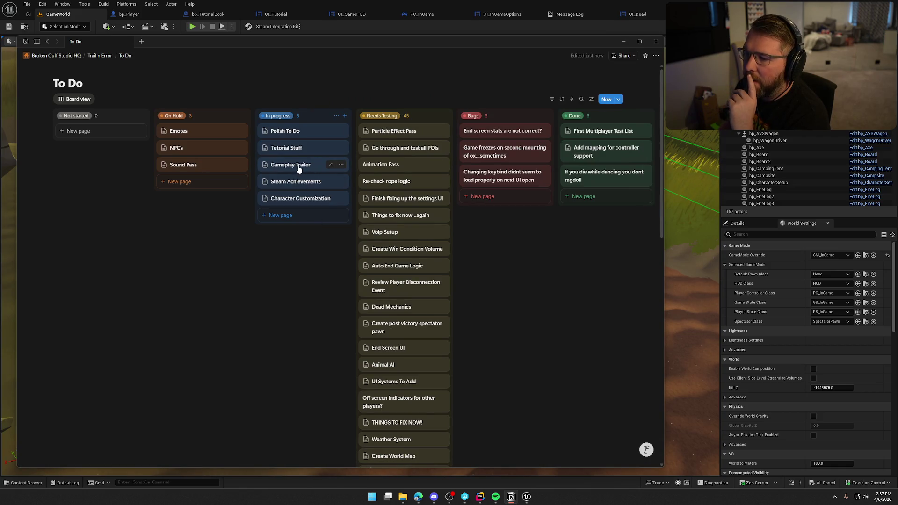
{"action": "left_click", "coordinate": [300, 169]}
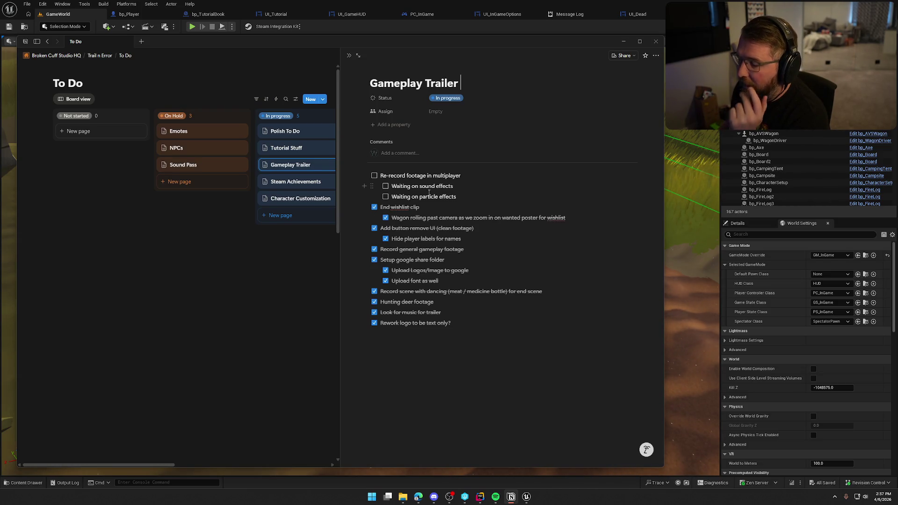
{"action": "left_click", "coordinate": [290, 273]}
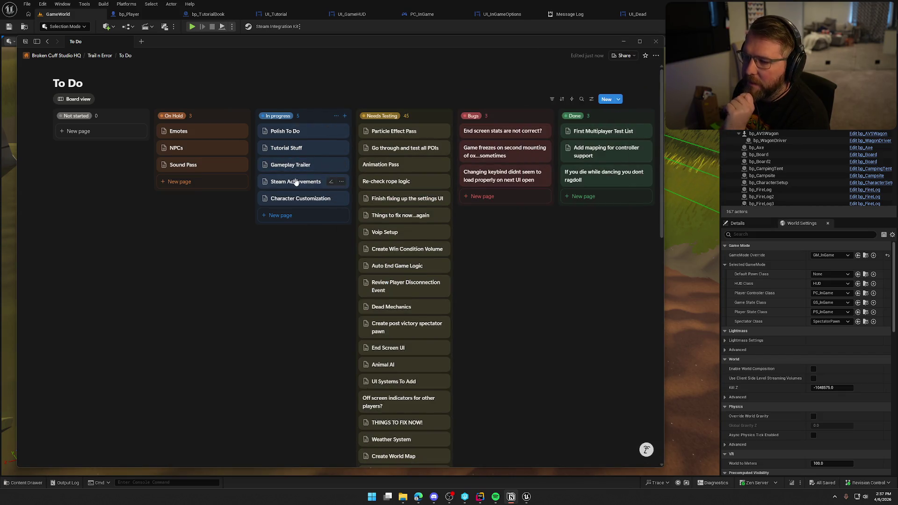
{"action": "left_click", "coordinate": [296, 181]}
{"action": "scroll", "coordinate": [484, 334], "scroll_direction": "down", "scroll_amount": 3}
{"action": "scroll", "coordinate": [449, 313], "scroll_direction": "up", "scroll_amount": 3}
{"action": "scroll", "coordinate": [414, 296], "scroll_direction": "down", "scroll_amount": 3}
{"action": "scroll", "coordinate": [444, 287], "scroll_direction": "up", "scroll_amount": 1}
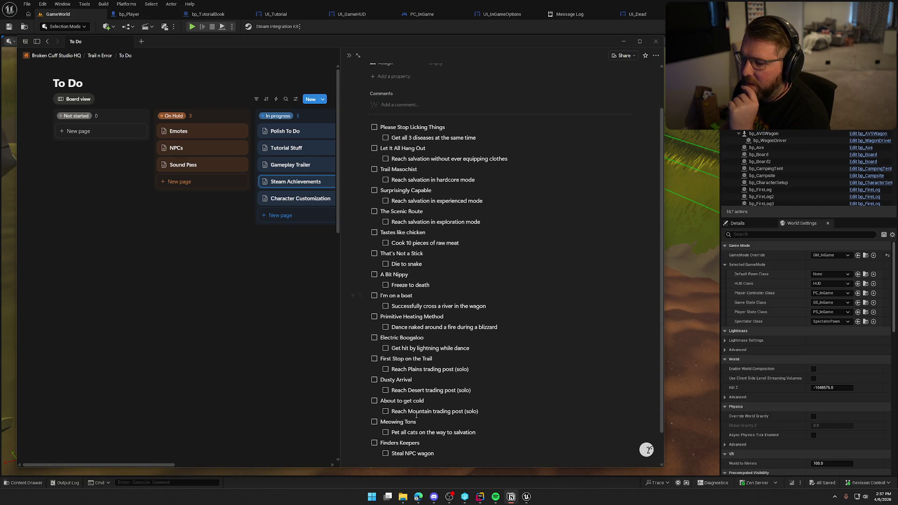
{"action": "left_click", "coordinate": [274, 268]}
Step: Review the Character Customization and Emotes pages, then close the side peek
{"action": "left_click", "coordinate": [309, 198]}
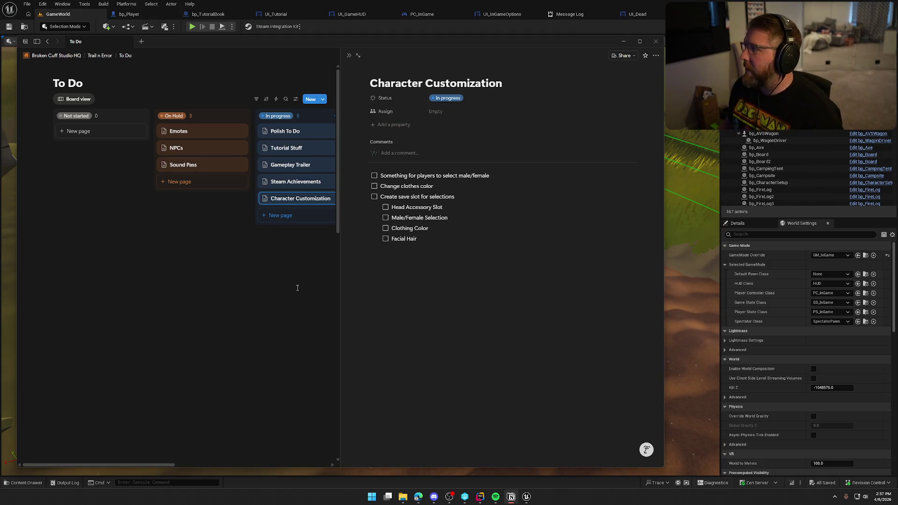
{"action": "left_click", "coordinate": [297, 287]}
{"action": "left_click", "coordinate": [282, 133]}
{"action": "left_click", "coordinate": [180, 131]}
{"action": "left_click", "coordinate": [214, 248]}
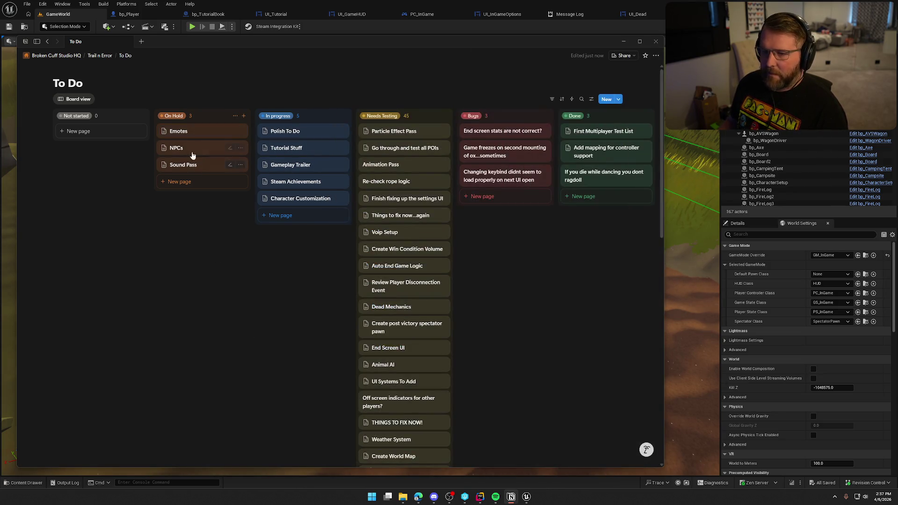
Step: Peek at the NPCs and Sound Pass pages and scroll the Needs Testing column before leaving Notion
{"action": "left_click", "coordinate": [182, 147]}
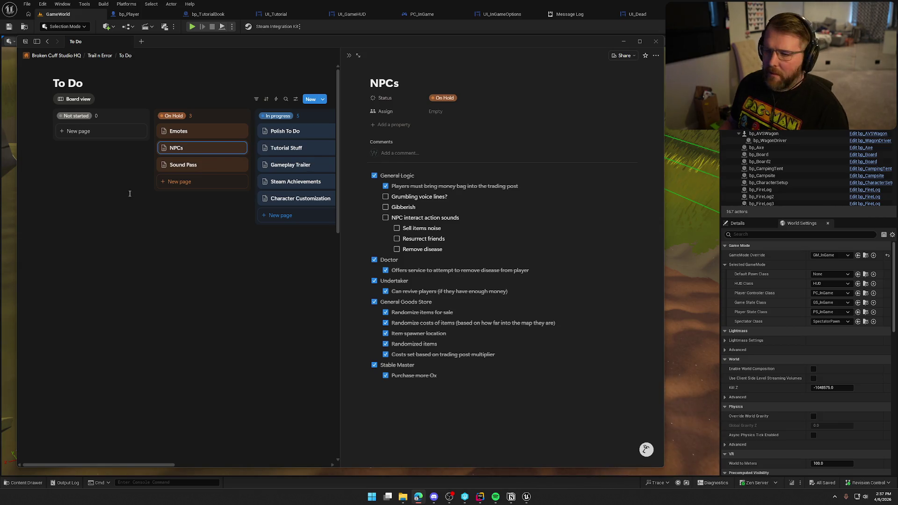
{"action": "left_click", "coordinate": [211, 165]}
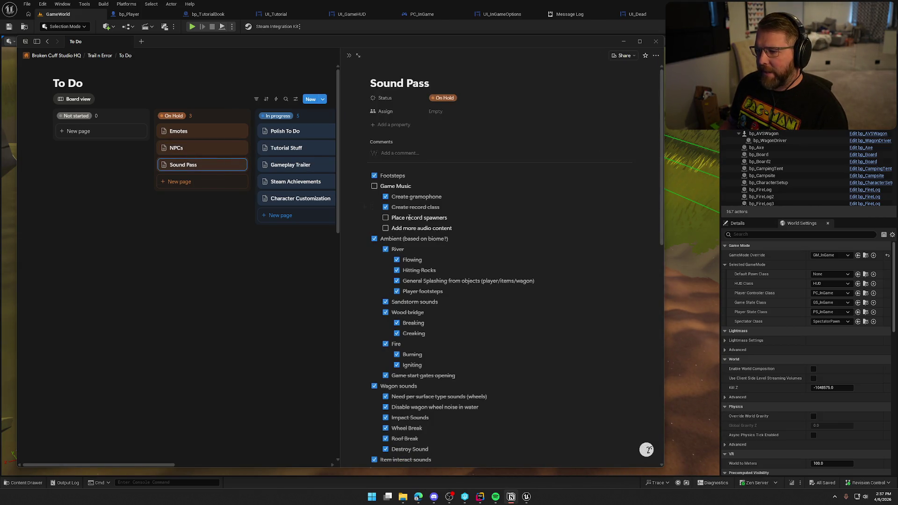
{"action": "left_click", "coordinate": [190, 280]}
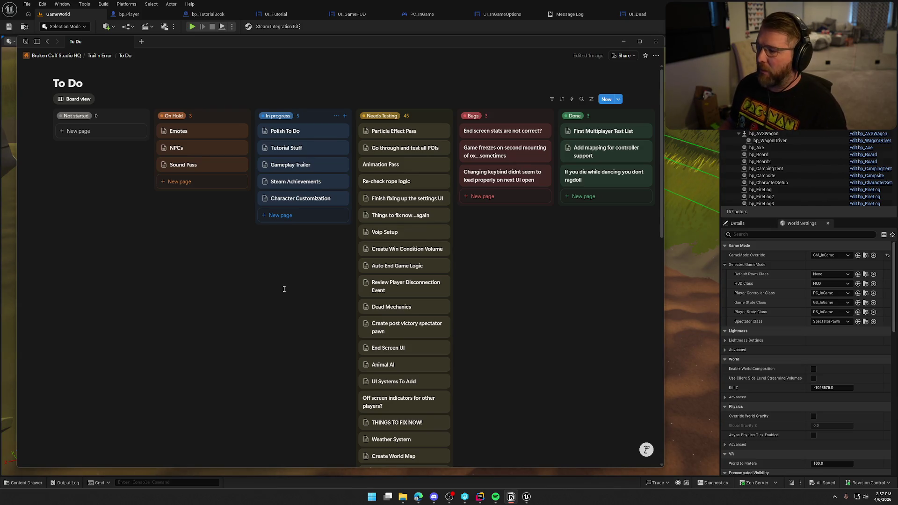
{"action": "scroll", "coordinate": [284, 289], "scroll_direction": "down", "scroll_amount": 15}
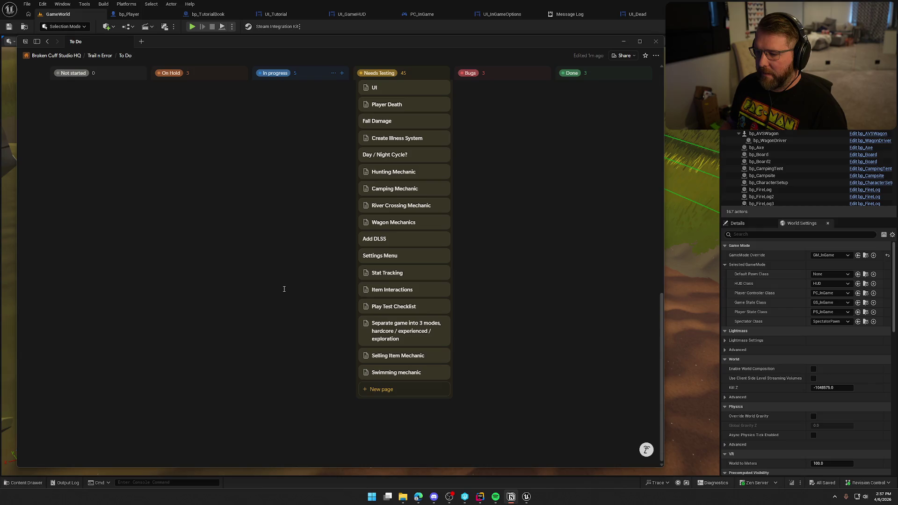
{"action": "scroll", "coordinate": [284, 289], "scroll_direction": "up", "scroll_amount": 5}
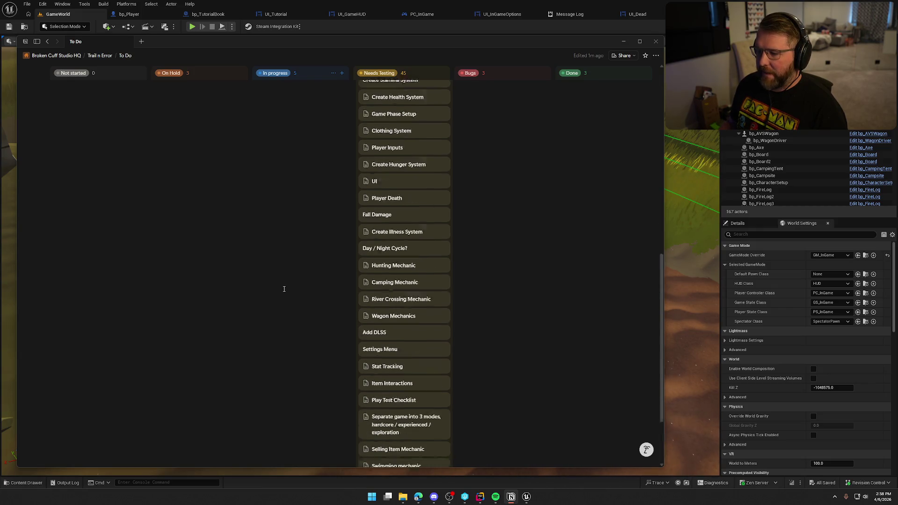
{"action": "scroll", "coordinate": [284, 289], "scroll_direction": "down", "scroll_amount": 4}
{"action": "scroll", "coordinate": [323, 318], "scroll_direction": "up", "scroll_amount": 15}
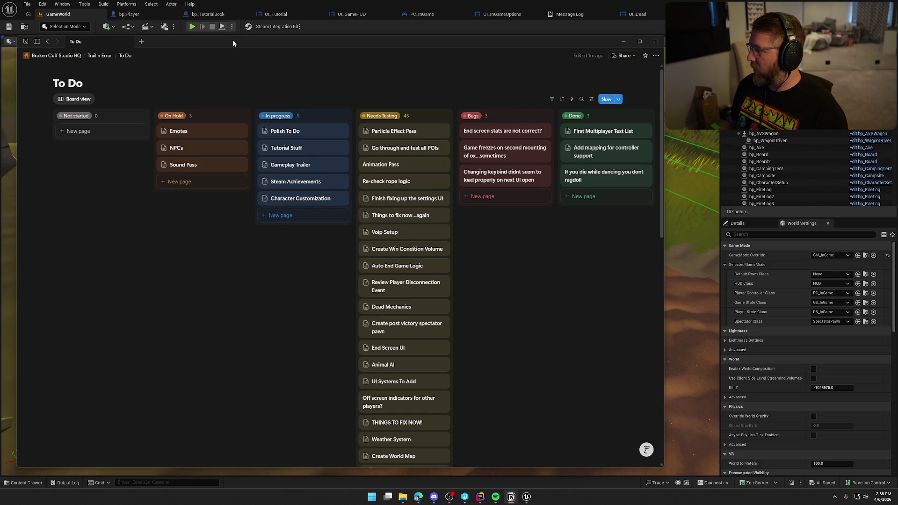
{"action": "key", "text": "alt+Tab"}
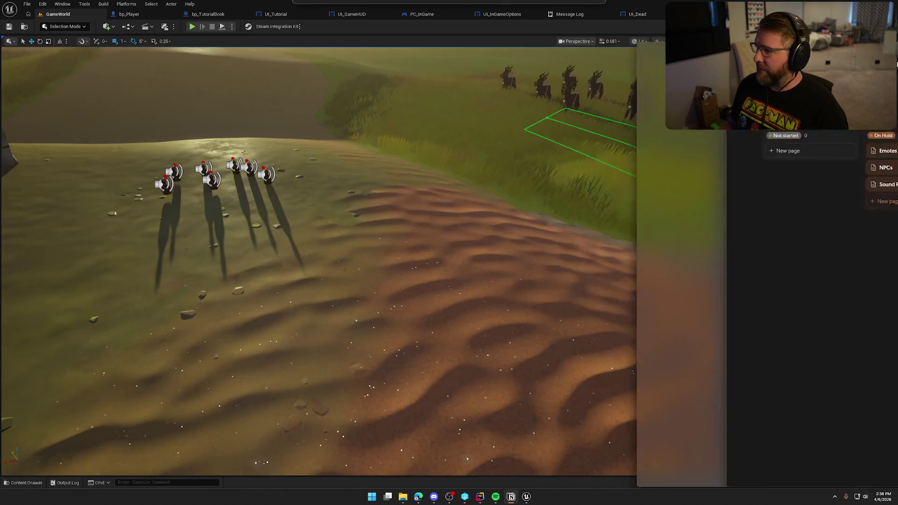
Step: Close the open asset editor tabs in Unreal, leaving the GameWorld level
{"action": "left_click_drag", "start_coordinate": [555, 201], "coordinate": [287, 212]}
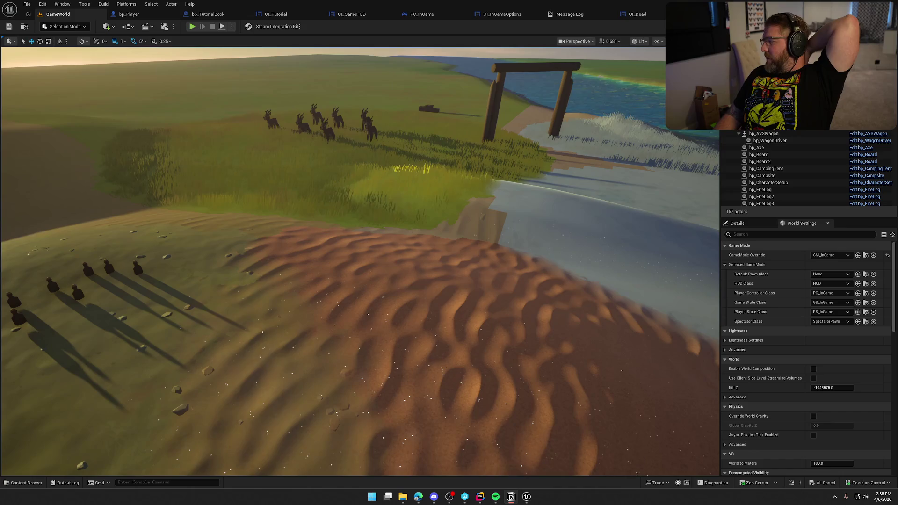
{"action": "middle_click", "coordinate": [155, 14]}
{"action": "middle_click", "coordinate": [155, 14]}
{"action": "middle_click", "coordinate": [155, 14]}
{"action": "middle_click", "coordinate": [155, 14]}
{"action": "middle_click", "coordinate": [155, 15]}
{"action": "middle_click", "coordinate": [155, 14]}
{"action": "middle_click", "coordinate": [155, 14]}
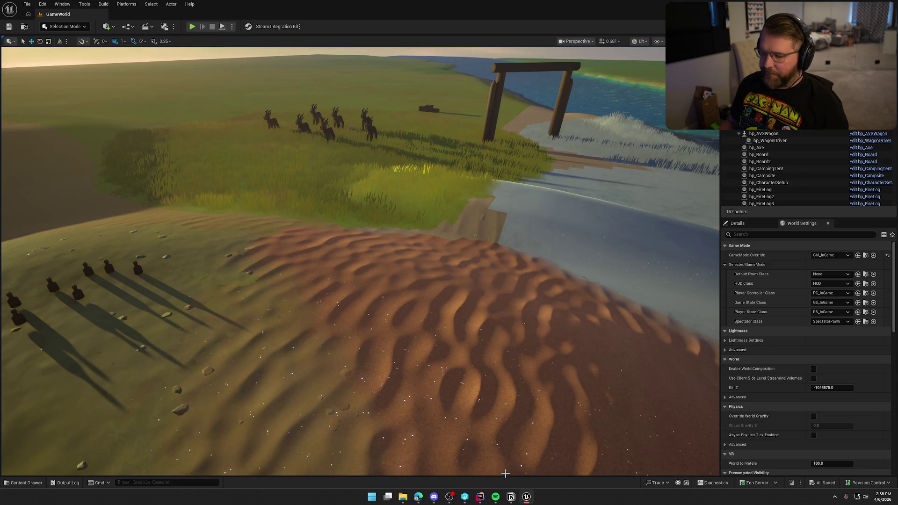
Step: Close Rider's open code files and return to Unreal
{"action": "left_click", "coordinate": [480, 499]}
{"action": "middle_click", "coordinate": [30, 22]}
{"action": "middle_click", "coordinate": [30, 22]}
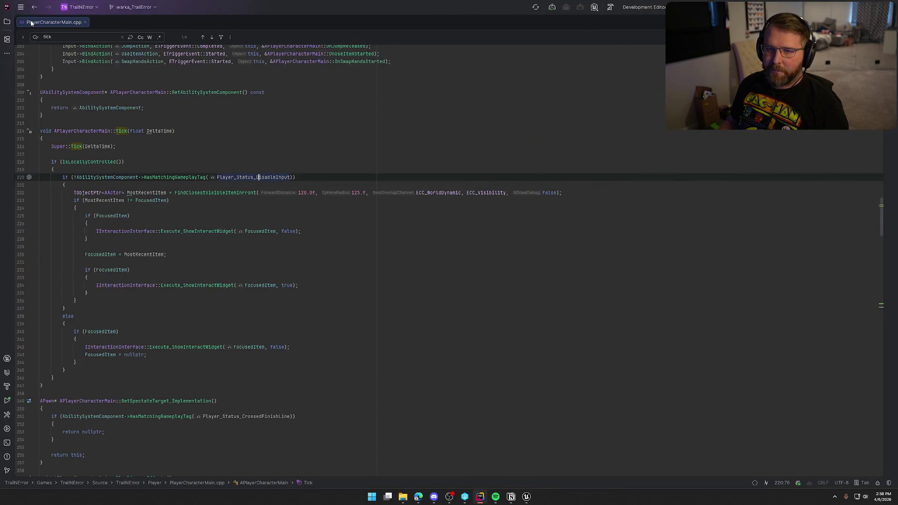
{"action": "middle_click", "coordinate": [30, 22]}
{"action": "middle_click", "coordinate": [30, 22]}
{"action": "left_click", "coordinate": [526, 498]}
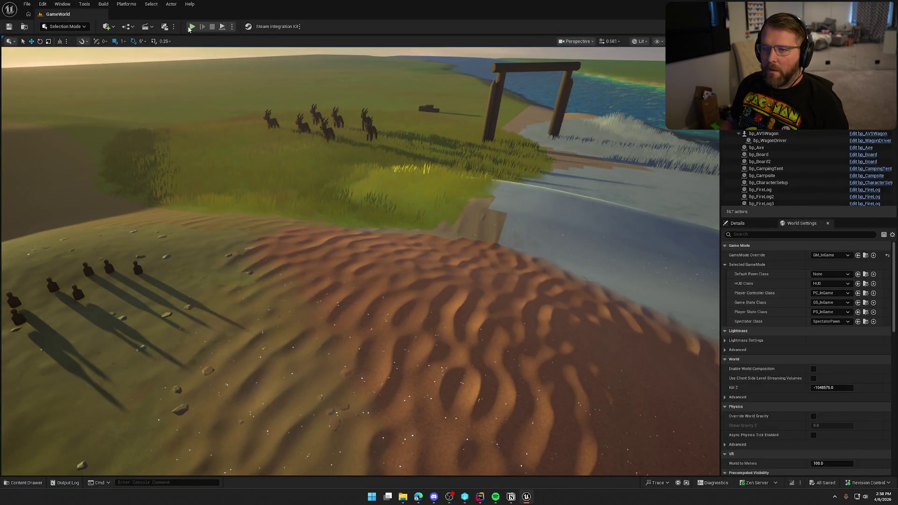
{"action": "key", "text": "alt+p"}
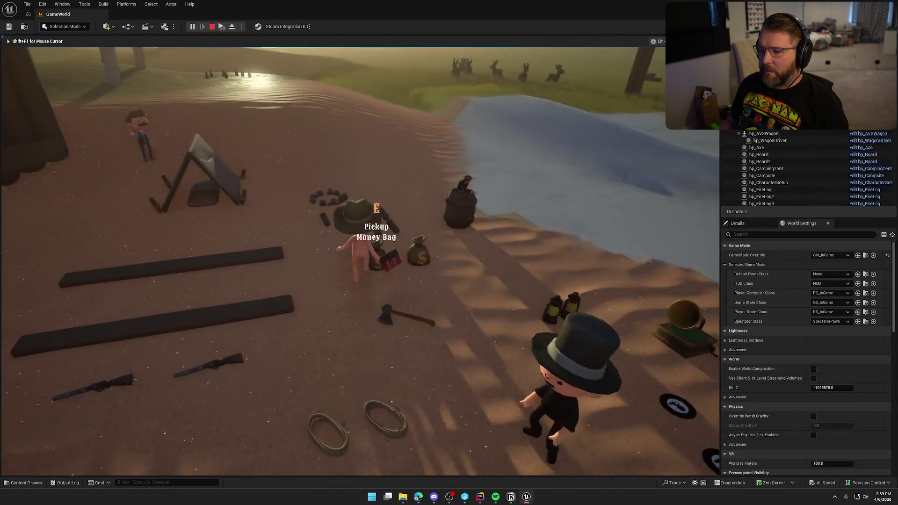
{"action": "key", "text": "shift+w"}
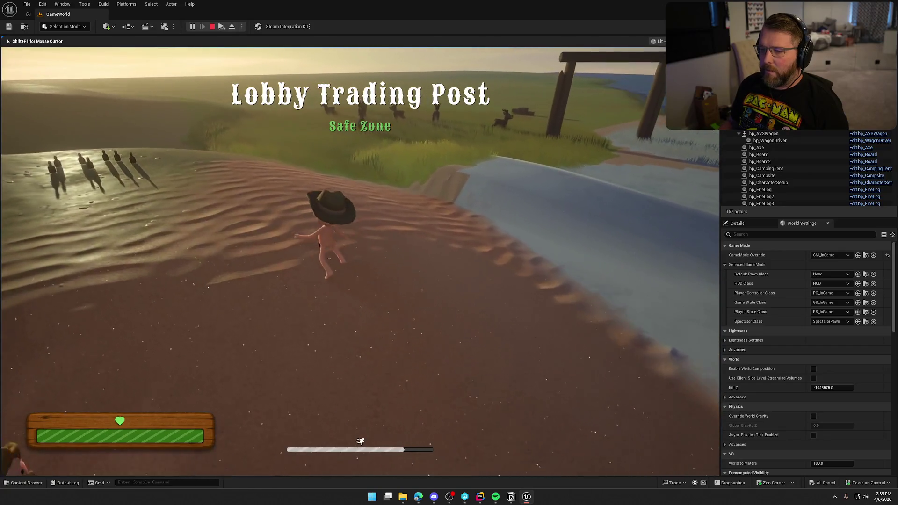
{"action": "key", "text": "Escape"}
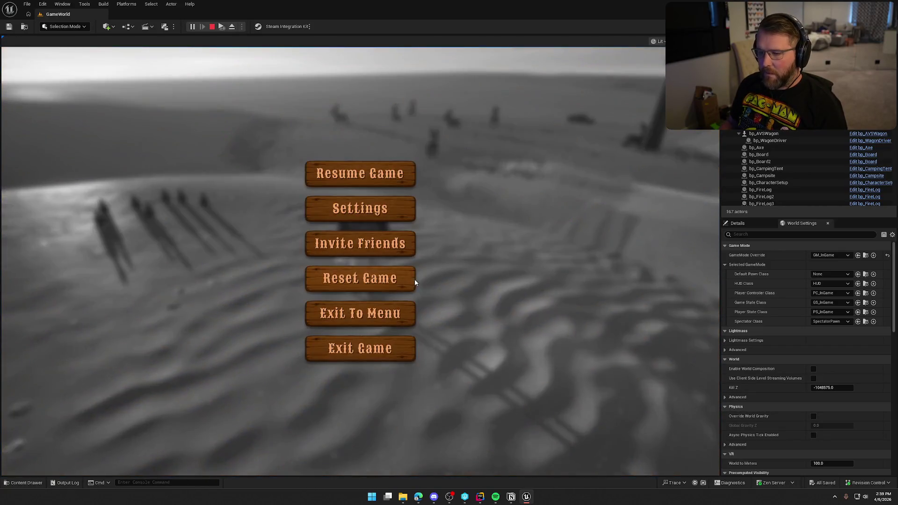
{"action": "left_click", "coordinate": [388, 217]}
{"action": "left_click", "coordinate": [489, 82]}
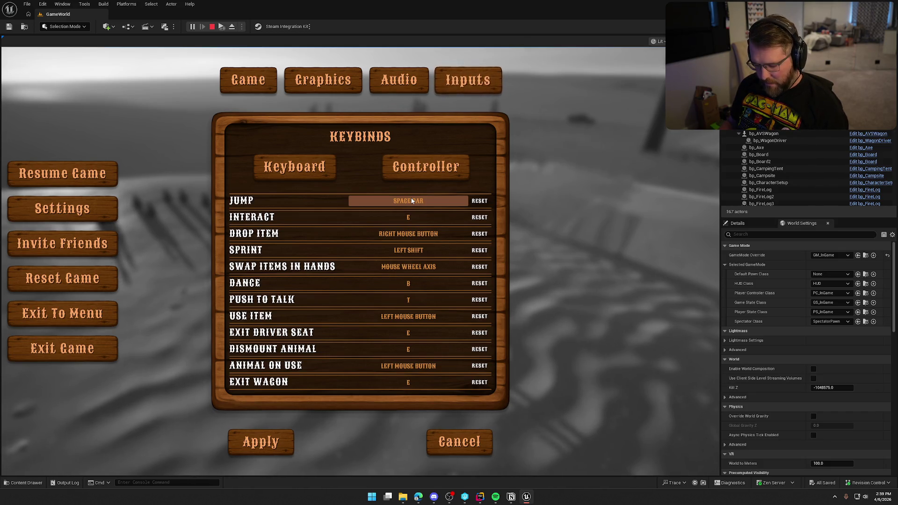
{"action": "left_click", "coordinate": [274, 435]}
{"action": "key", "text": "Escape"}
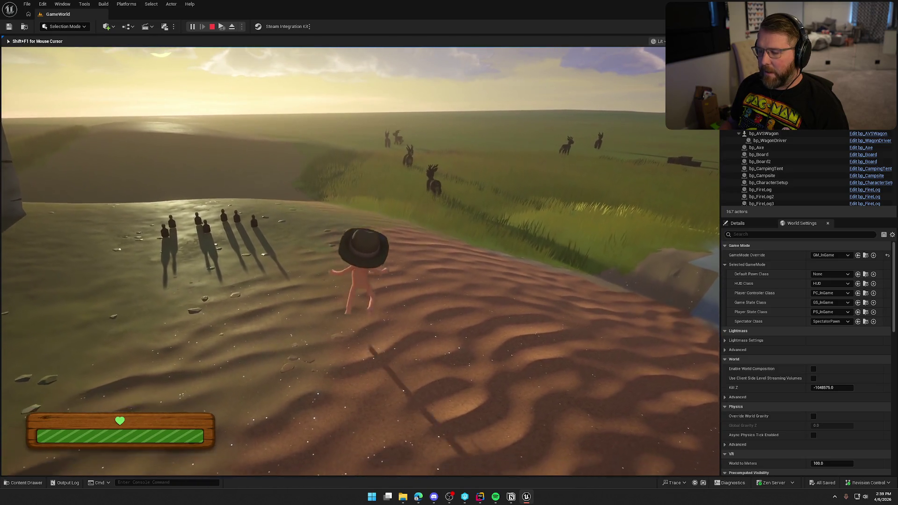
{"action": "key", "text": "Escape"}
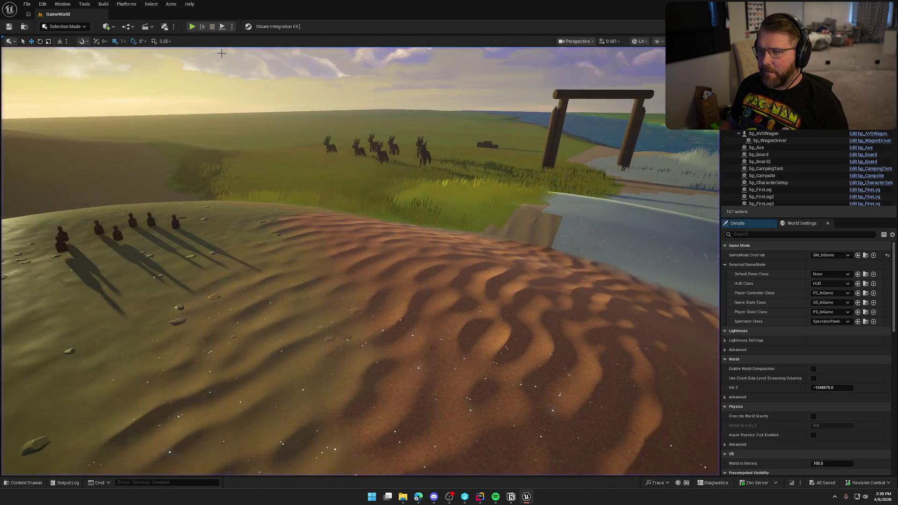
Step: In a new play test, try binding JUMP to SPACE BAR in Settings and apply
{"action": "left_click", "coordinate": [192, 27]}
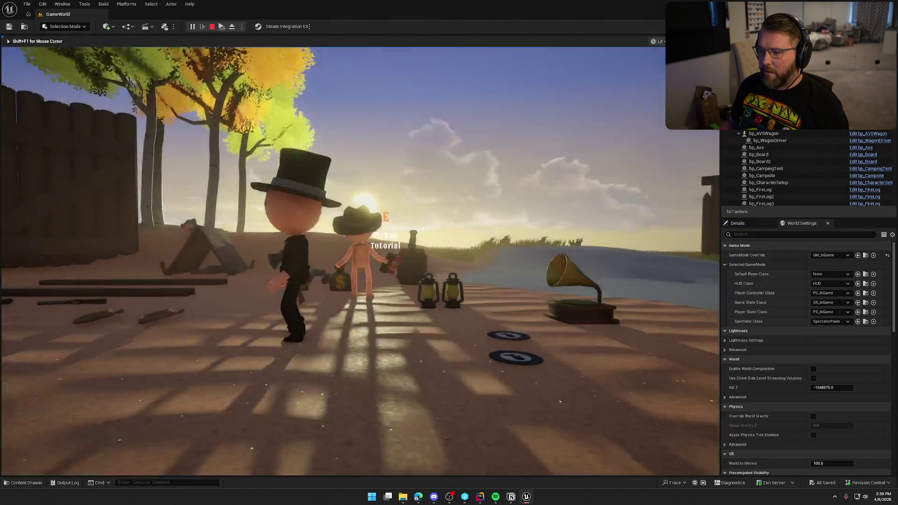
{"action": "key", "text": "w"}
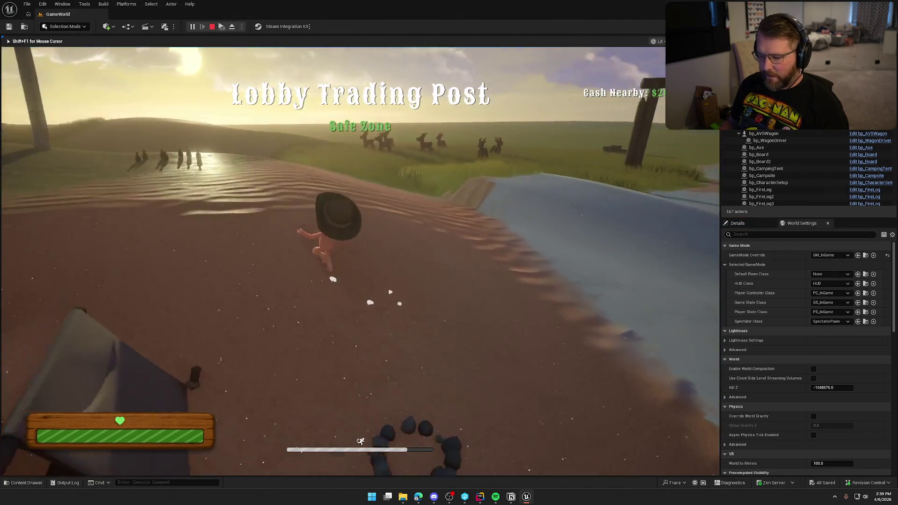
{"action": "key", "text": "w"}
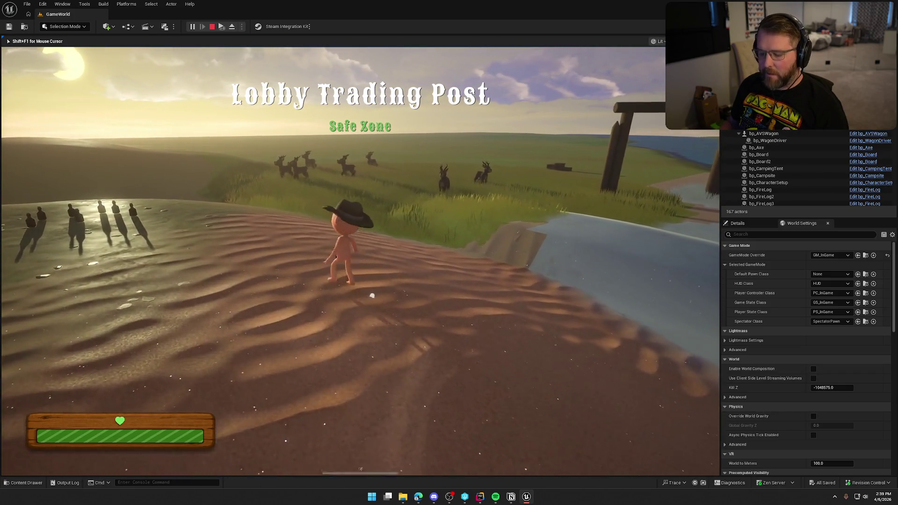
{"action": "key", "text": "Escape"}
{"action": "left_click", "coordinate": [384, 208]}
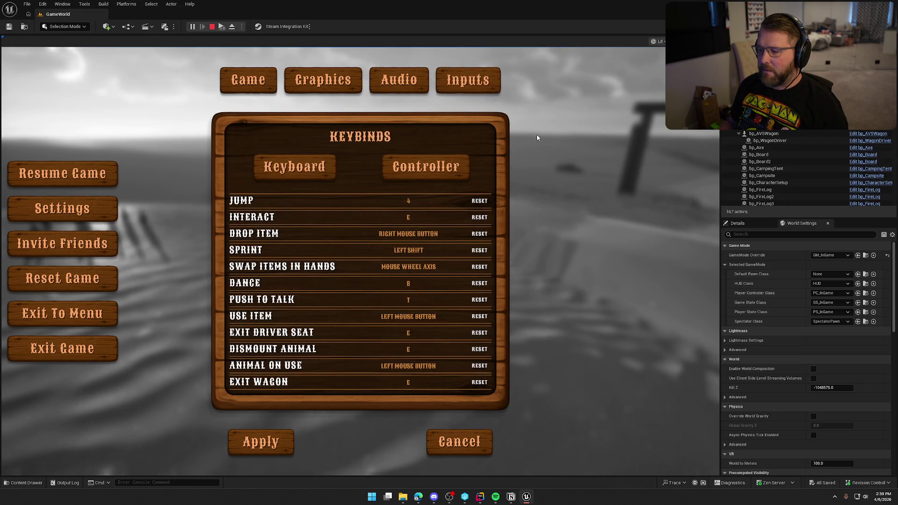
{"action": "key", "text": "space"}
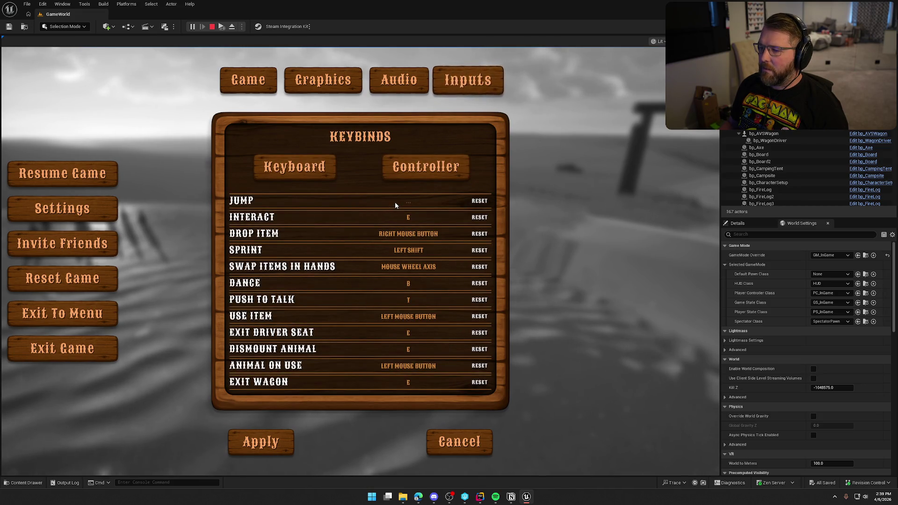
{"action": "left_click", "coordinate": [402, 201]}
{"action": "type", "text": "4"}
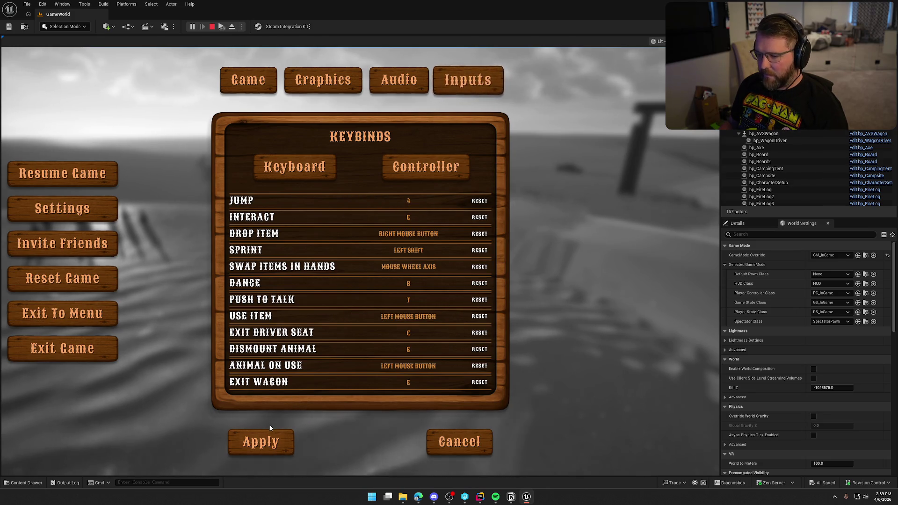
{"action": "left_click", "coordinate": [279, 436]}
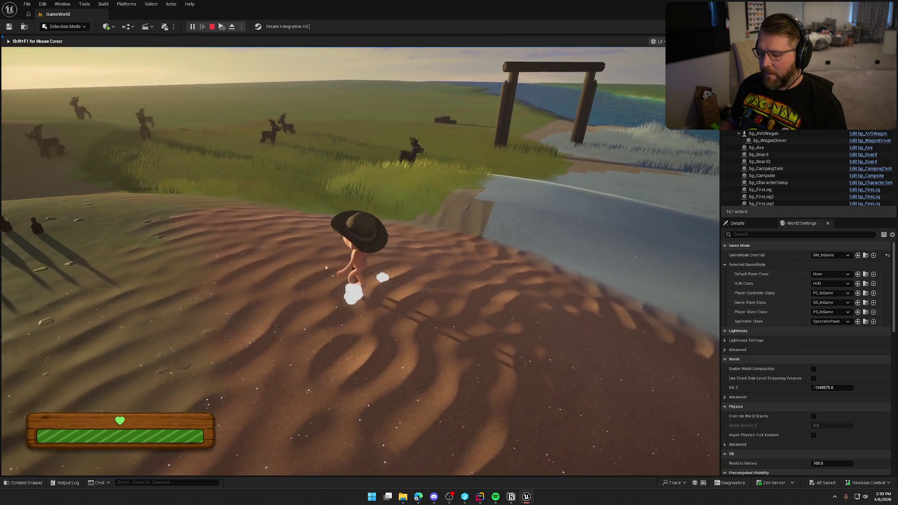
Step: Reapply the keybind settings, then restart play and check the runtime error log
{"action": "key", "text": "Escape"}
{"action": "left_click", "coordinate": [364, 204]}
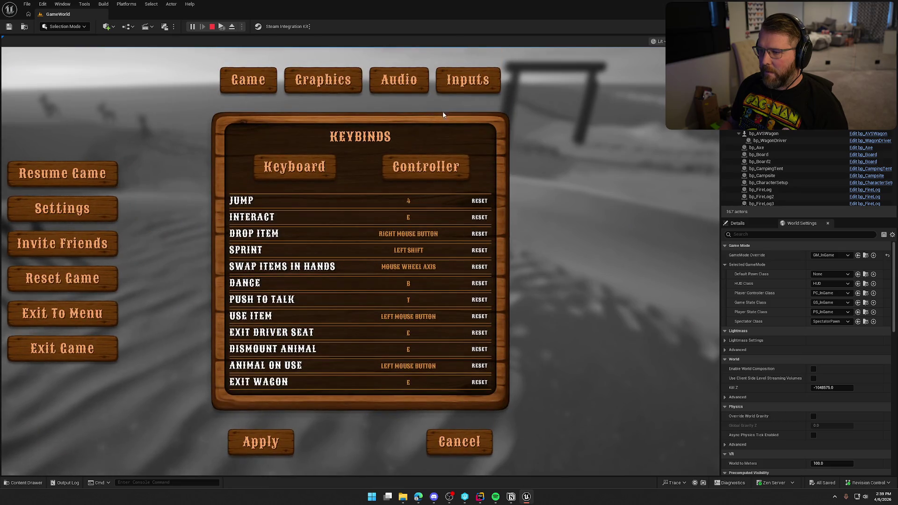
{"action": "left_click", "coordinate": [282, 440]}
{"action": "left_click", "coordinate": [357, 175]}
{"action": "key", "text": "Escape"}
{"action": "left_click", "coordinate": [192, 27]}
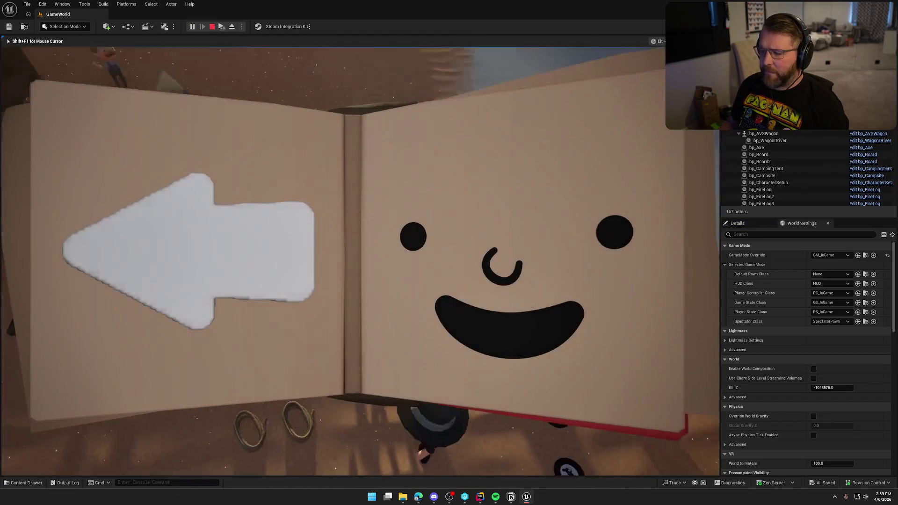
{"action": "key", "text": "Escape"}
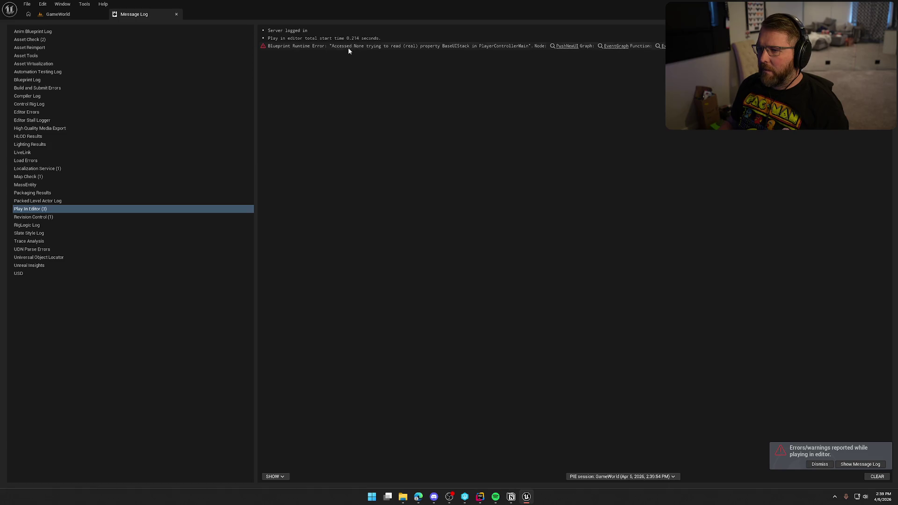
{"action": "key", "text": "alt+p"}
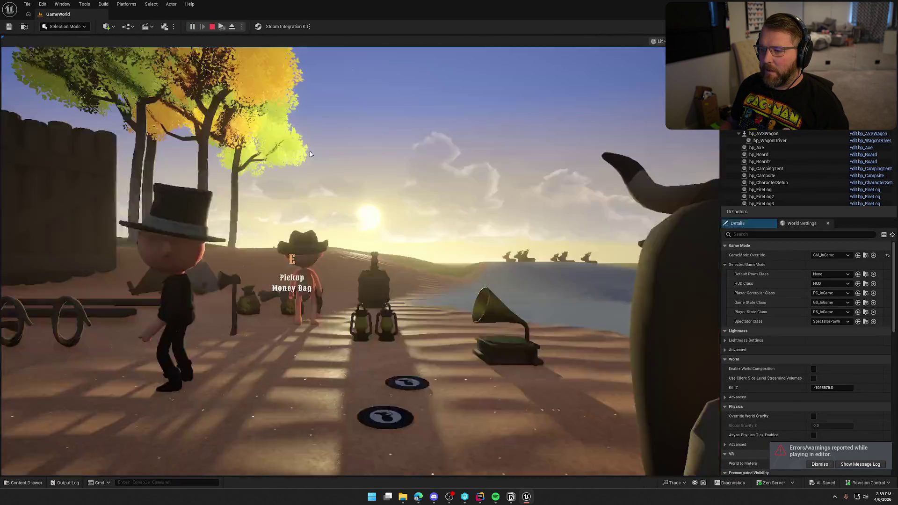
Step: Reset JUMP to its default SPACE BAR on the keybinds page, then exit the game
{"action": "left_click", "coordinate": [309, 152]}
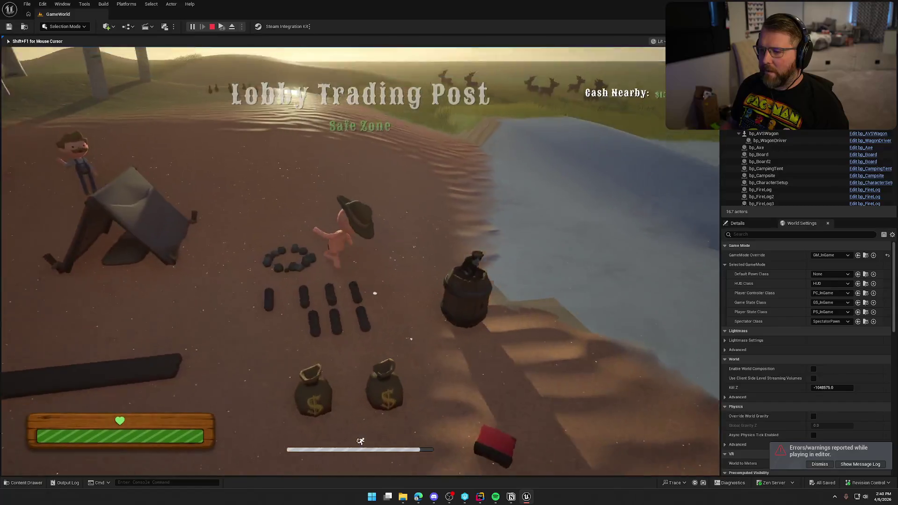
{"action": "key", "text": "w"}
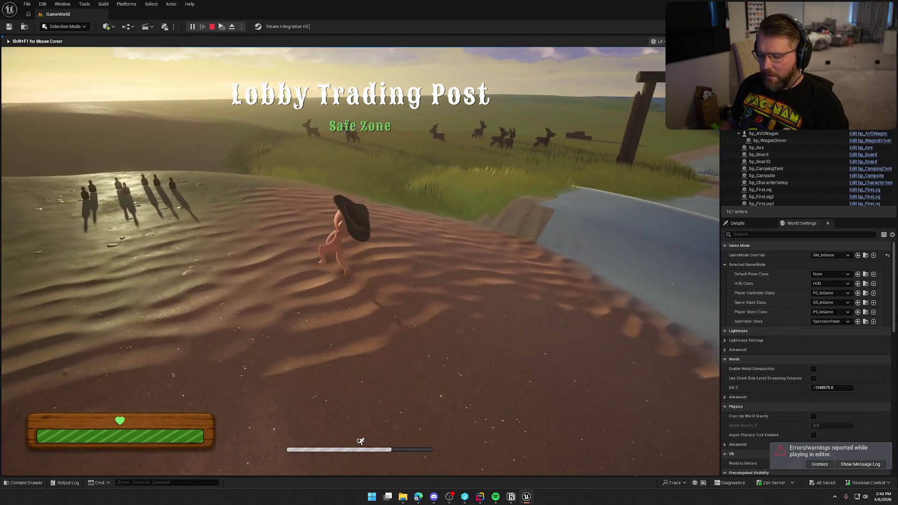
{"action": "key", "text": "w"}
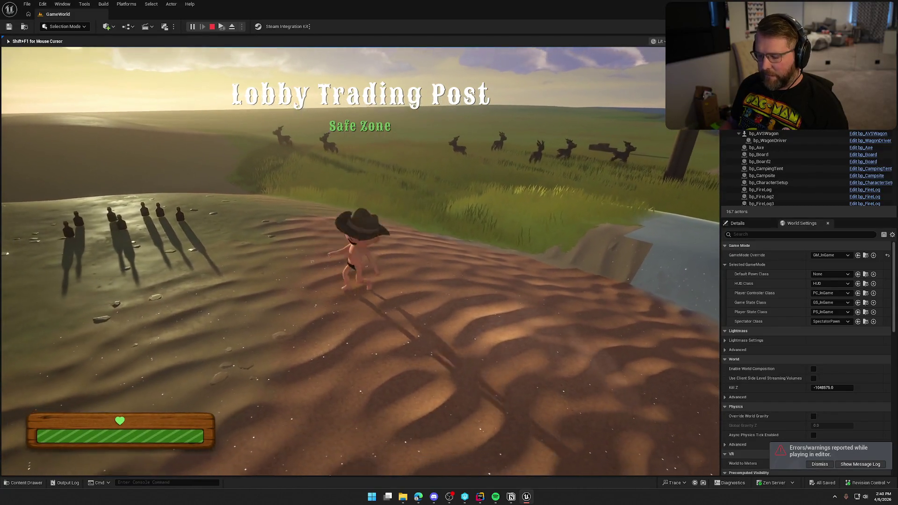
{"action": "key", "text": "Escape"}
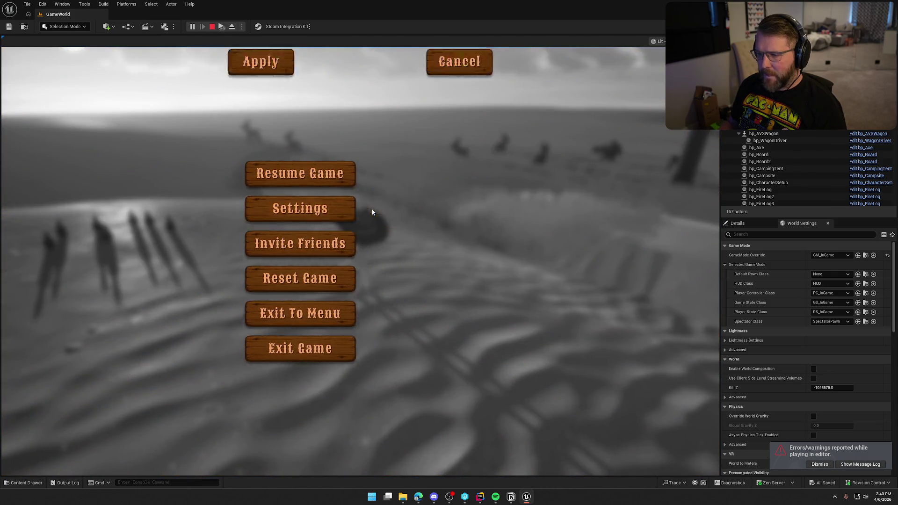
{"action": "left_click", "coordinate": [454, 87]}
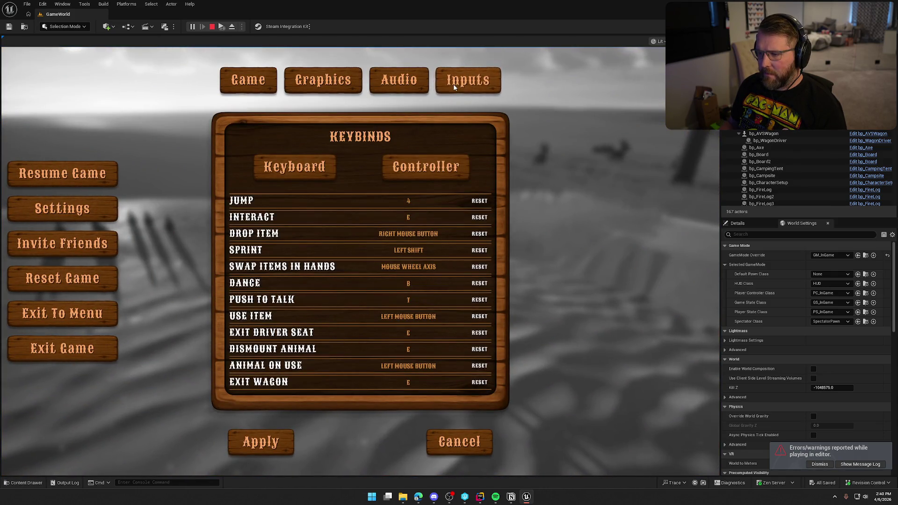
{"action": "left_click", "coordinate": [487, 201]}
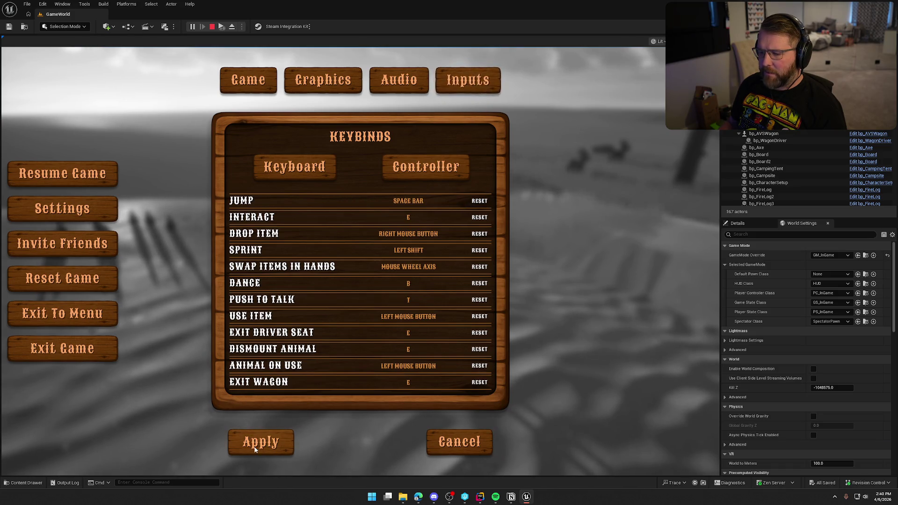
{"action": "key", "text": "Escape"}
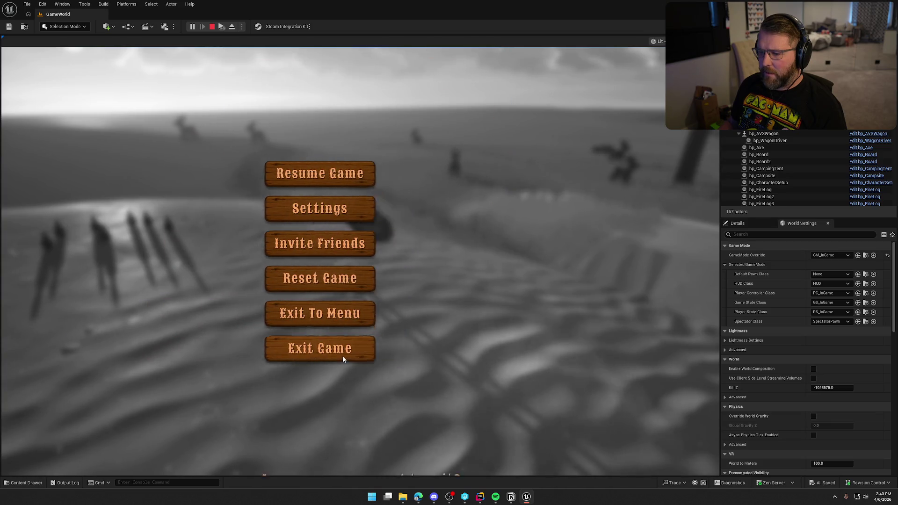
{"action": "left_click", "coordinate": [342, 356]}
{"action": "left_click", "coordinate": [340, 273]}
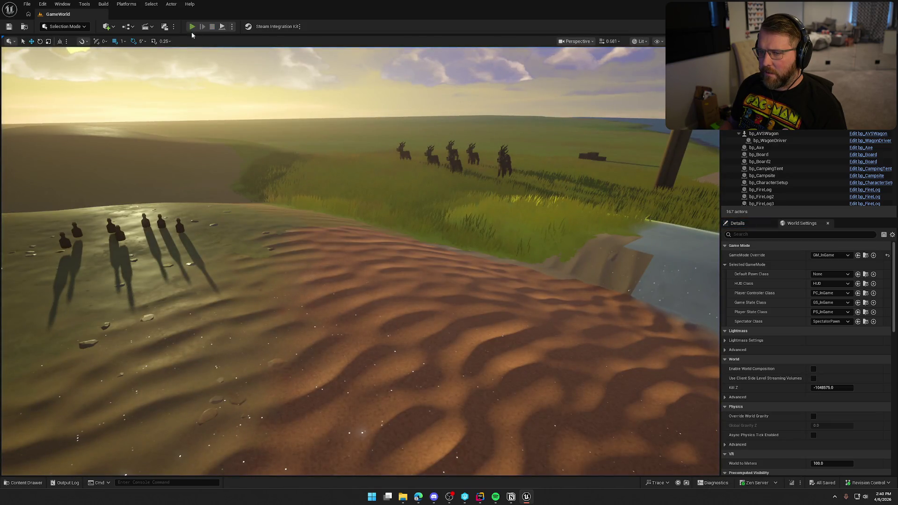
Step: Start a play-in-editor session and run the character across the camp toward the bottles
{"action": "left_click", "coordinate": [192, 27]}
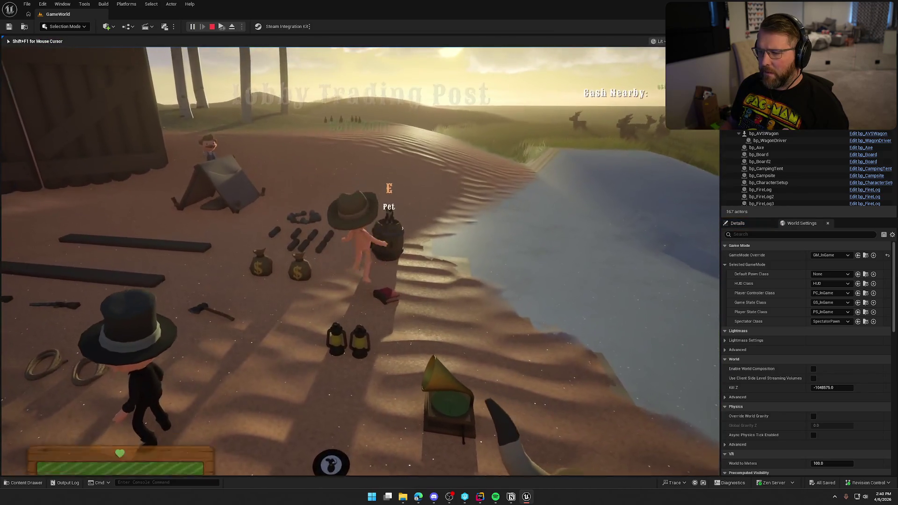
{"action": "key", "text": "shift+w"}
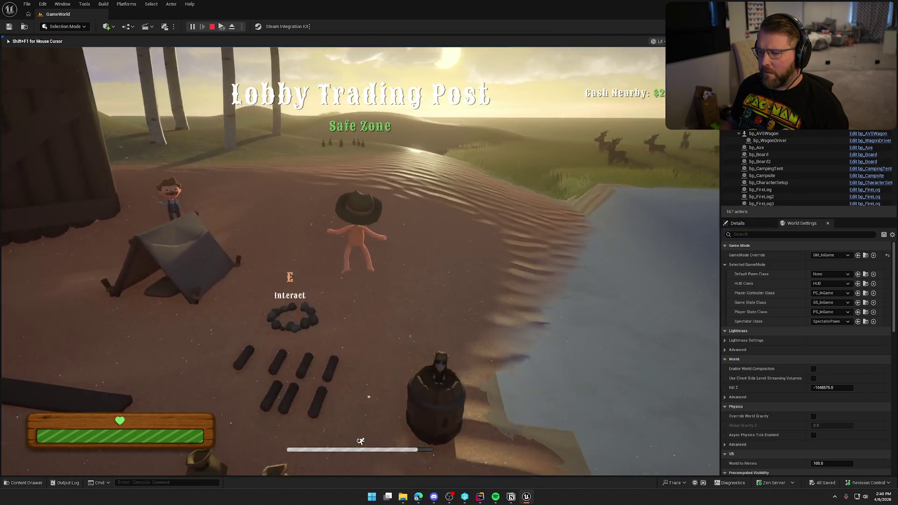
{"action": "key", "text": "w"}
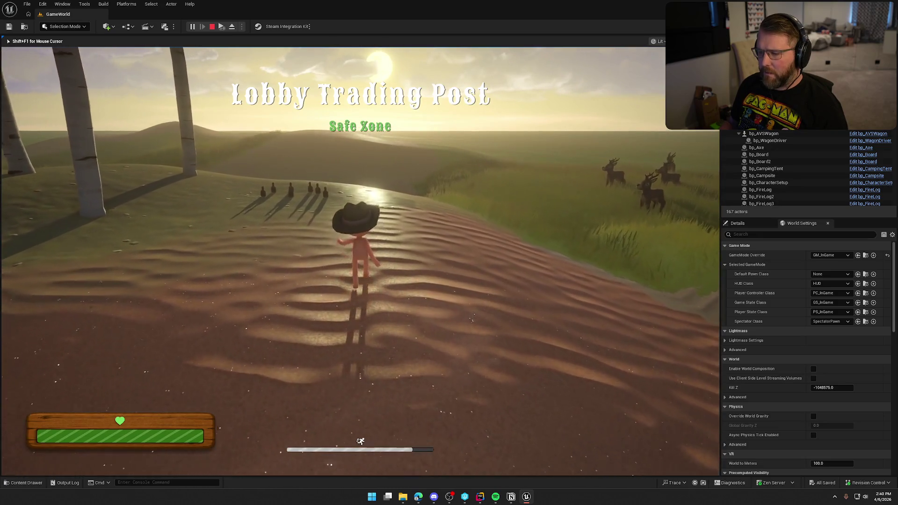
Step: Pause, go to the Keybinds settings page, put JUMP into rebinding, apply, and resume
{"action": "key", "text": "Escape"}
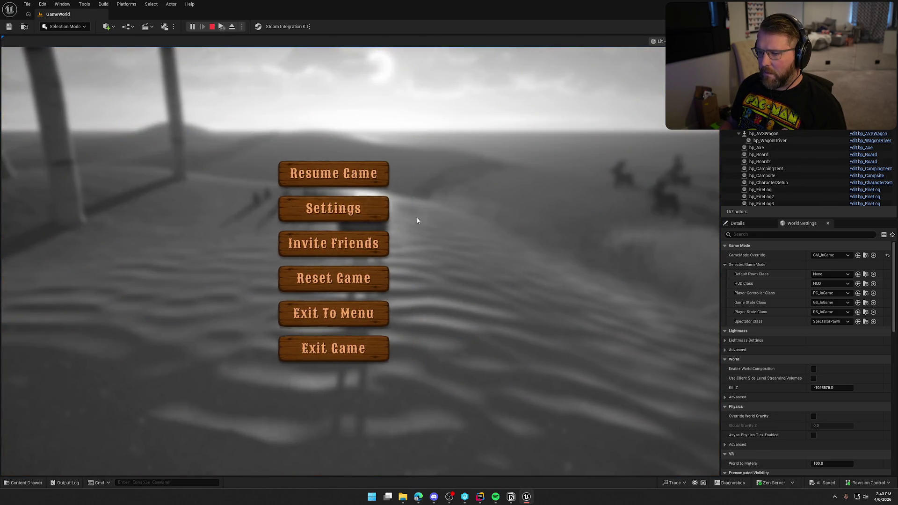
{"action": "left_click", "coordinate": [365, 209]}
{"action": "left_click", "coordinate": [459, 87]}
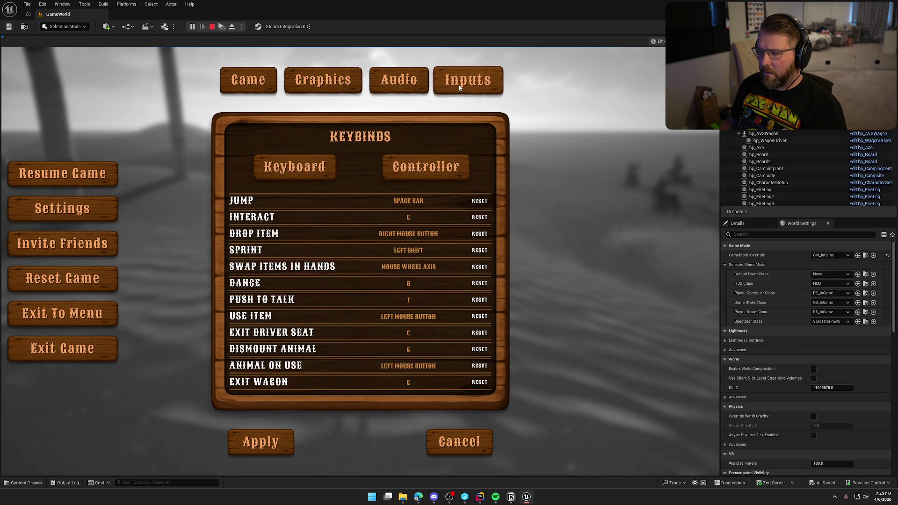
{"action": "left_click", "coordinate": [409, 201]}
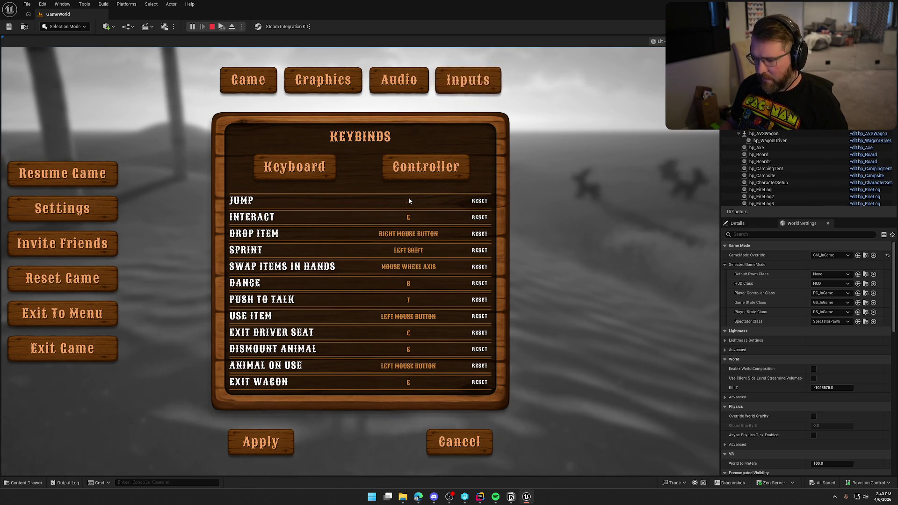
{"action": "type", "text": "J"}
{"action": "left_click", "coordinate": [276, 445]}
{"action": "key", "text": "Escape"}
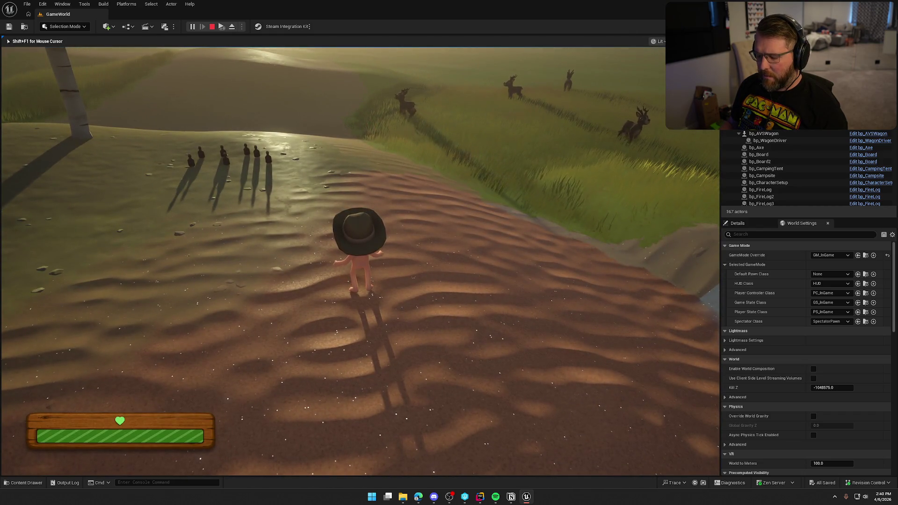
Step: Reapply the keybind settings, resume play, and toggle the debug camera view on and off
{"action": "key", "text": "Escape"}
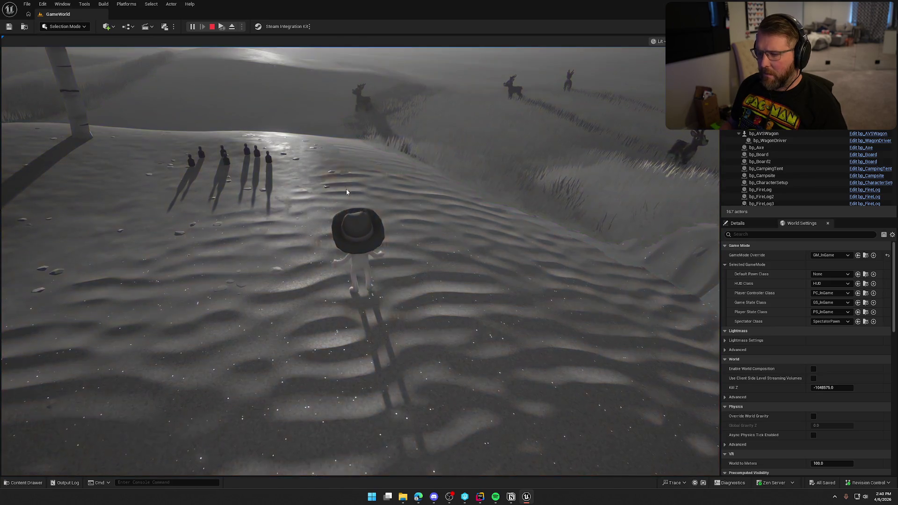
{"action": "left_click", "coordinate": [360, 208]}
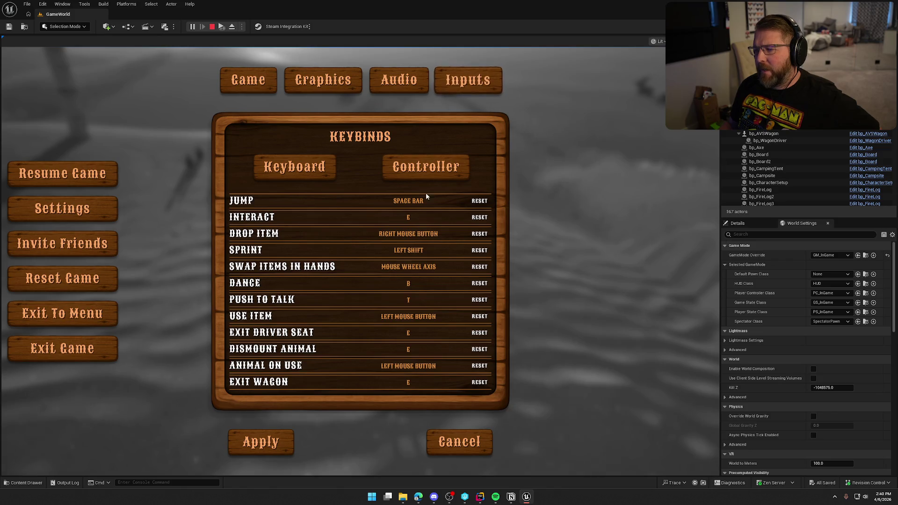
{"action": "left_click", "coordinate": [288, 432]}
{"action": "left_click", "coordinate": [350, 182]}
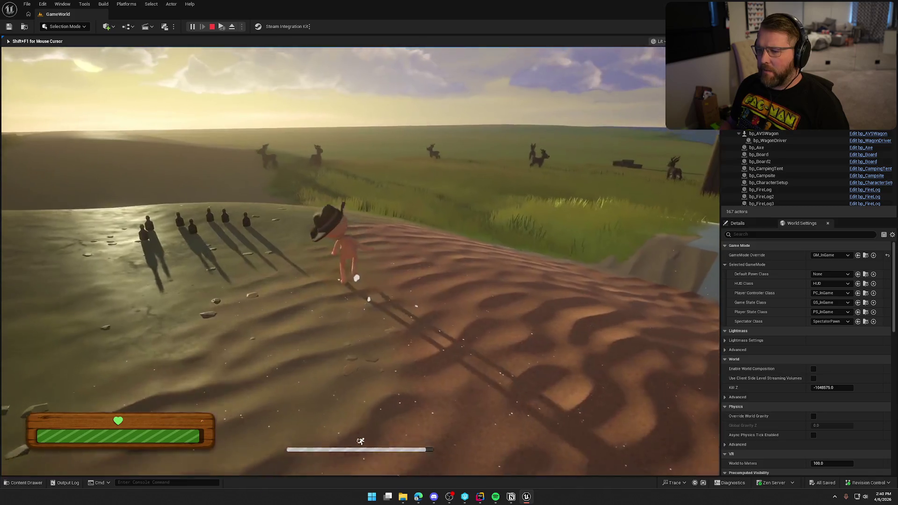
{"action": "key", "text": "semicolon"}
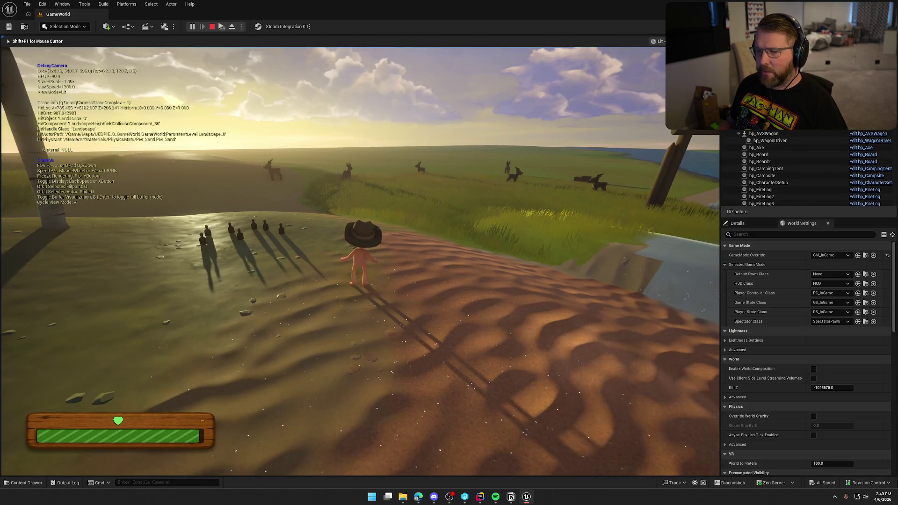
{"action": "key", "text": "semicolon"}
Step: Rebind JUMP to J in the keybind settings, apply, and move the character again
{"action": "key", "text": "Escape"}
{"action": "left_click", "coordinate": [371, 204]}
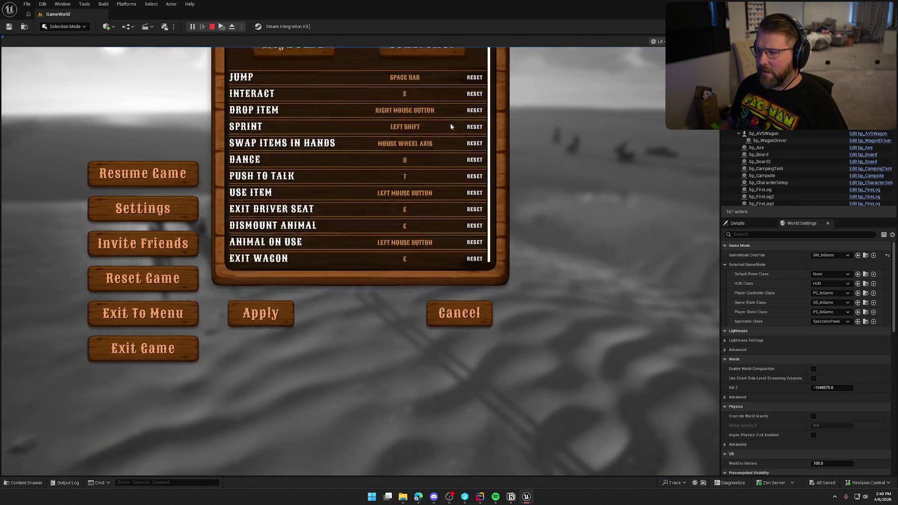
{"action": "left_click", "coordinate": [411, 201]}
{"action": "key", "text": "j"}
{"action": "left_click", "coordinate": [261, 413]}
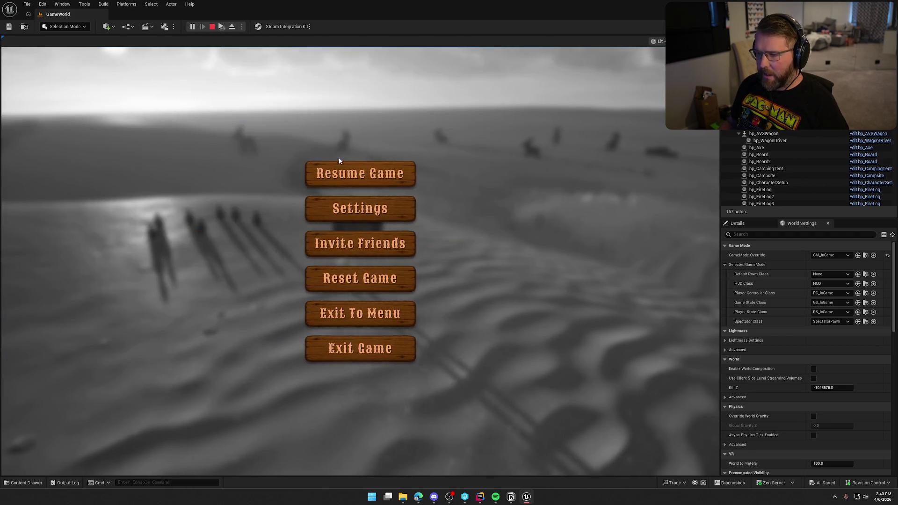
{"action": "left_click", "coordinate": [343, 171]}
{"action": "key", "text": "s"}
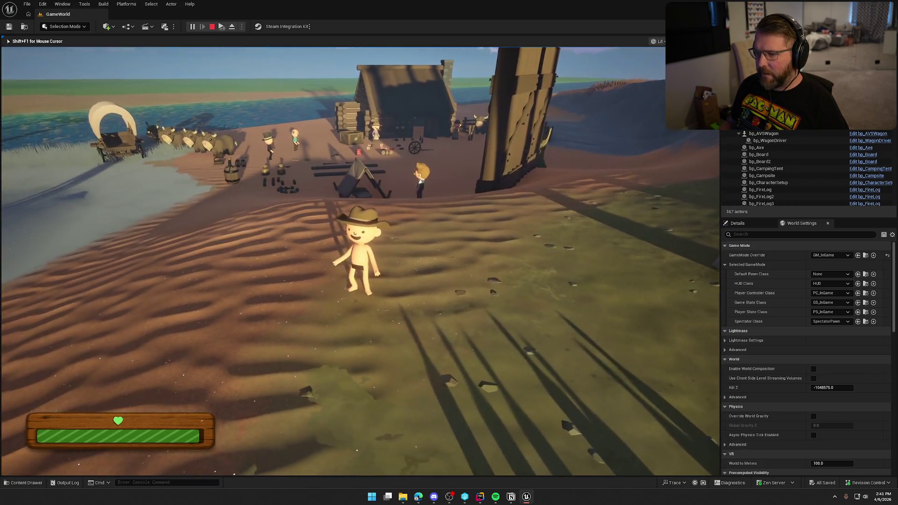
{"action": "key", "text": "w"}
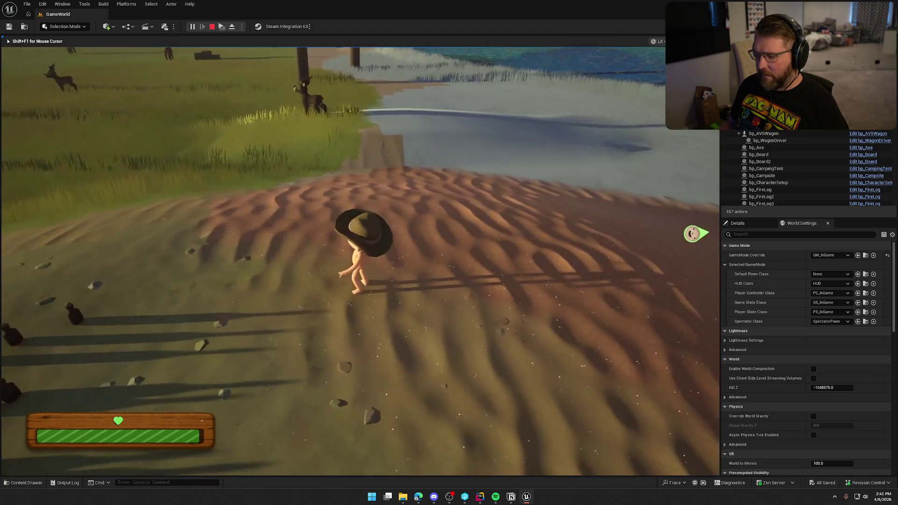
Step: Close the settings panel without changes, resume, then pause again and stop the play session
{"action": "key", "text": "Escape"}
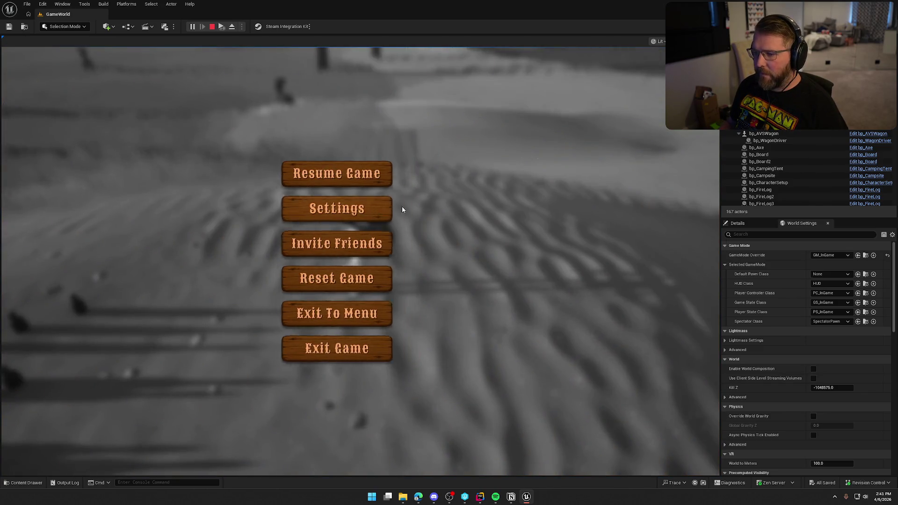
{"action": "left_click", "coordinate": [402, 207]}
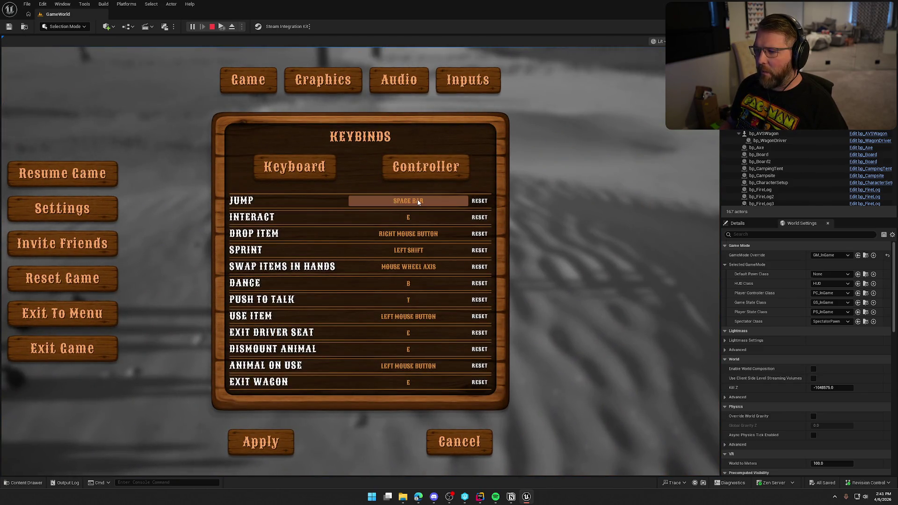
{"action": "left_click", "coordinate": [463, 441]}
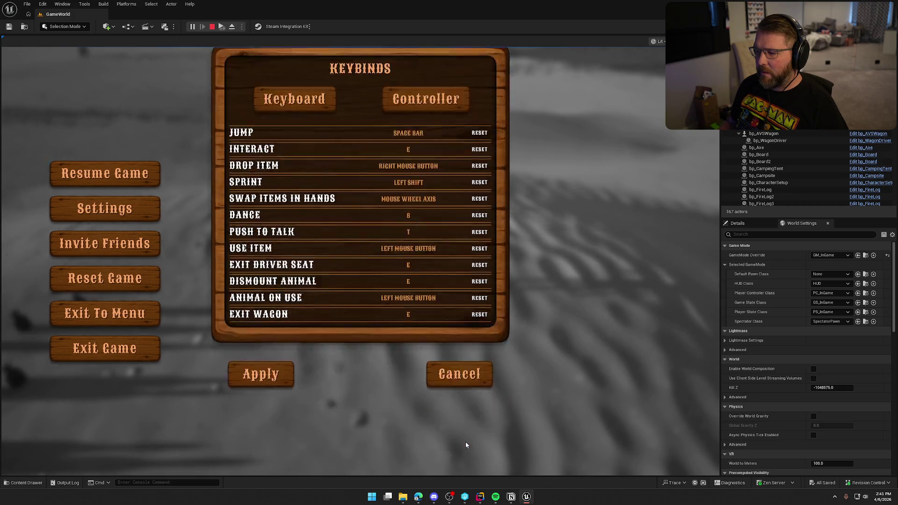
{"action": "left_click", "coordinate": [393, 164]}
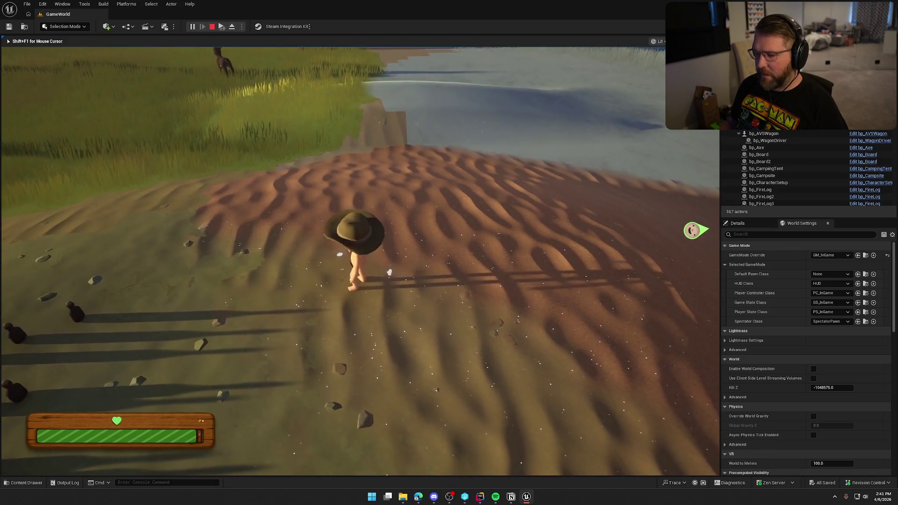
{"action": "key", "text": "Escape"}
{"action": "left_click", "coordinate": [383, 210]}
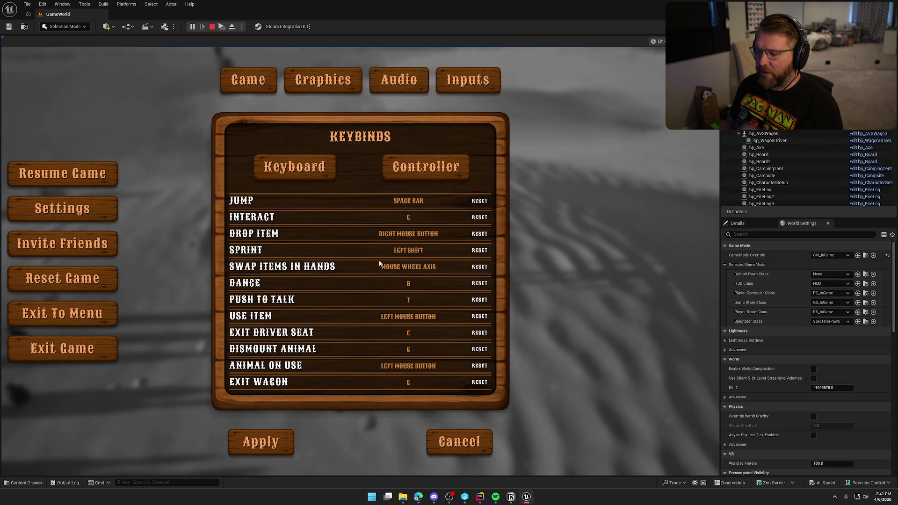
{"action": "key", "text": "Escape"}
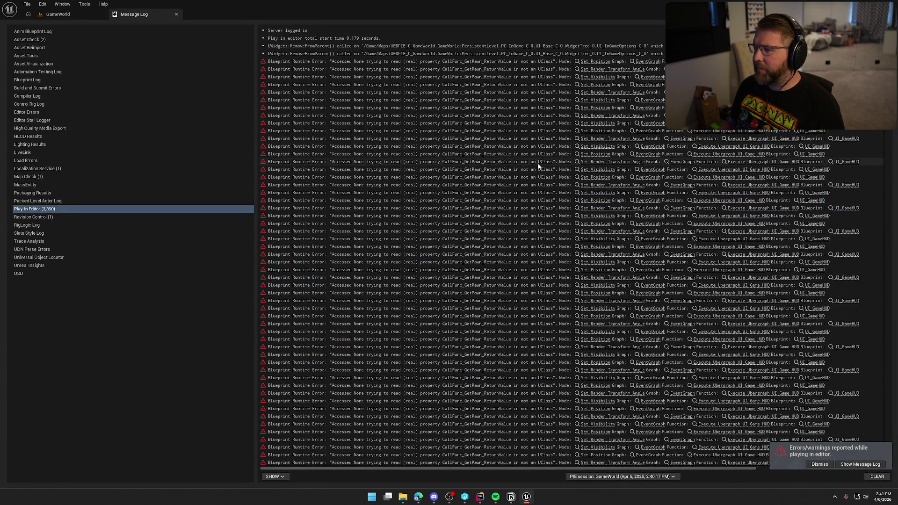
Step: Close the Message Log and launch a new play session with Alt+P
{"action": "left_click", "coordinate": [177, 15]}
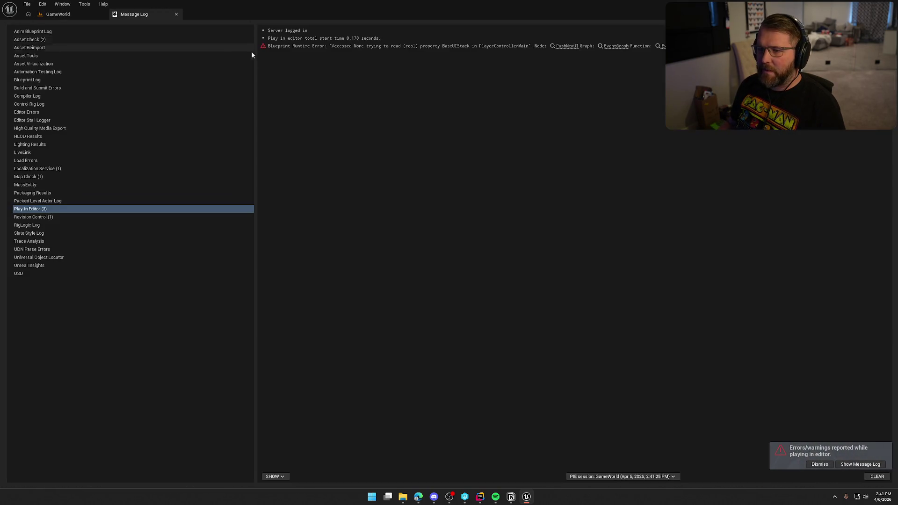
{"action": "left_click", "coordinate": [177, 14]}
{"action": "key", "text": "alt+p"}
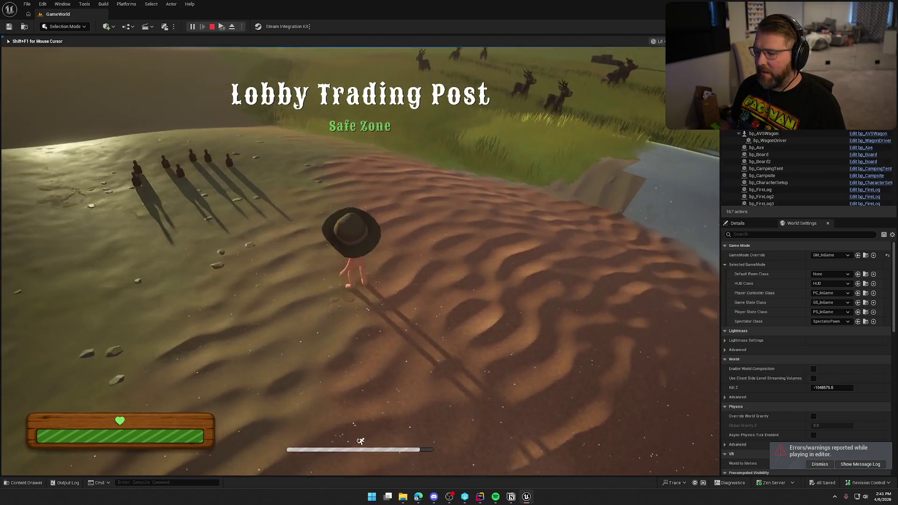
Step: Rebind JUMP to J in the keybinds settings and test jumping with J
{"action": "key", "text": "Escape"}
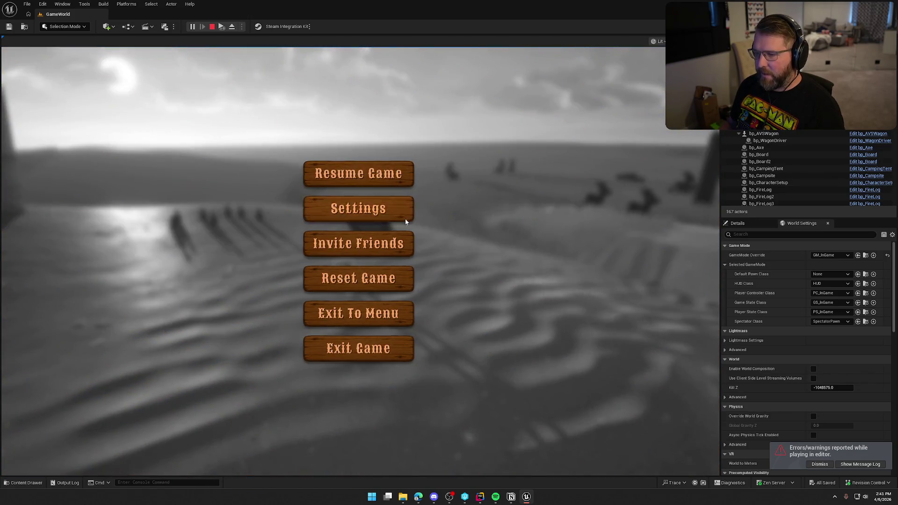
{"action": "left_click", "coordinate": [405, 218]}
{"action": "left_click", "coordinate": [487, 84]}
{"action": "left_click", "coordinate": [402, 202]}
{"action": "key", "text": "j"}
{"action": "left_click", "coordinate": [264, 453]}
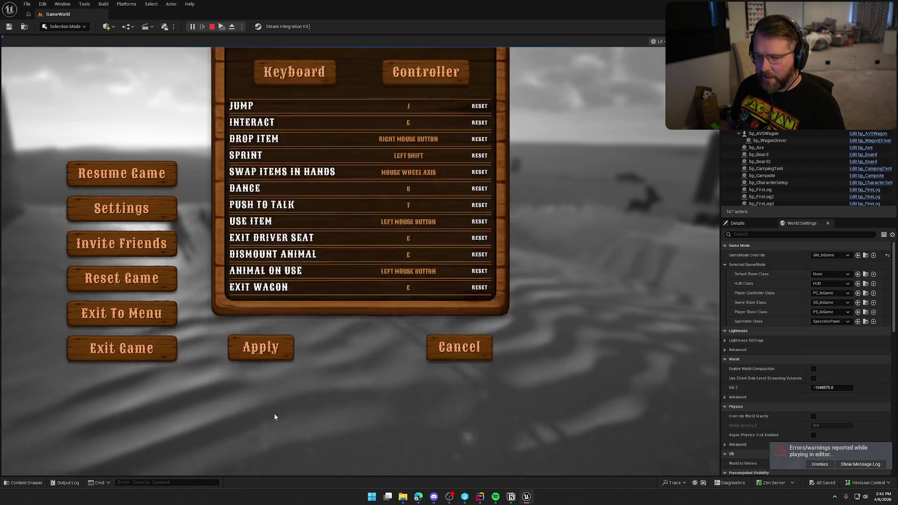
{"action": "key", "text": "Escape"}
{"action": "key", "text": "j"}
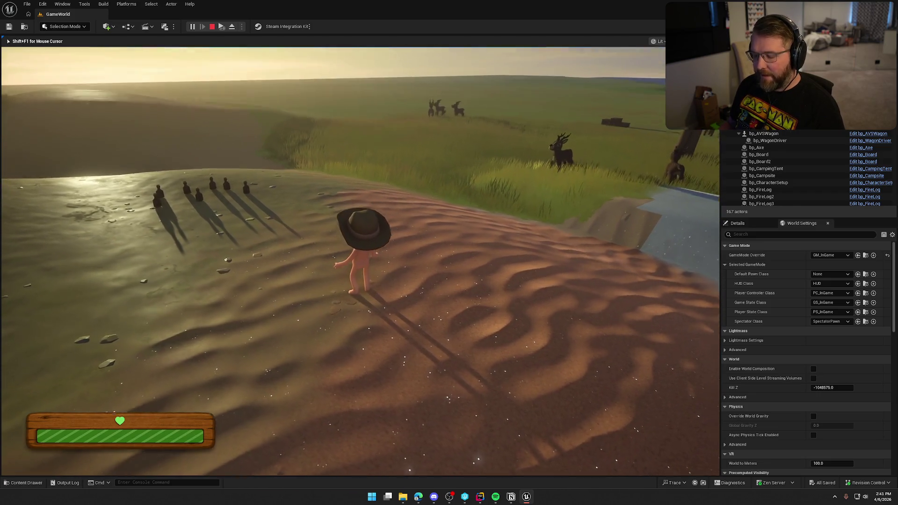
Step: Restart the play session, walk around, and review the keybinds list without changes
{"action": "key", "text": "Escape"}
{"action": "key", "text": "alt+p"}
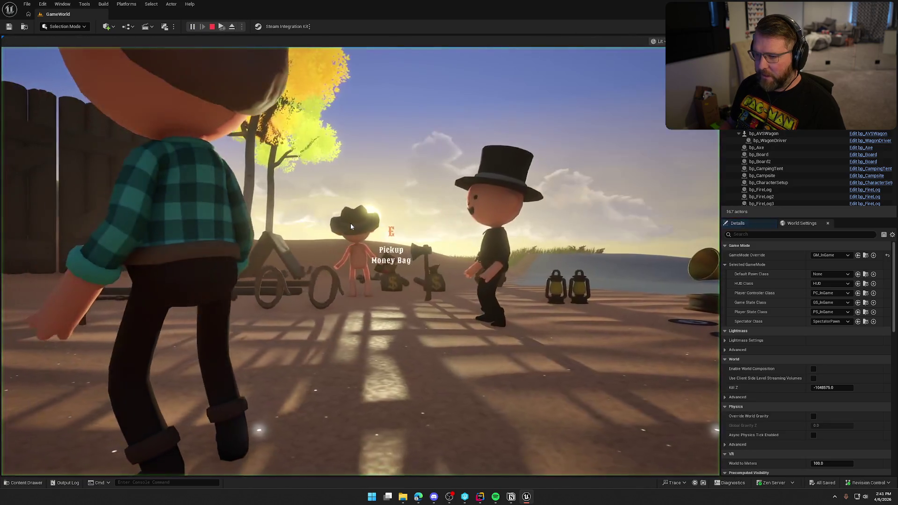
{"action": "key", "text": "w"}
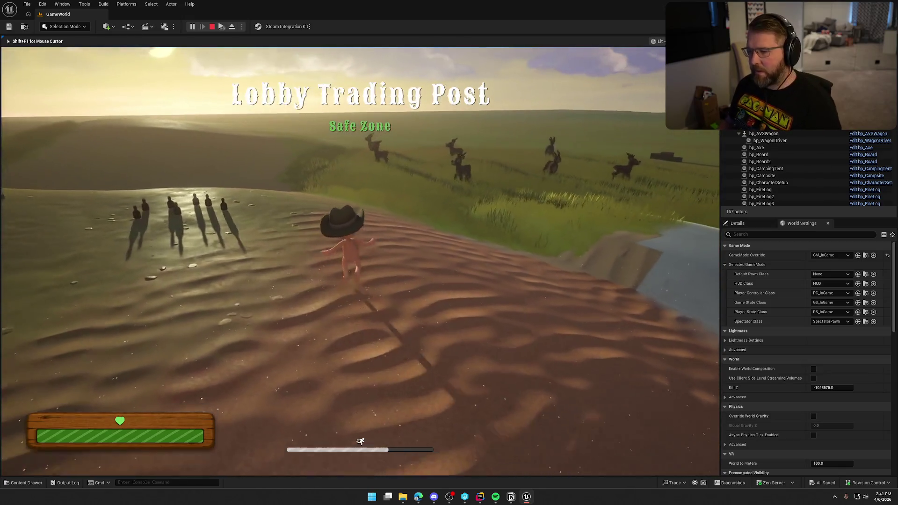
{"action": "key", "text": "Tab"}
{"action": "left_click", "coordinate": [391, 210]}
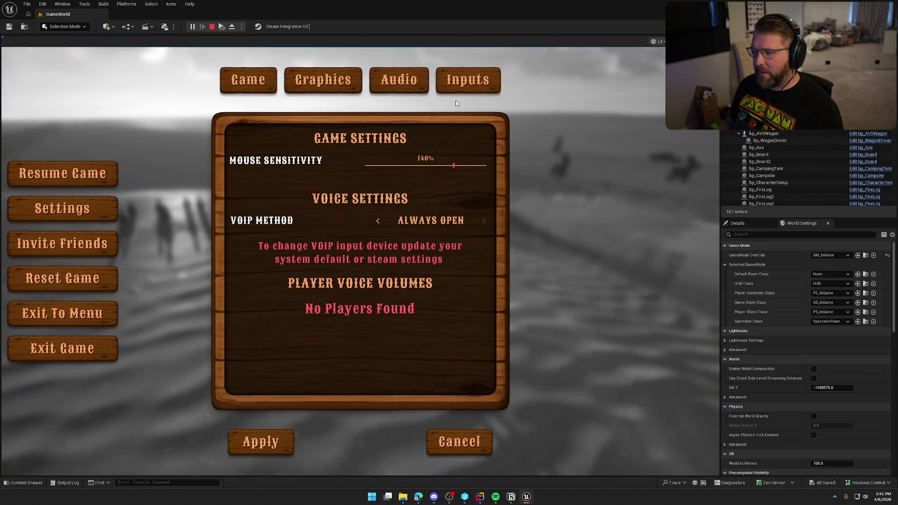
{"action": "left_click", "coordinate": [468, 80]}
{"action": "left_click", "coordinate": [267, 442]}
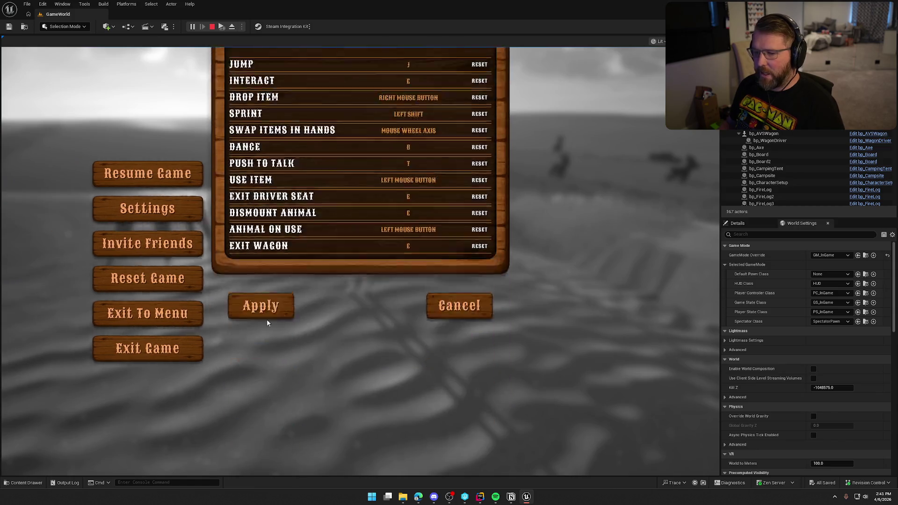
{"action": "key", "text": "Tab"}
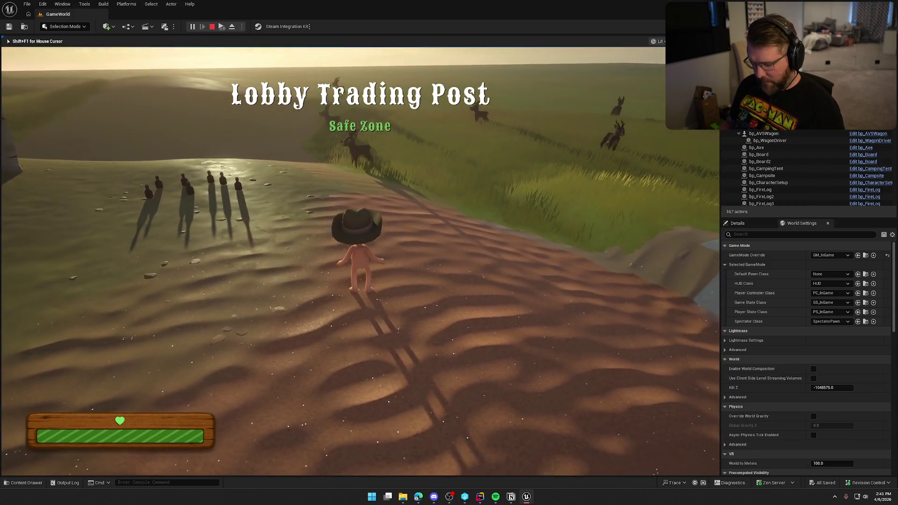
Step: Reset the JUMP binding to its default, apply it, and resume gameplay
{"action": "key", "text": "Tab"}
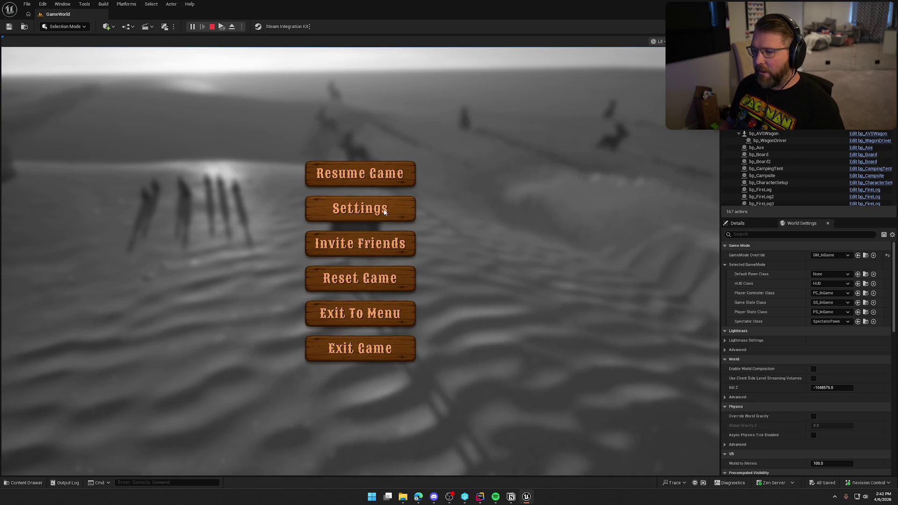
{"action": "left_click", "coordinate": [360, 208]}
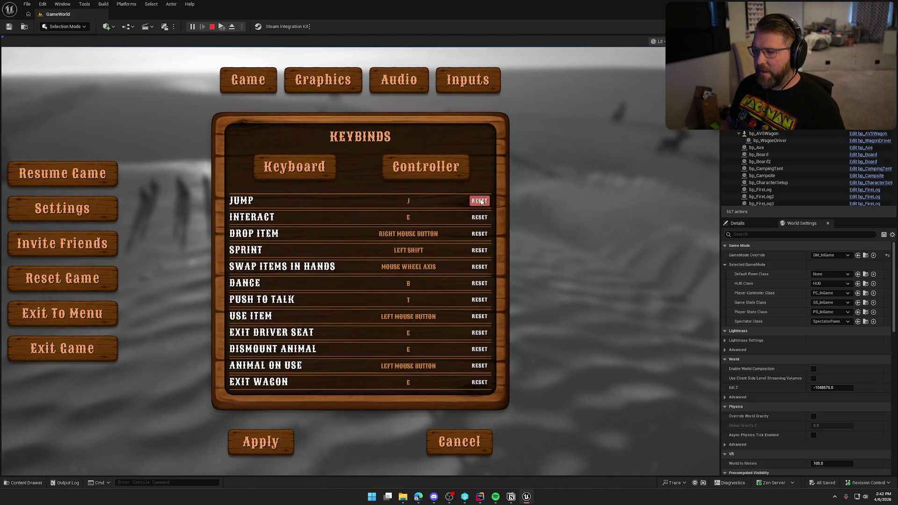
{"action": "left_click", "coordinate": [480, 201]}
{"action": "left_click", "coordinate": [267, 450]}
{"action": "left_click", "coordinate": [343, 179]}
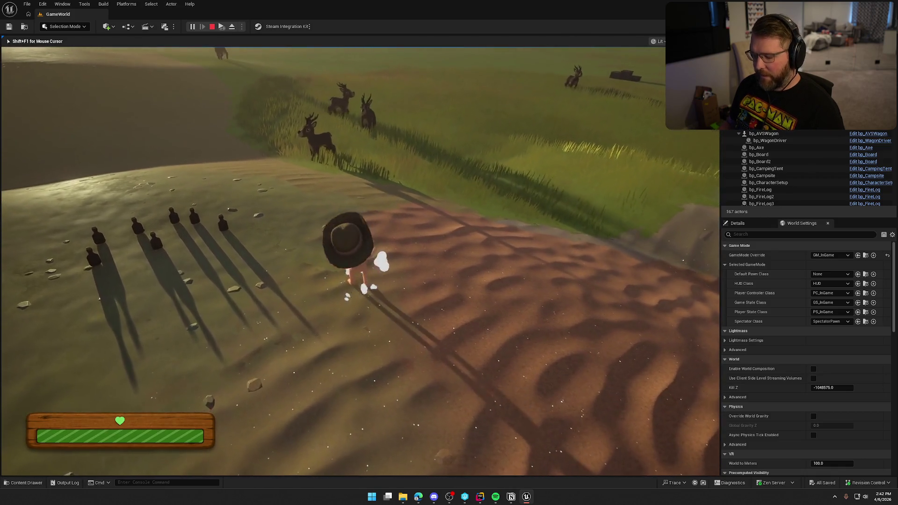
Step: Stop the play session and bring up the Content Drawer with Ctrl+Space
{"action": "key", "text": "Escape"}
{"action": "left_click", "coordinate": [392, 205]}
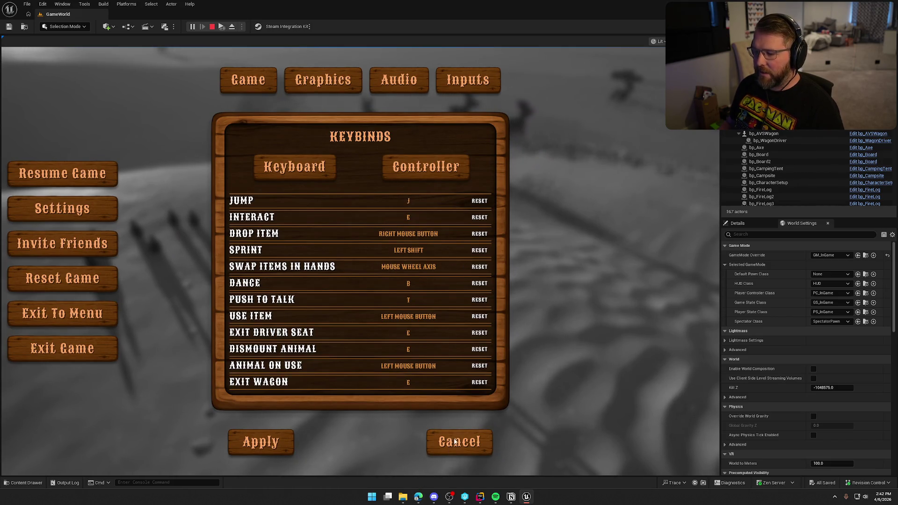
{"action": "key", "text": "Escape"}
{"action": "key", "text": "ctrl+space"}
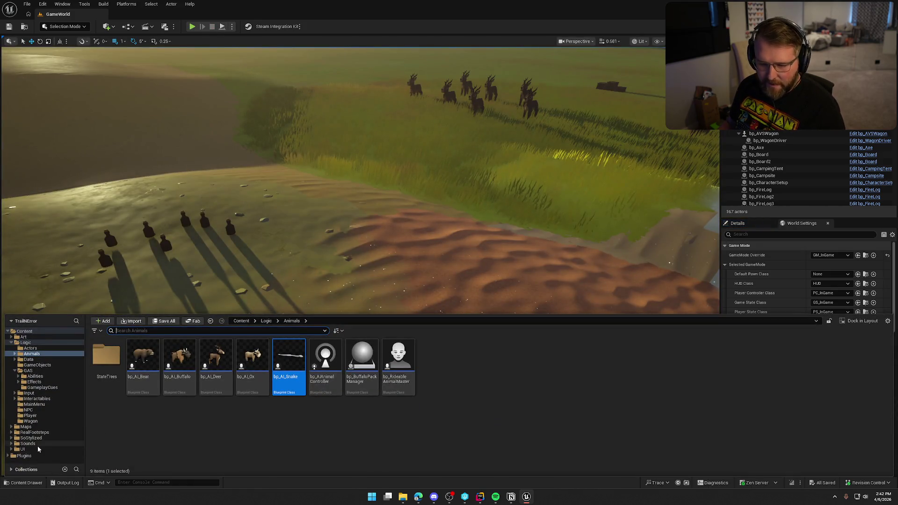
Step: Open UI_SettingsPanel from the UI > Settings folder and switch it to the Graph view
{"action": "left_click", "coordinate": [38, 449]}
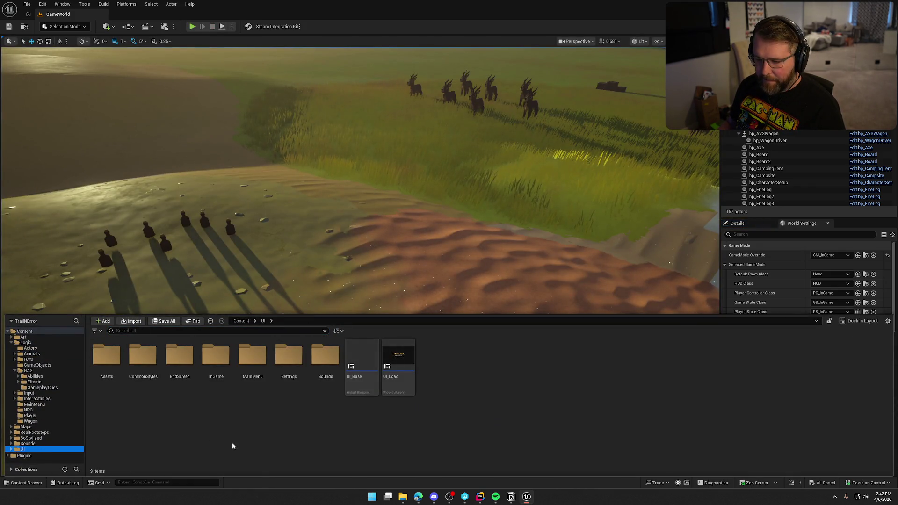
{"action": "double_click", "coordinate": [295, 355]}
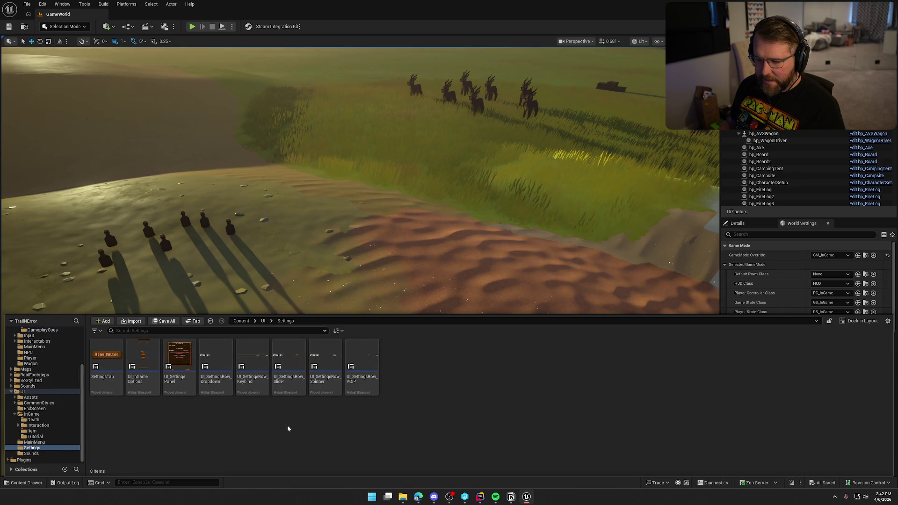
{"action": "double_click", "coordinate": [181, 360]}
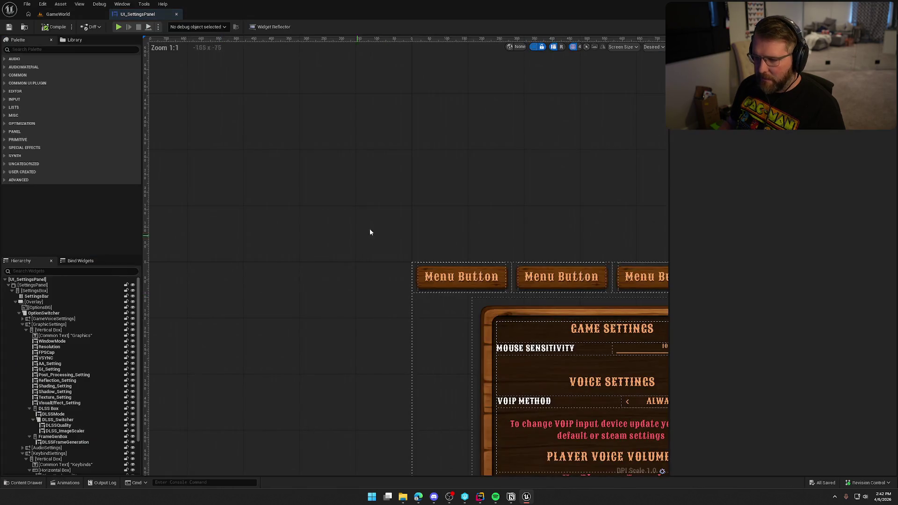
{"action": "scroll", "coordinate": [77, 428], "scroll_direction": "down", "scroll_amount": 2}
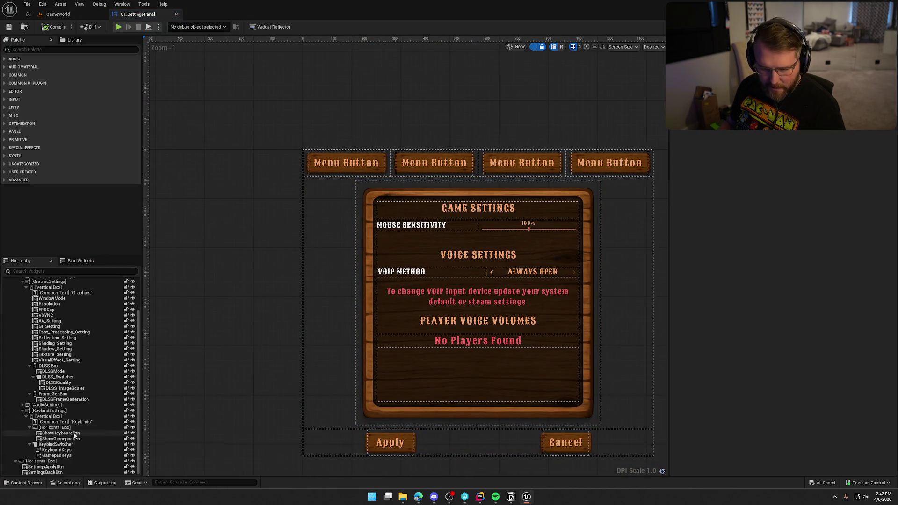
{"action": "key", "text": "shift+F4"}
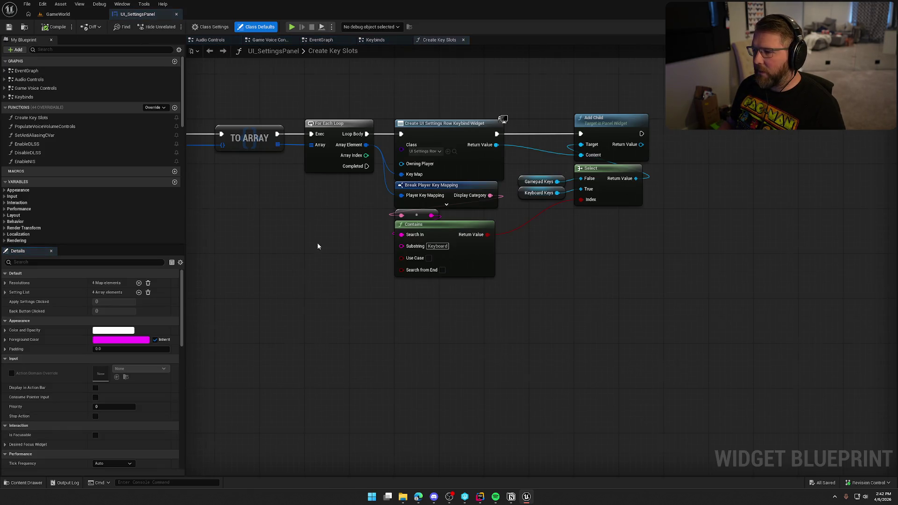
Step: Browse the Keybinds graph and EventGraph, then open the Create Key Slots function from its call
{"action": "scroll", "coordinate": [563, 353], "scroll_direction": "down", "scroll_amount": 2}
{"action": "left_click", "coordinate": [368, 40]}
{"action": "scroll", "coordinate": [407, 200], "scroll_direction": "down", "scroll_amount": 1}
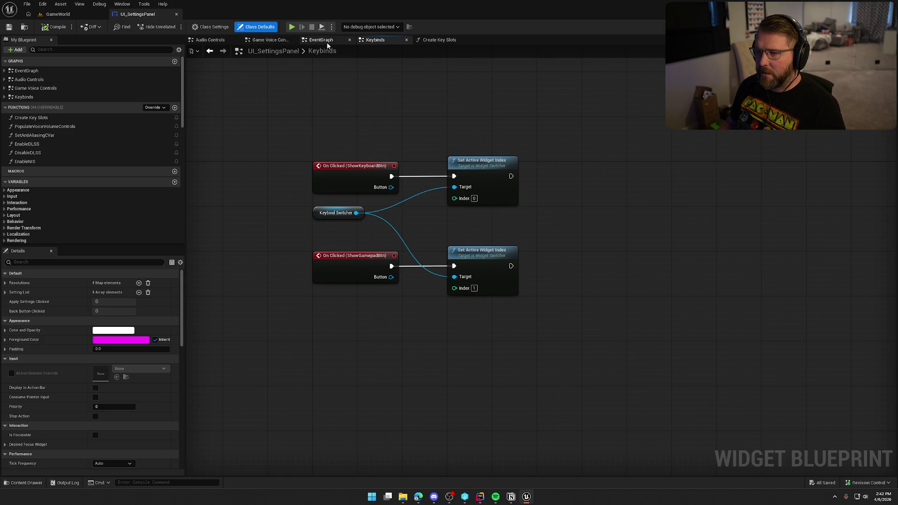
{"action": "left_click", "coordinate": [327, 41]}
{"action": "scroll", "coordinate": [421, 187], "scroll_direction": "down", "scroll_amount": 2}
{"action": "scroll", "coordinate": [426, 178], "scroll_direction": "up", "scroll_amount": 2}
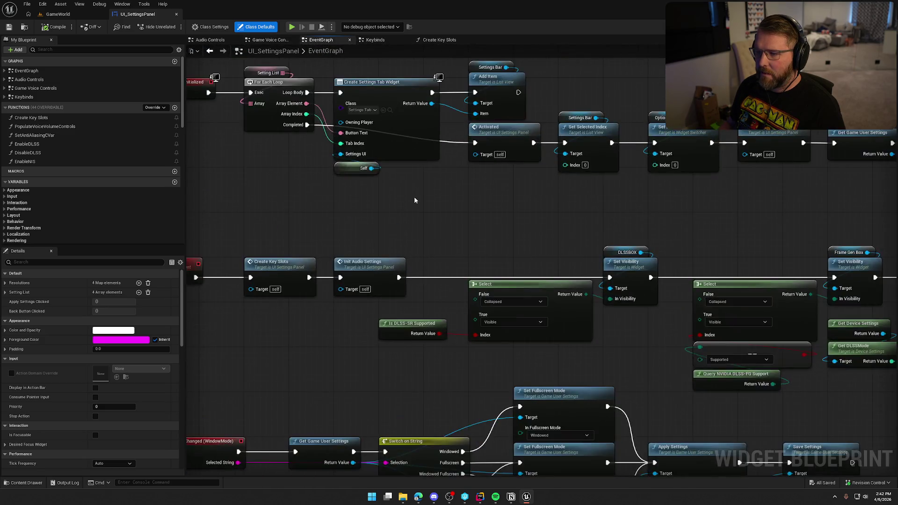
{"action": "left_click_drag", "start_coordinate": [414, 200], "coordinate": [479, 232]}
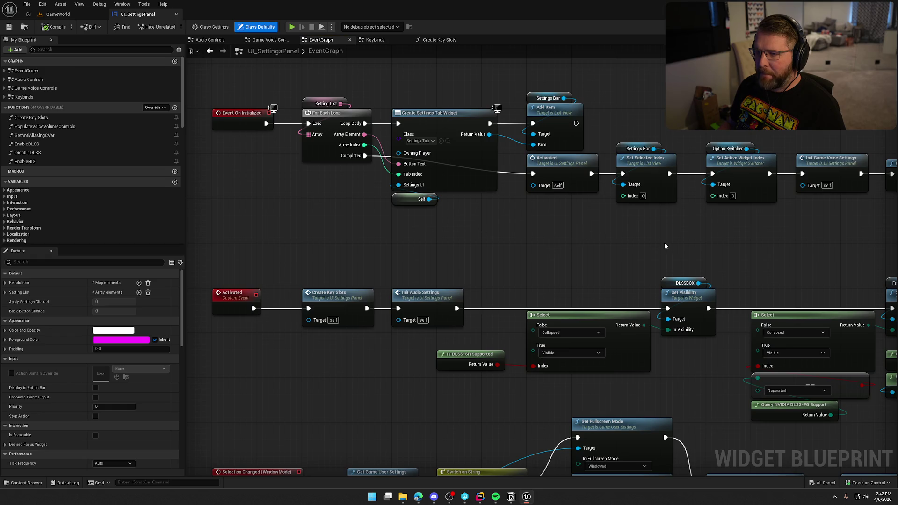
{"action": "left_click_drag", "start_coordinate": [684, 242], "coordinate": [652, 195]}
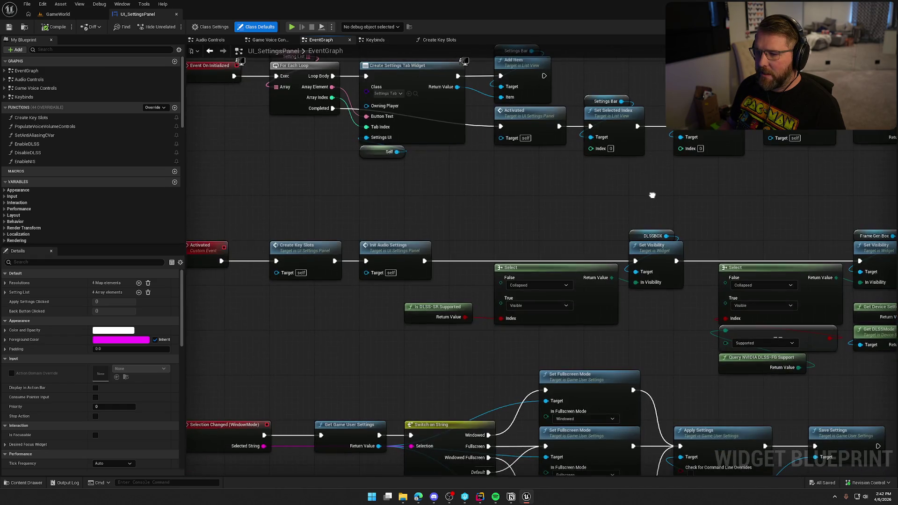
{"action": "double_click", "coordinate": [331, 251]}
Step: Pan through the For Each Loop, Create Widget and Select nodes, then open UI_SettingsRow_Keybind from its Class pin
{"action": "scroll", "coordinate": [302, 251], "scroll_direction": "up", "scroll_amount": 2}
{"action": "mouse_move", "coordinate": [413, 291]}
{"action": "left_mouse_down"}
{"action": "mouse_move", "coordinate": [486, 281]}
{"action": "mouse_move", "coordinate": [449, 267]}
{"action": "left_mouse_up"}
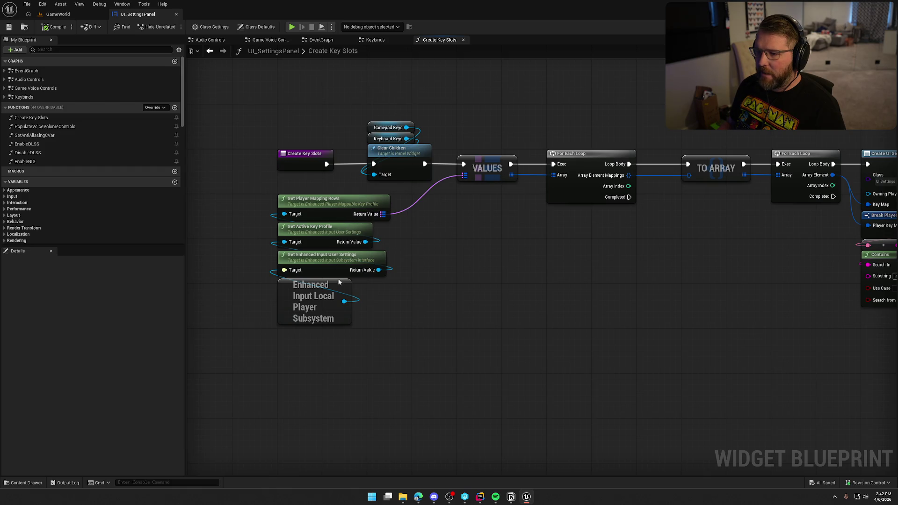
{"action": "left_click_drag", "start_coordinate": [423, 276], "coordinate": [341, 260]}
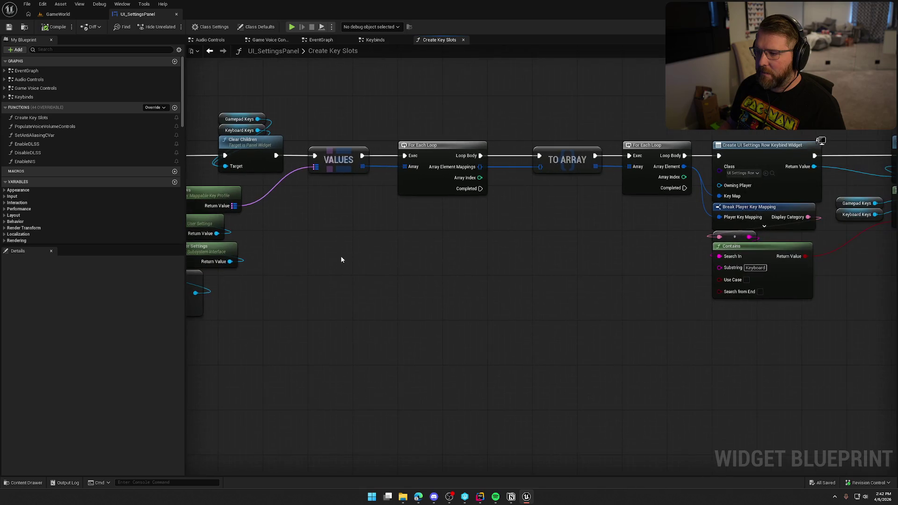
{"action": "left_click_drag", "start_coordinate": [468, 244], "coordinate": [358, 248]}
{"action": "left_click_drag", "start_coordinate": [320, 88], "coordinate": [762, 341]}
{"action": "mouse_move", "coordinate": [373, 301]}
{"action": "left_mouse_down"}
{"action": "mouse_move", "coordinate": [391, 287]}
{"action": "mouse_move", "coordinate": [568, 297]}
{"action": "left_mouse_up"}
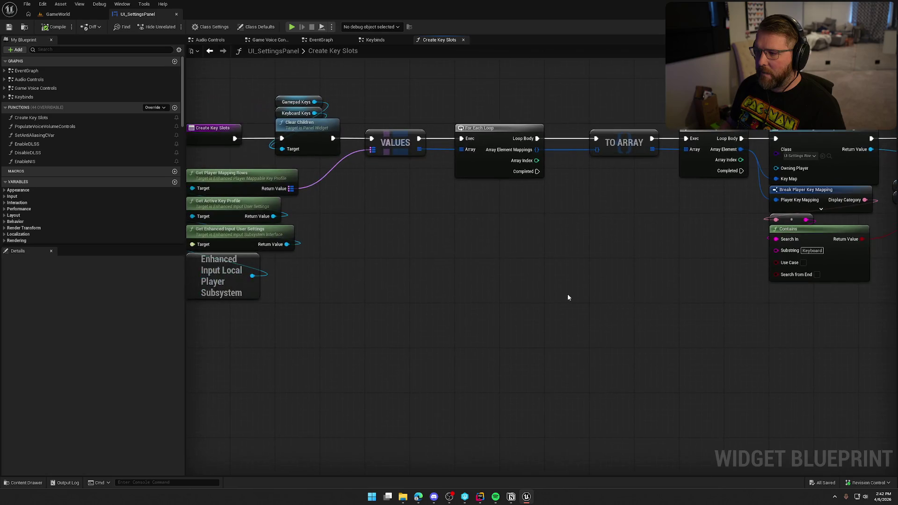
{"action": "left_click_drag", "start_coordinate": [493, 279], "coordinate": [579, 269]}
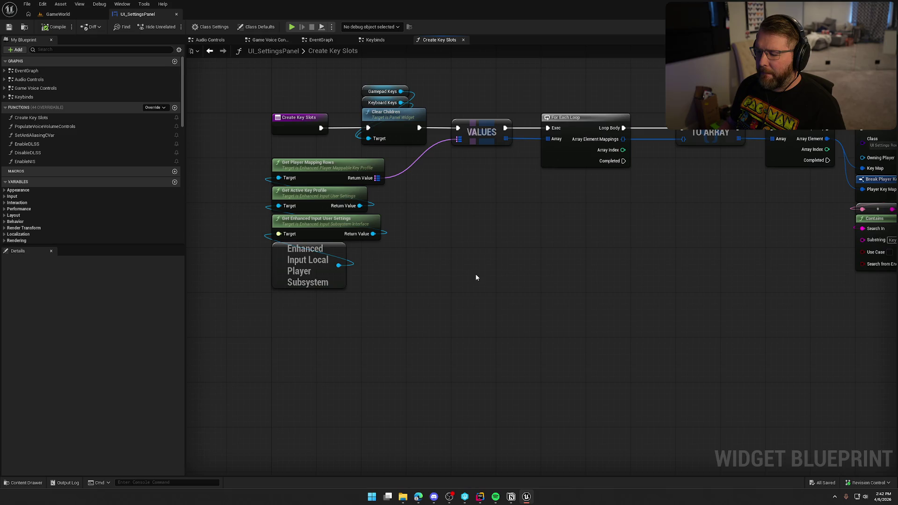
{"action": "left_click_drag", "start_coordinate": [445, 265], "coordinate": [368, 266]}
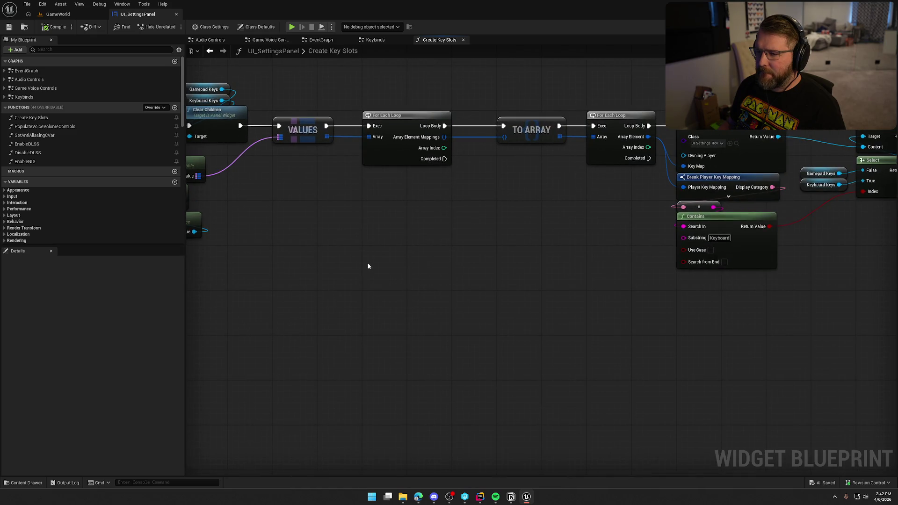
{"action": "left_click_drag", "start_coordinate": [531, 251], "coordinate": [306, 258]}
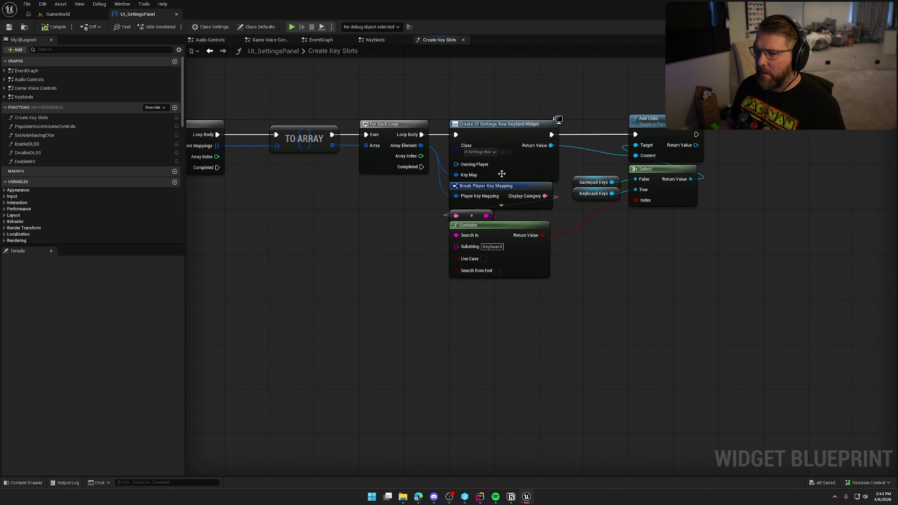
{"action": "left_click", "coordinate": [509, 152]}
{"action": "double_click", "coordinate": [252, 361]}
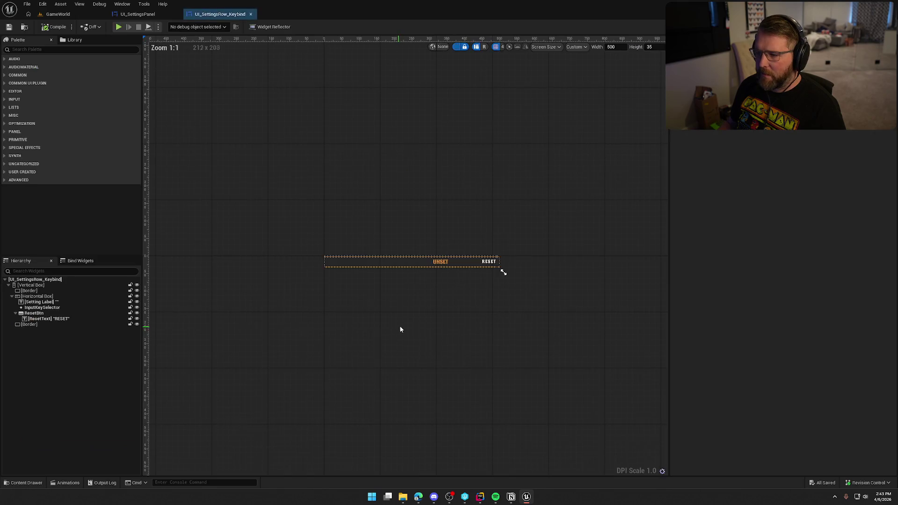
Step: Show the keybind row's graph, then check UI_SettingsPanel's EventGraph call to Create Key Slots
{"action": "left_click", "coordinate": [879, 27]}
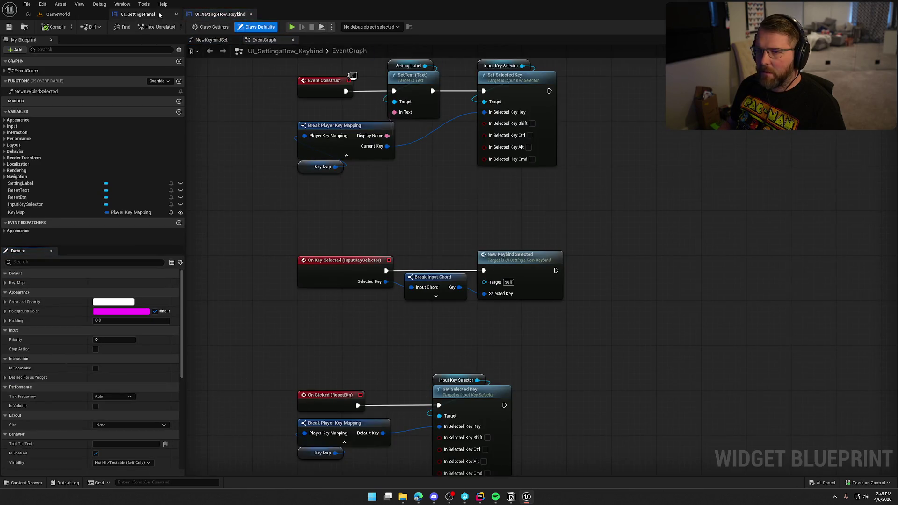
{"action": "left_click", "coordinate": [138, 14]}
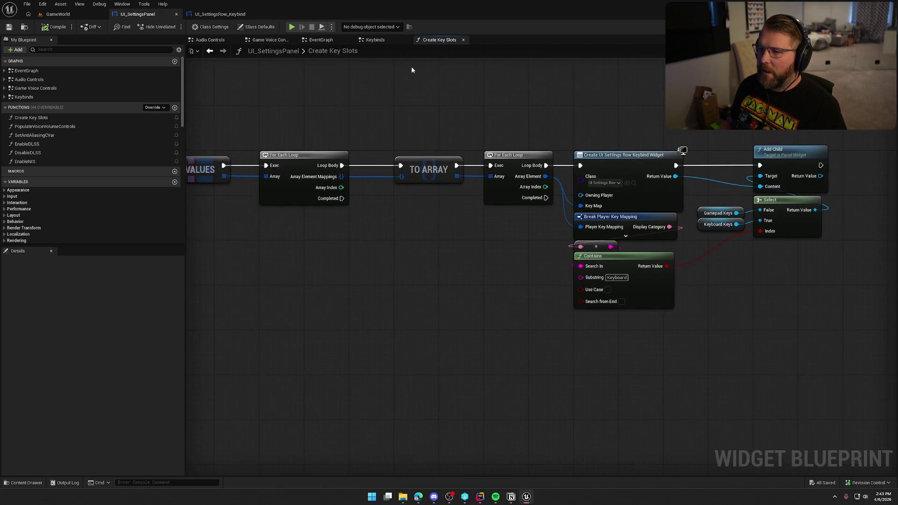
{"action": "left_click", "coordinate": [321, 40]}
{"action": "mouse_move", "coordinate": [415, 285]}
{"action": "left_mouse_down"}
{"action": "mouse_move", "coordinate": [289, 179]}
{"action": "mouse_move", "coordinate": [388, 220]}
{"action": "left_mouse_up"}
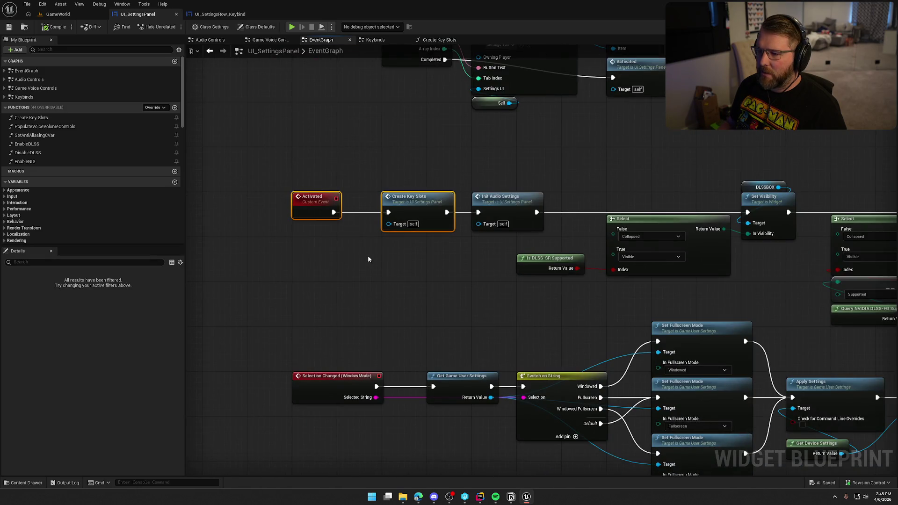
{"action": "double_click", "coordinate": [429, 200]}
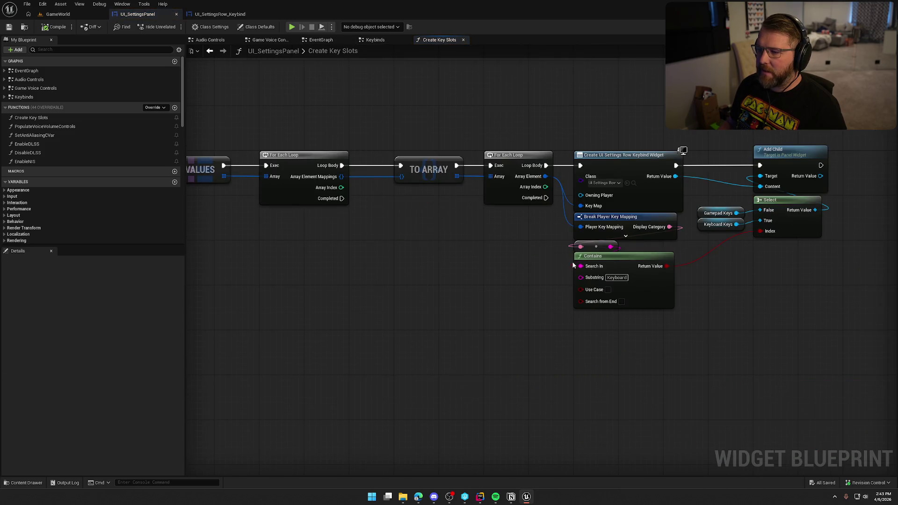
Step: In UI_SettingsRow_Keybind's EventGraph, inspect Break Player Key Mapping pins and the Key Map variable settings
{"action": "left_click", "coordinate": [220, 14]}
{"action": "left_click_drag", "start_coordinate": [381, 192], "coordinate": [390, 252]}
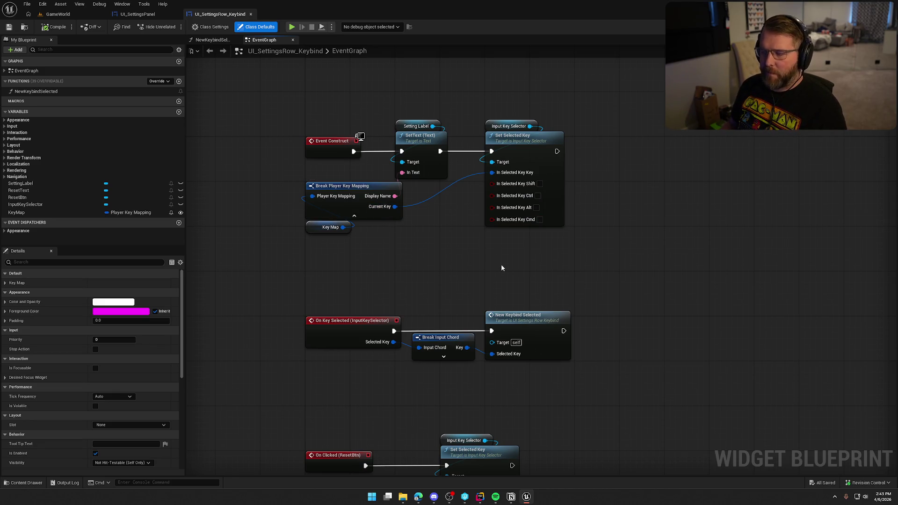
{"action": "left_click", "coordinate": [348, 187]}
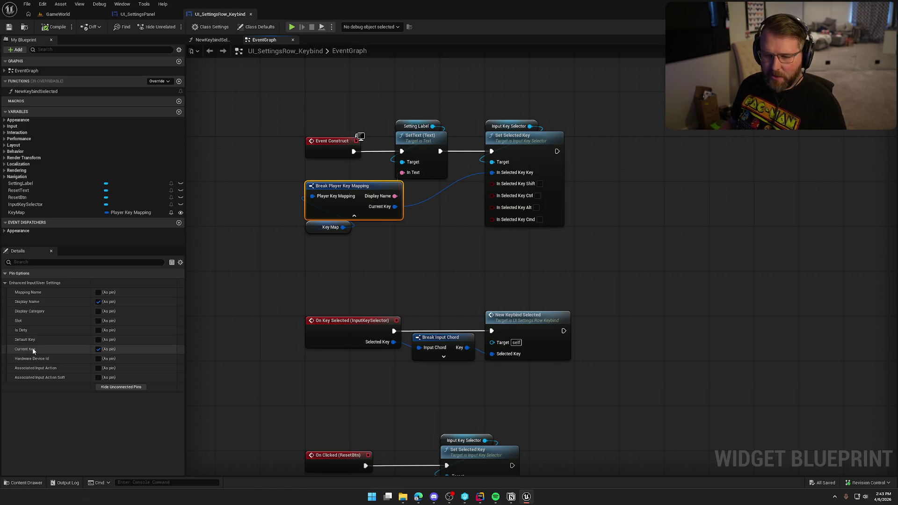
{"action": "left_click", "coordinate": [437, 274]}
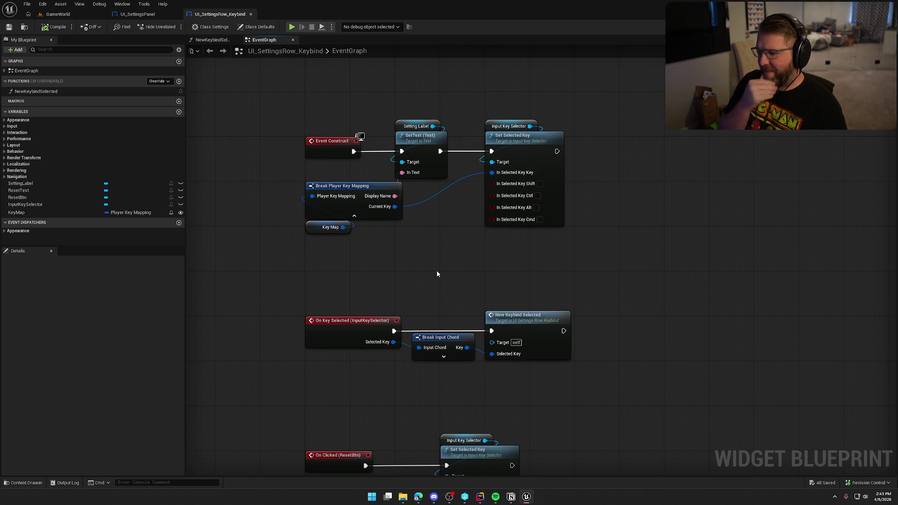
{"action": "mouse_move", "coordinate": [487, 301]}
{"action": "left_mouse_down"}
{"action": "mouse_move", "coordinate": [467, 273]}
{"action": "mouse_move", "coordinate": [427, 256]}
{"action": "left_mouse_up"}
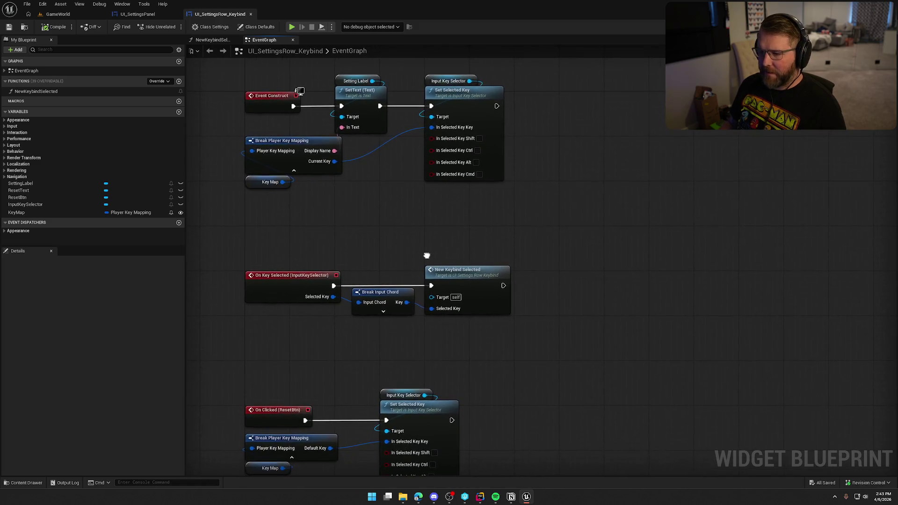
{"action": "left_click", "coordinate": [255, 183]}
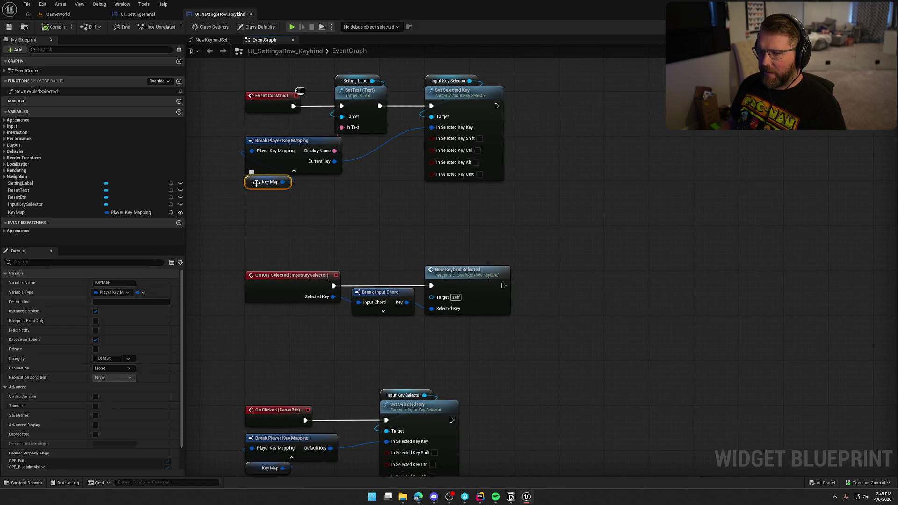
{"action": "left_click_drag", "start_coordinate": [305, 219], "coordinate": [375, 249]}
{"action": "left_click", "coordinate": [420, 257]}
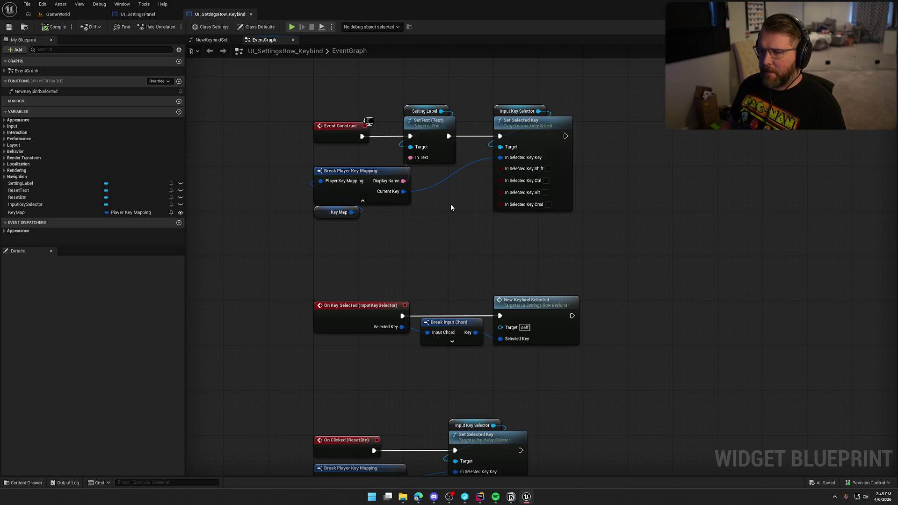
Step: Inspect the New Keybind Selected call's inputs and the reset-button logic beneath Break Player Key Mapping
{"action": "left_click_drag", "start_coordinate": [447, 244], "coordinate": [436, 168]}
{"action": "left_click_drag", "start_coordinate": [451, 284], "coordinate": [409, 251]}
{"action": "left_click", "coordinate": [481, 216]}
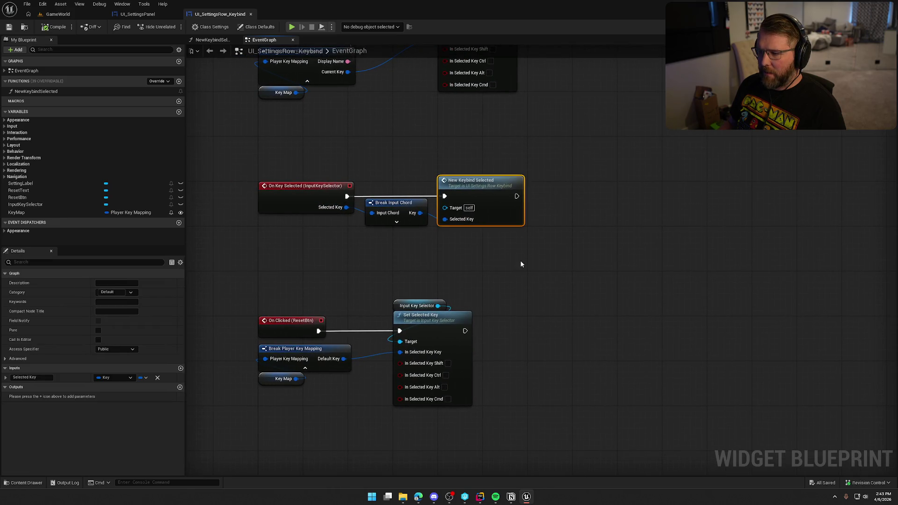
{"action": "left_click_drag", "start_coordinate": [517, 297], "coordinate": [536, 218]}
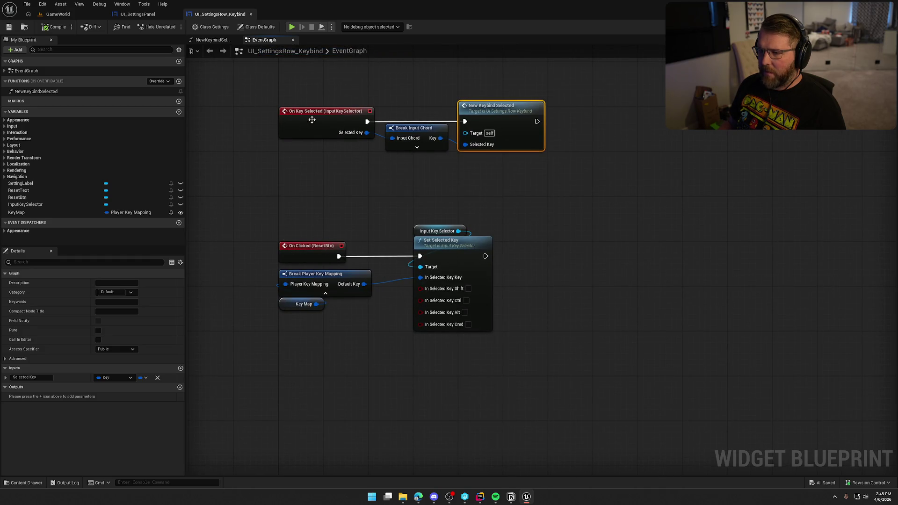
{"action": "left_click_drag", "start_coordinate": [342, 181], "coordinate": [328, 285]}
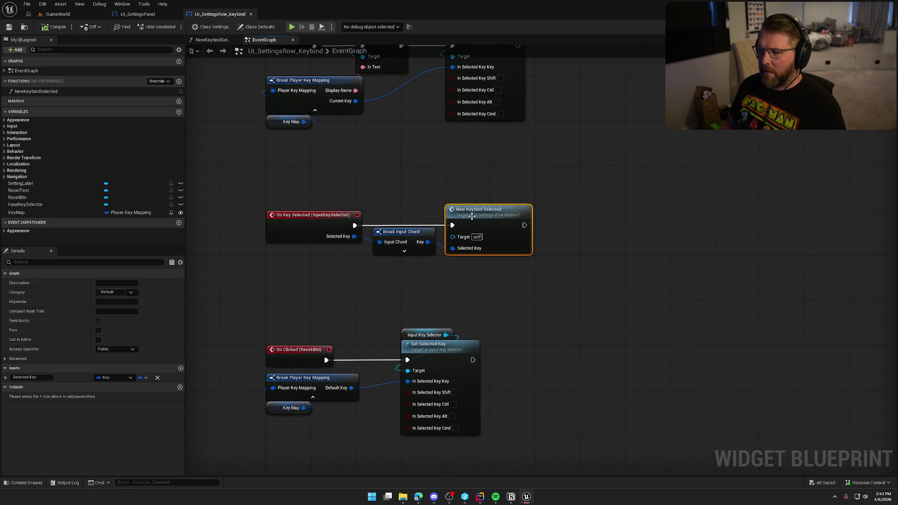
Step: Open NewKeybindSelected, check Map Player Key's Hardware Device Id choices leaving None, and frame the chain
{"action": "double_click", "coordinate": [472, 216]}
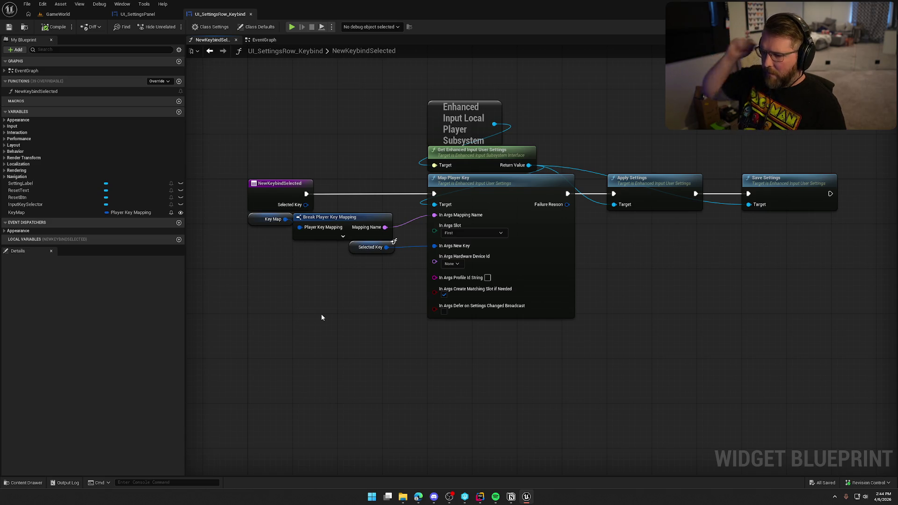
{"action": "left_click", "coordinate": [457, 264]}
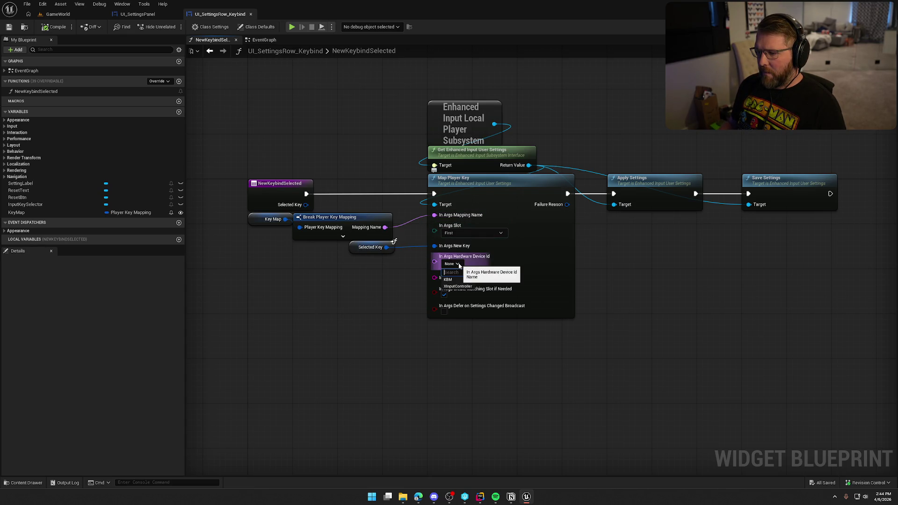
{"action": "left_click", "coordinate": [379, 298]}
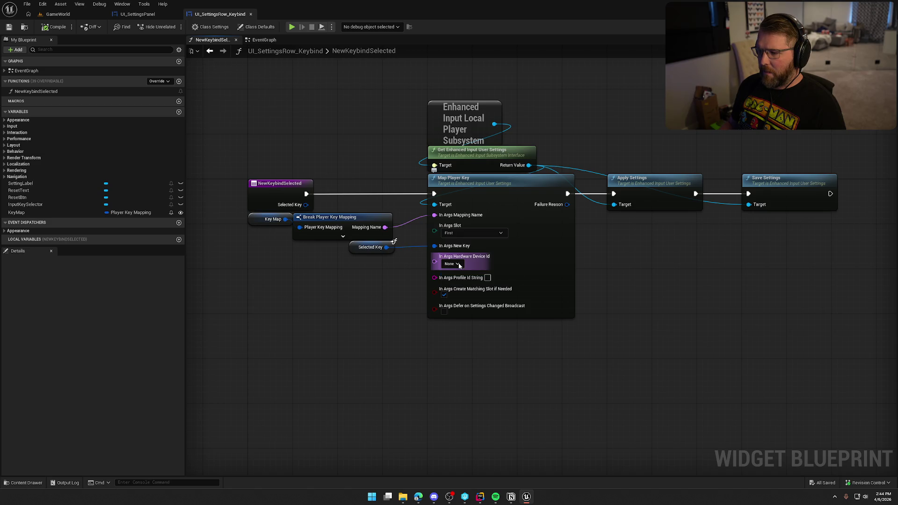
{"action": "left_click_drag", "start_coordinate": [382, 295], "coordinate": [394, 240]}
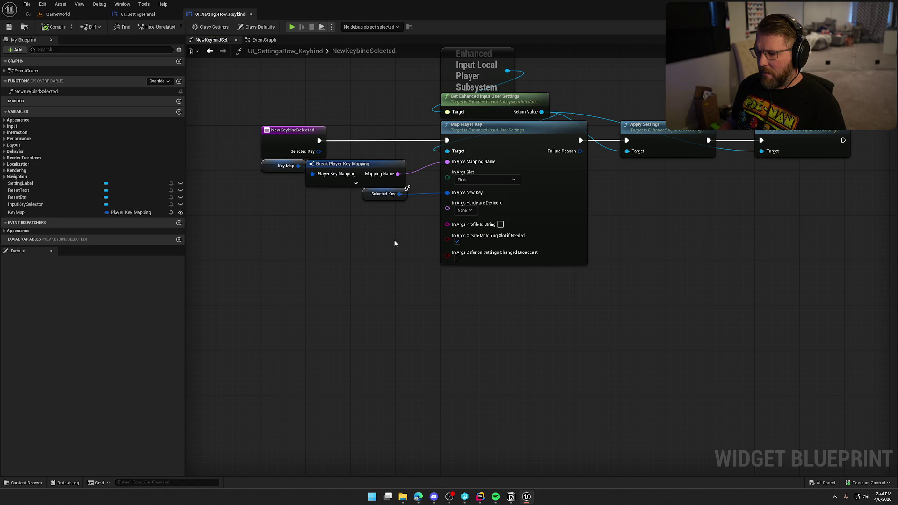
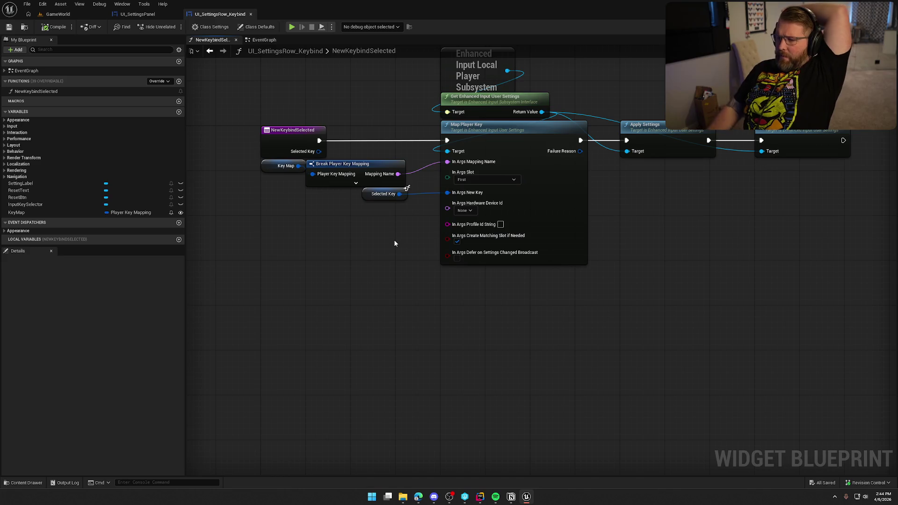
Step: Keep the Map Player Key slot on First and inspect Break Player Key Mapping in the EventGraph
{"action": "left_click", "coordinate": [489, 181]}
{"action": "left_click", "coordinate": [490, 180]}
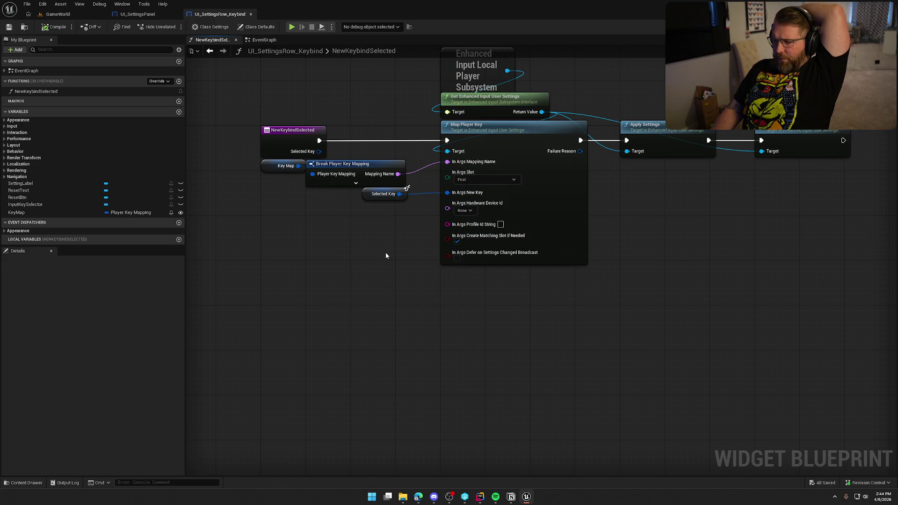
{"action": "left_click", "coordinate": [260, 40]}
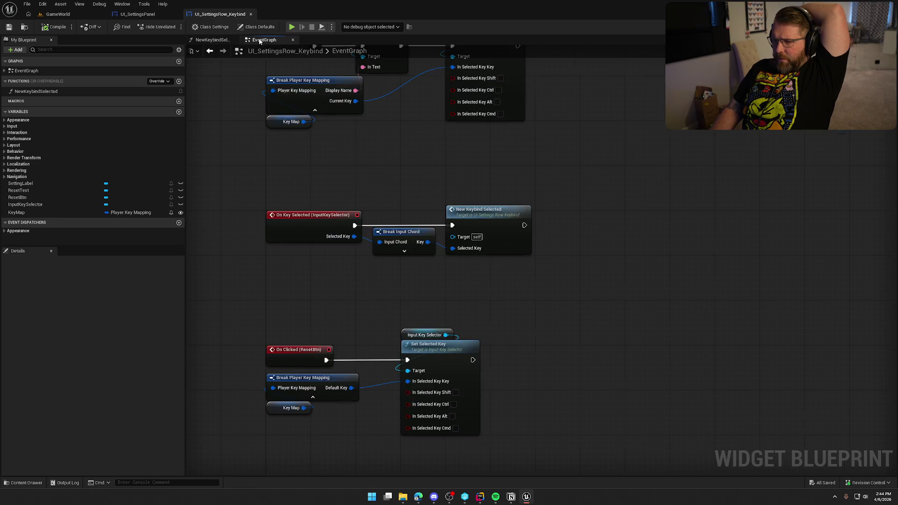
{"action": "left_click_drag", "start_coordinate": [323, 142], "coordinate": [333, 318]}
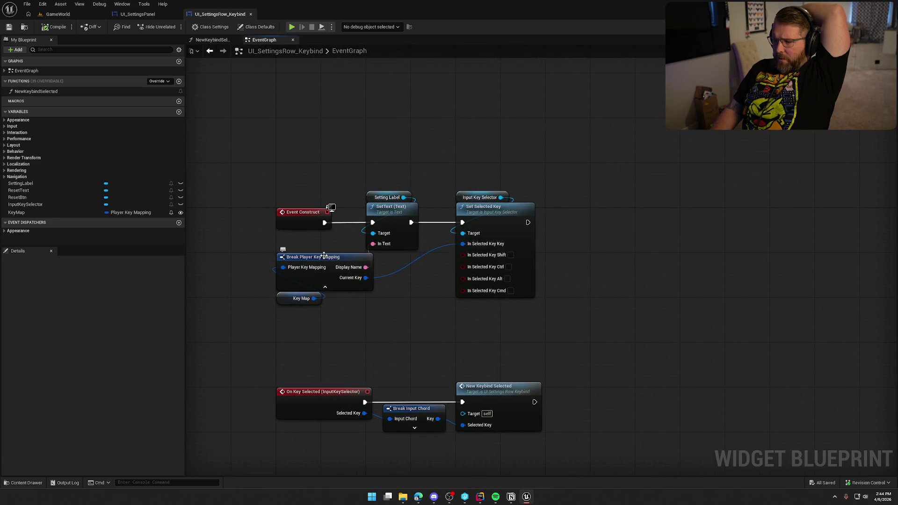
{"action": "left_click_drag", "start_coordinate": [478, 213], "coordinate": [529, 178]}
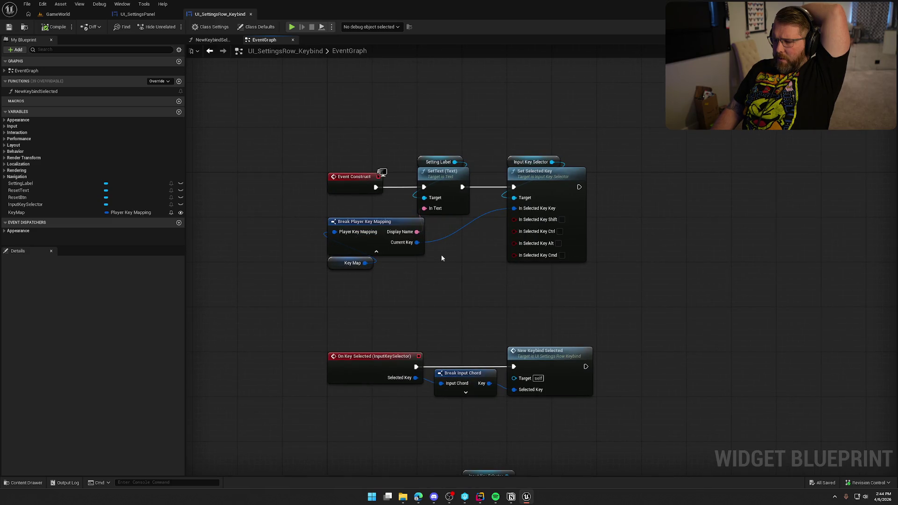
{"action": "left_click", "coordinate": [363, 222]}
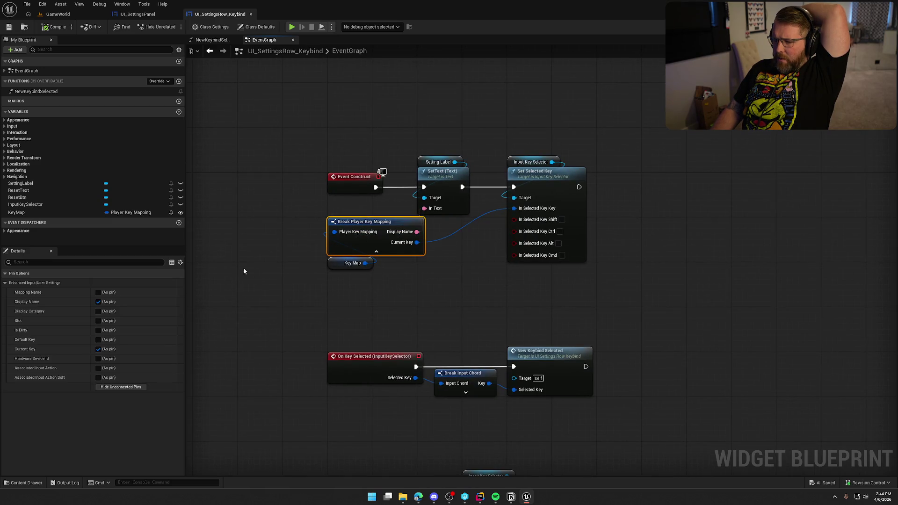
{"action": "left_click", "coordinate": [58, 14]}
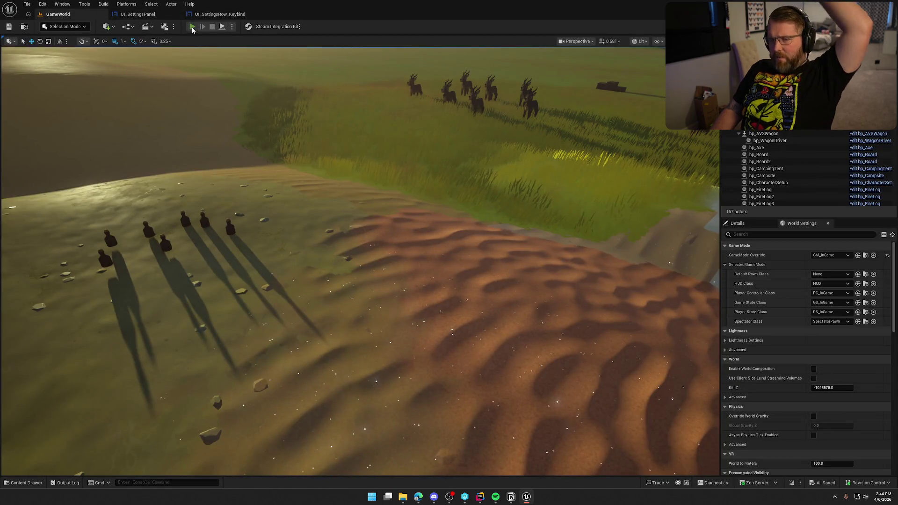
Step: Play in editor, open the pause menu's Inputs settings, and bind Jump to Space Bar
{"action": "left_click", "coordinate": [193, 27]}
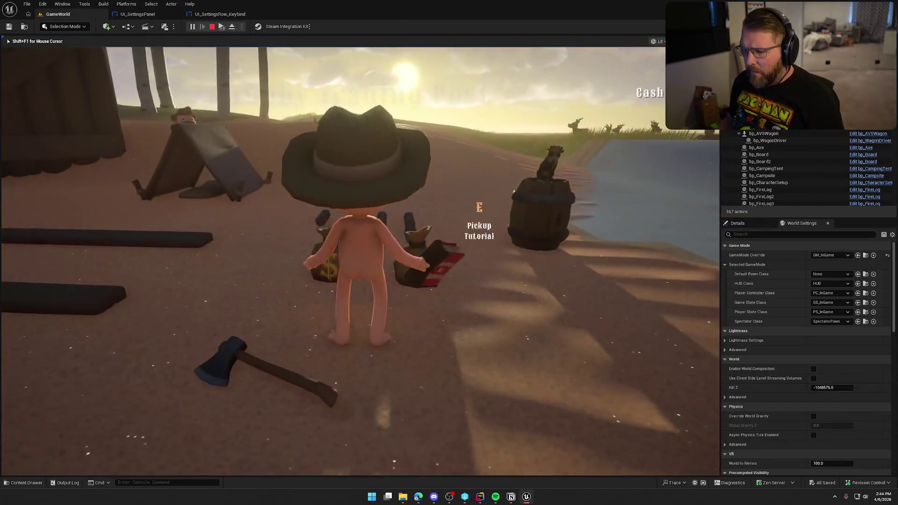
{"action": "key", "text": "w"}
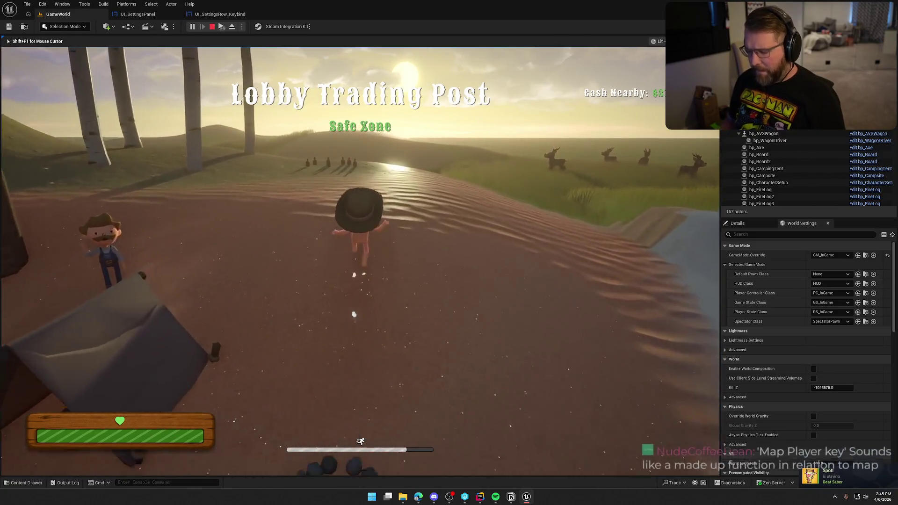
{"action": "key", "text": "Escape"}
{"action": "left_click", "coordinate": [361, 209]}
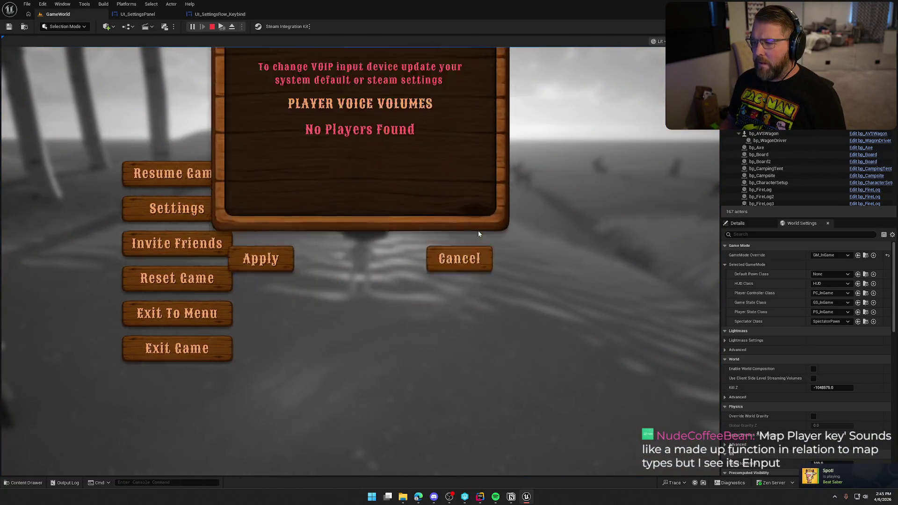
{"action": "left_click", "coordinate": [468, 80]}
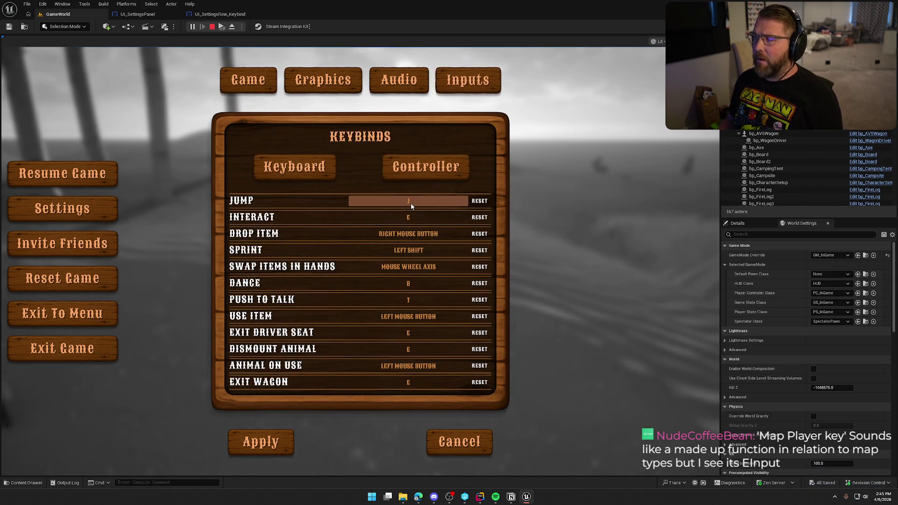
{"action": "key", "text": "space"}
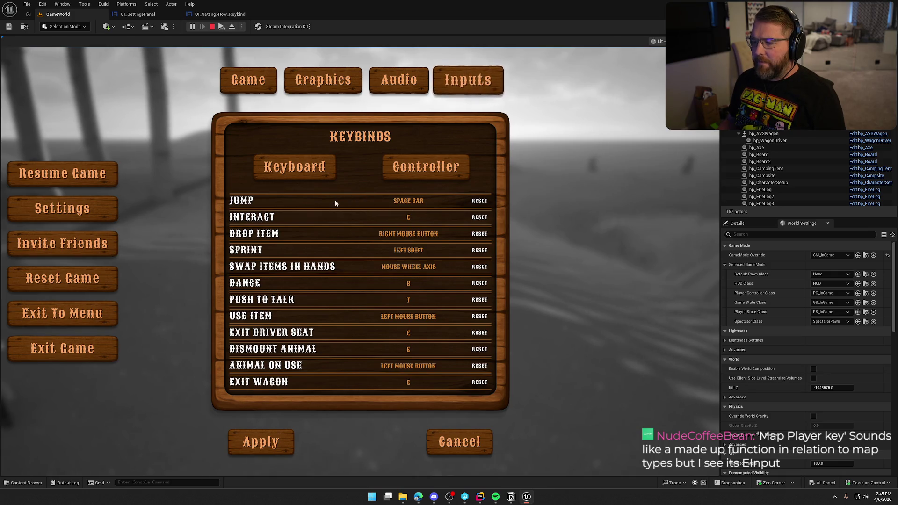
Step: Resume, reopen settings to find Jump back on J, then stop play and return to the keybind row Blueprint
{"action": "key", "text": "Escape"}
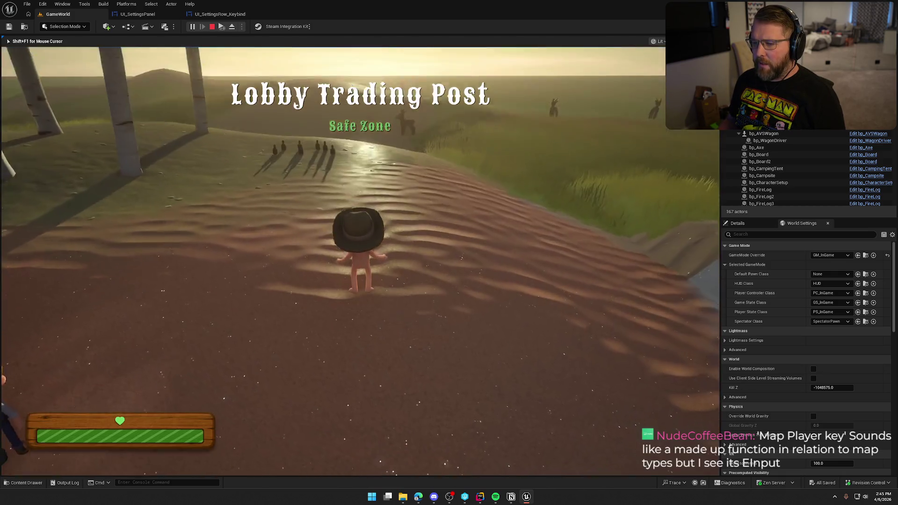
{"action": "key", "text": "w"}
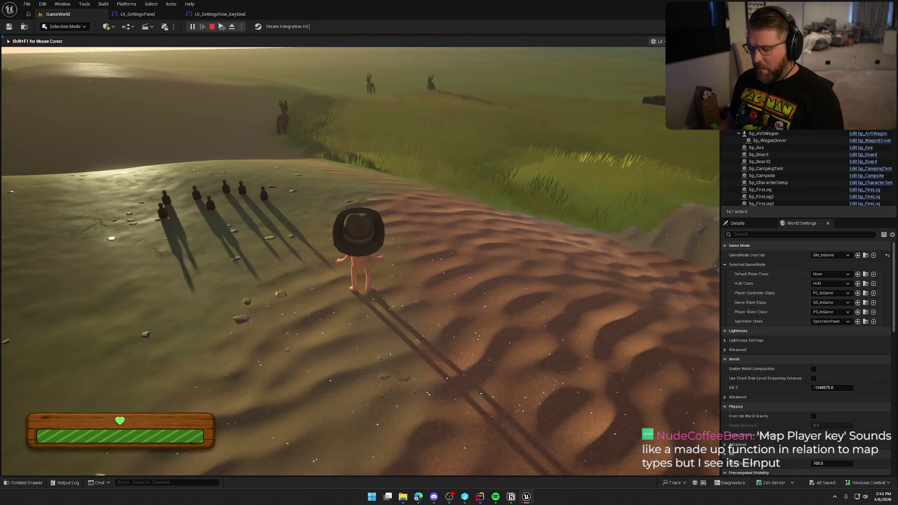
{"action": "key", "text": "Escape"}
{"action": "left_click", "coordinate": [387, 211]}
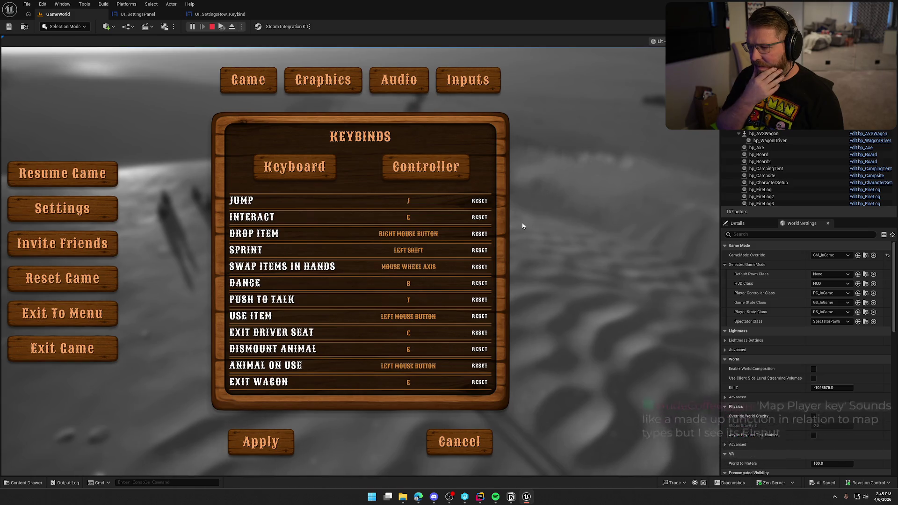
{"action": "key", "text": "Escape"}
{"action": "left_click", "coordinate": [220, 14]}
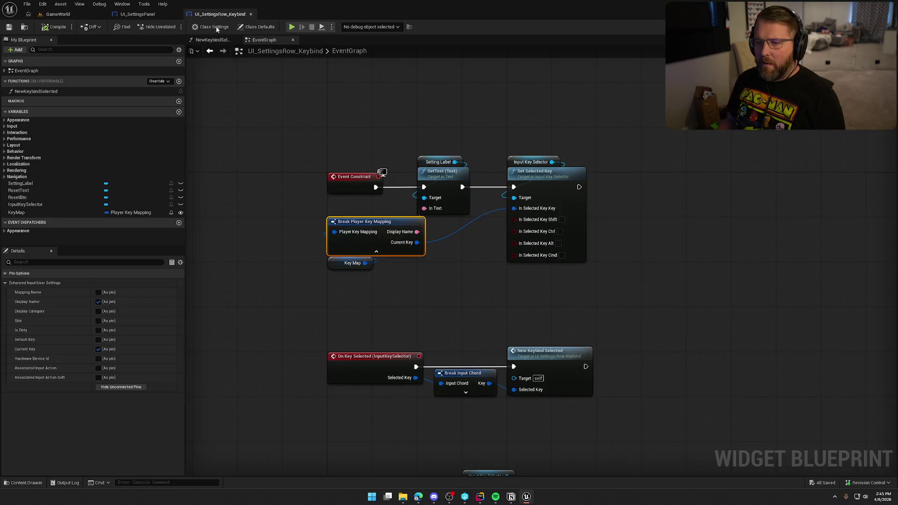
{"action": "left_click", "coordinate": [138, 14]}
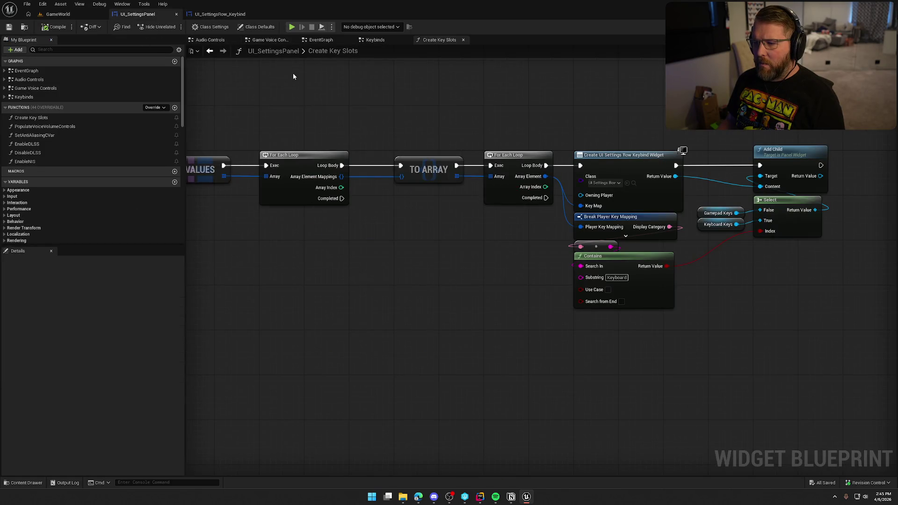
{"action": "left_click_drag", "start_coordinate": [293, 76], "coordinate": [499, 87]}
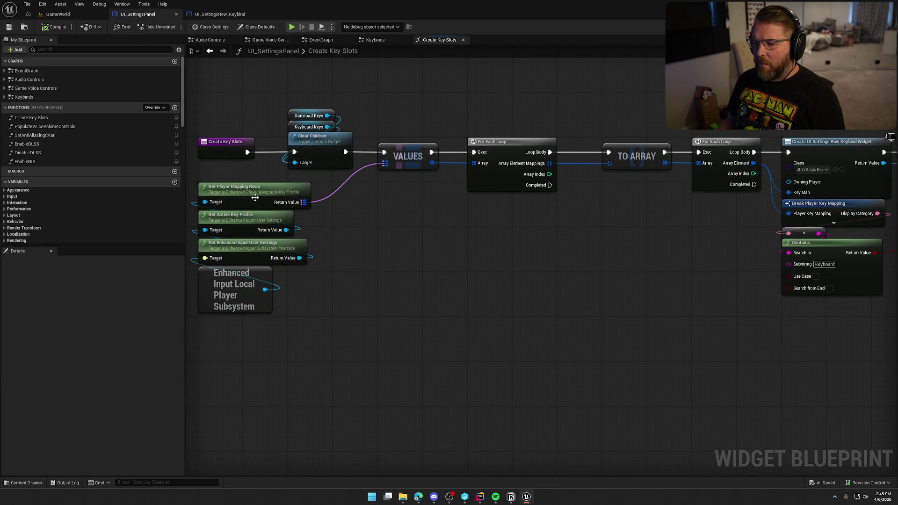
{"action": "mouse_move", "coordinate": [510, 270]}
{"action": "left_mouse_down"}
{"action": "mouse_move", "coordinate": [557, 231]}
{"action": "mouse_move", "coordinate": [411, 235]}
{"action": "left_mouse_up"}
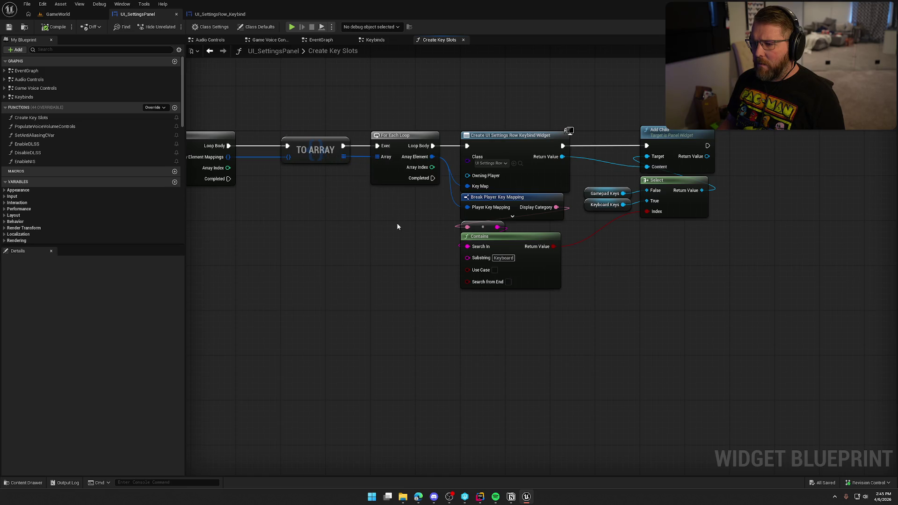
{"action": "left_click_drag", "start_coordinate": [396, 225], "coordinate": [301, 225]}
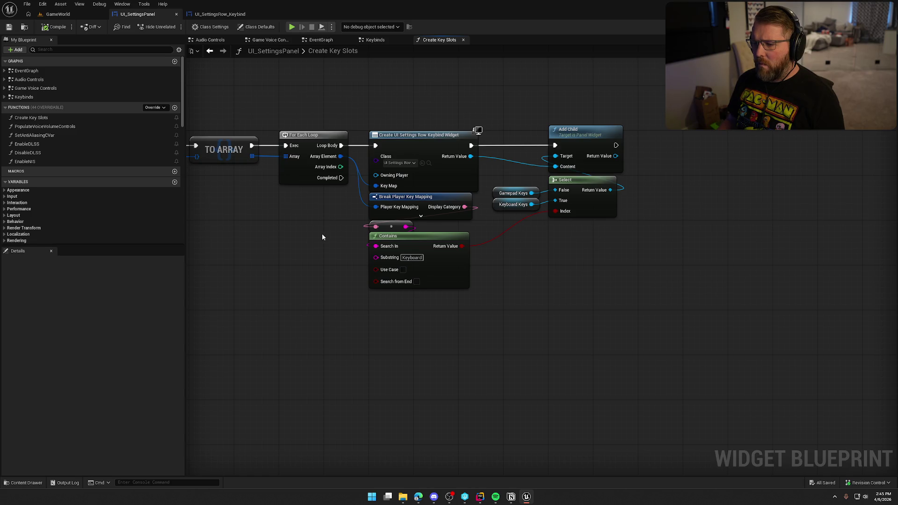
{"action": "double_click", "coordinate": [426, 161]}
{"action": "left_click", "coordinate": [378, 217]}
{"action": "left_click", "coordinate": [375, 221]}
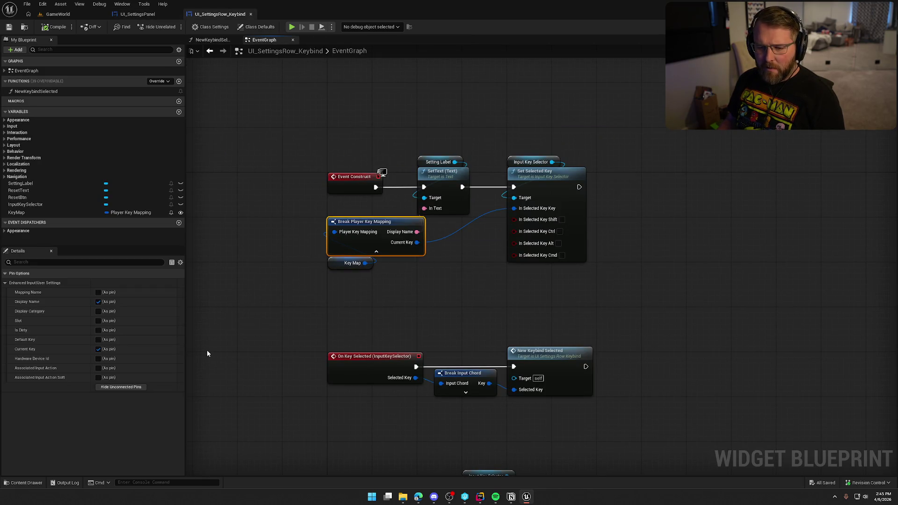
Step: Pan the keybind row EventGraph to reveal the reset button's click handler
{"action": "left_click", "coordinate": [408, 292]}
{"action": "mouse_move", "coordinate": [411, 287]}
{"action": "left_mouse_down"}
{"action": "mouse_move", "coordinate": [362, 63]}
{"action": "mouse_move", "coordinate": [376, 105]}
{"action": "mouse_move", "coordinate": [366, 214]}
{"action": "left_mouse_up"}
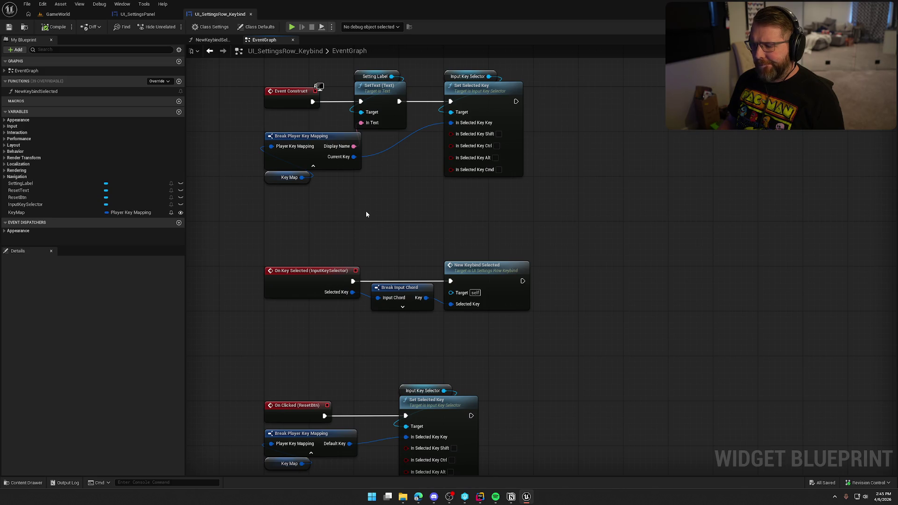
{"action": "mouse_move", "coordinate": [306, 204]}
{"action": "left_mouse_down"}
{"action": "mouse_move", "coordinate": [324, 229]}
{"action": "mouse_move", "coordinate": [335, 211]}
{"action": "left_mouse_up"}
Step: In UI_SettingsPanel's Create Key Slots graph, select the four enhanced input getter nodes
{"action": "left_click", "coordinate": [137, 14]}
{"action": "mouse_move", "coordinate": [271, 257]}
{"action": "left_mouse_down"}
{"action": "mouse_move", "coordinate": [543, 280]}
{"action": "mouse_move", "coordinate": [485, 299]}
{"action": "left_mouse_up"}
{"action": "scroll", "coordinate": [543, 281], "scroll_direction": "up", "scroll_amount": 2}
{"action": "left_click_drag", "start_coordinate": [431, 294], "coordinate": [305, 161]}
{"action": "left_click", "coordinate": [467, 289]}
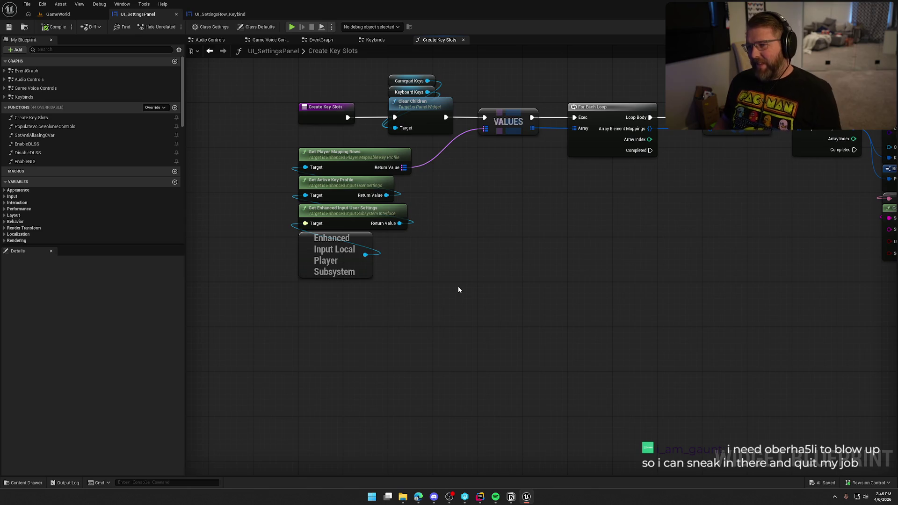
Step: Compile and save the UI_SettingsPanel Blueprint, checking out the asset
{"action": "mouse_move", "coordinate": [407, 279]}
{"action": "left_mouse_down"}
{"action": "mouse_move", "coordinate": [391, 271]}
{"action": "mouse_move", "coordinate": [340, 279]}
{"action": "mouse_move", "coordinate": [341, 178]}
{"action": "left_mouse_up"}
{"action": "left_click", "coordinate": [448, 271]}
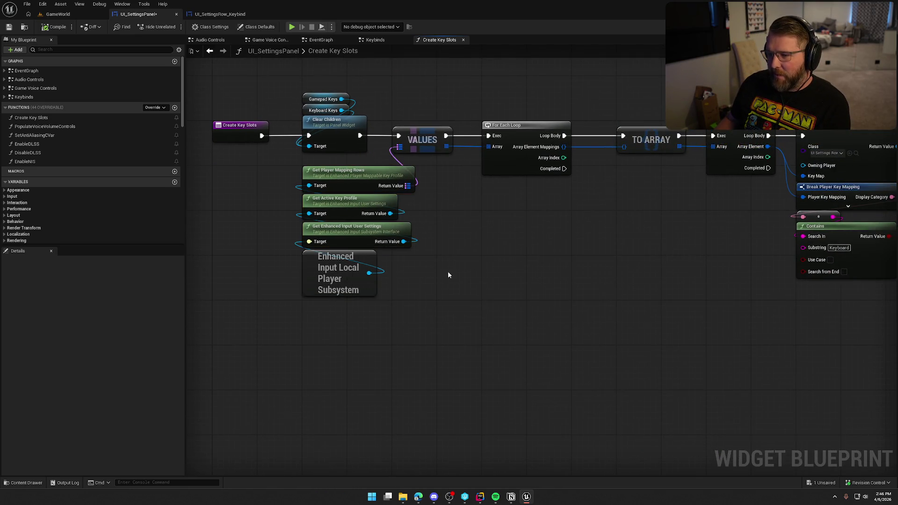
{"action": "left_click_drag", "start_coordinate": [448, 271], "coordinate": [409, 273]}
{"action": "left_click", "coordinate": [51, 26]}
{"action": "key", "text": "ctrl+shift+s"}
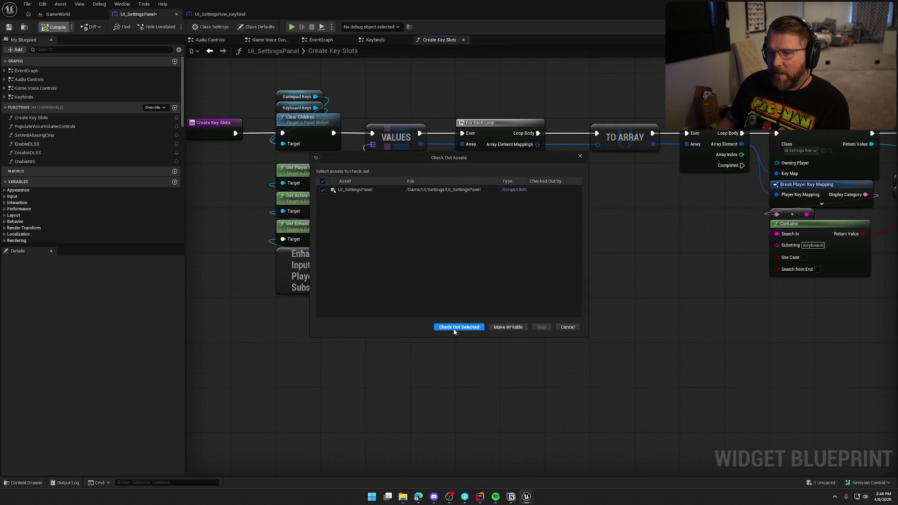
{"action": "left_click", "coordinate": [453, 327]}
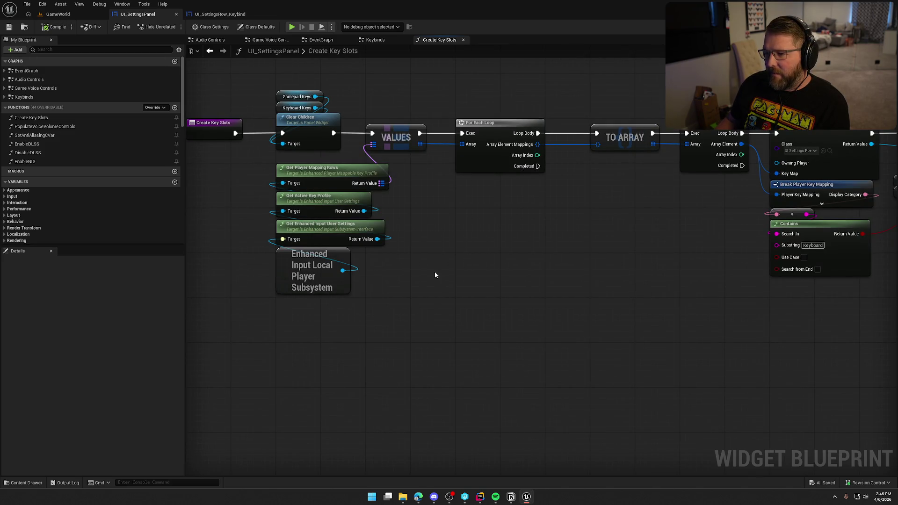
Step: Try adding a Get Active Key Profile Id node off the user settings output, then undo it
{"action": "mouse_move", "coordinate": [472, 271]}
{"action": "left_mouse_down"}
{"action": "mouse_move", "coordinate": [432, 255]}
{"action": "mouse_move", "coordinate": [300, 261]}
{"action": "mouse_move", "coordinate": [364, 237]}
{"action": "mouse_move", "coordinate": [554, 218]}
{"action": "left_mouse_up"}
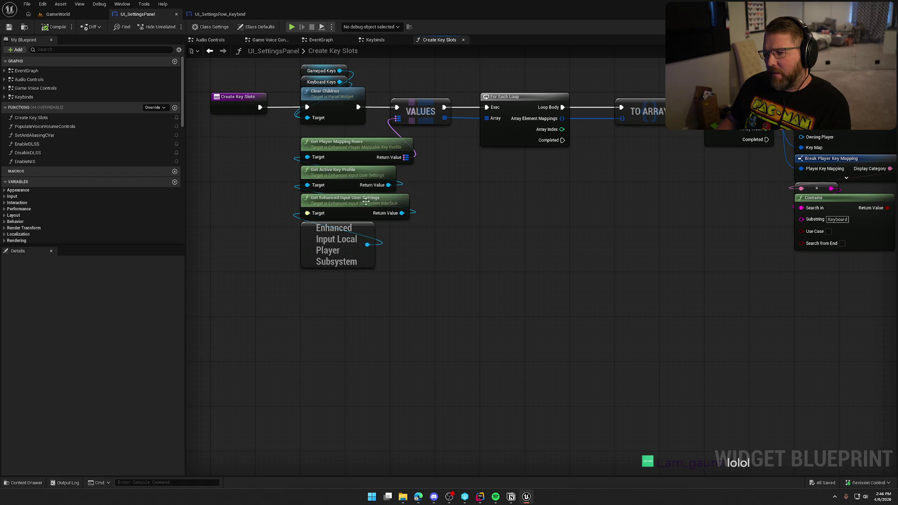
{"action": "left_click_drag", "start_coordinate": [402, 212], "coordinate": [453, 212]}
{"action": "type", "text": "get key"}
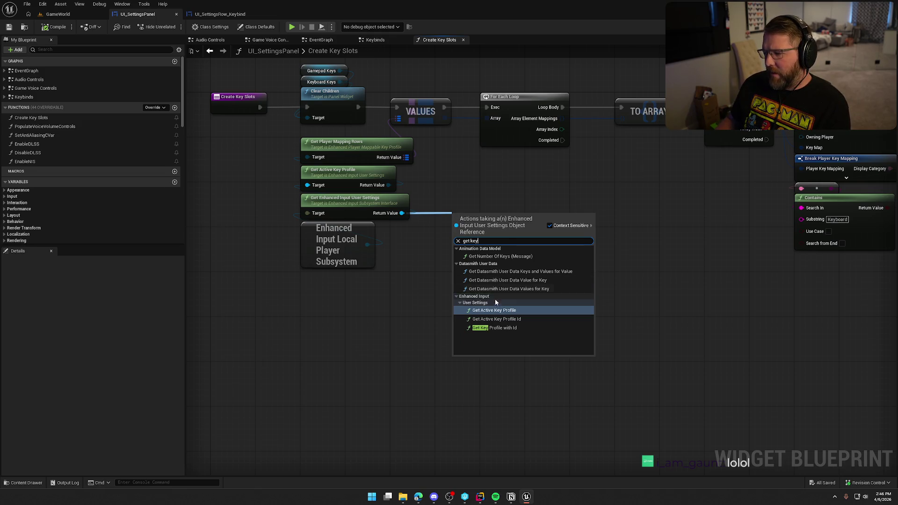
{"action": "left_click", "coordinate": [521, 319]}
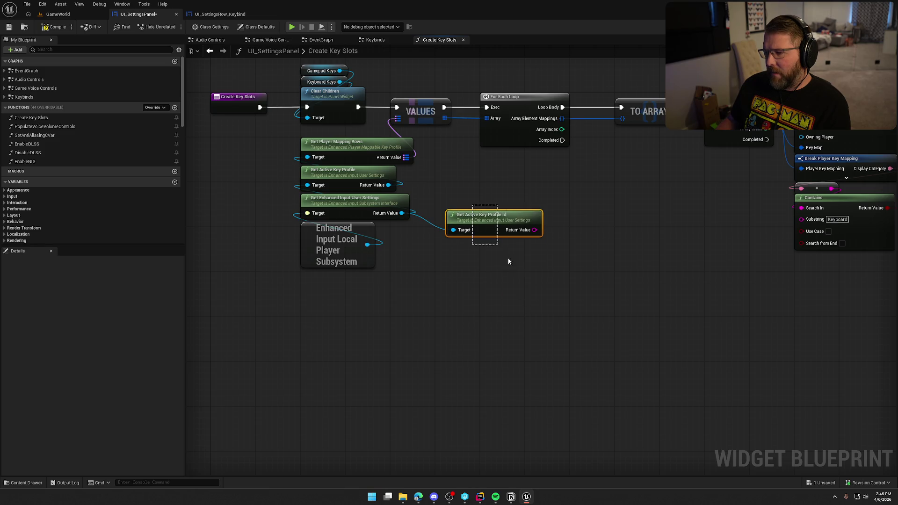
{"action": "key", "text": "ctrl+z"}
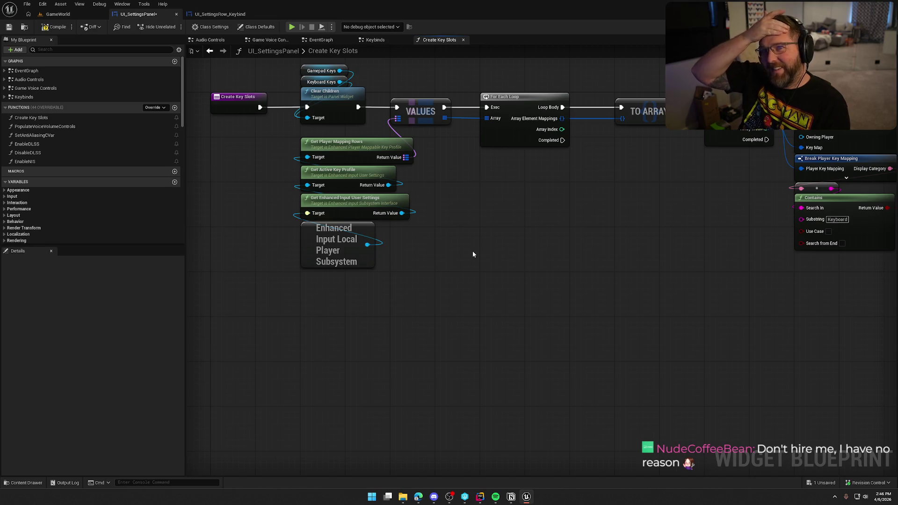
Step: Review the Gamepad Keys, Keyboard Keys, Clear Children, For Each Loop and Create Key Slots entry nodes
{"action": "left_click_drag", "start_coordinate": [454, 239], "coordinate": [461, 240]}
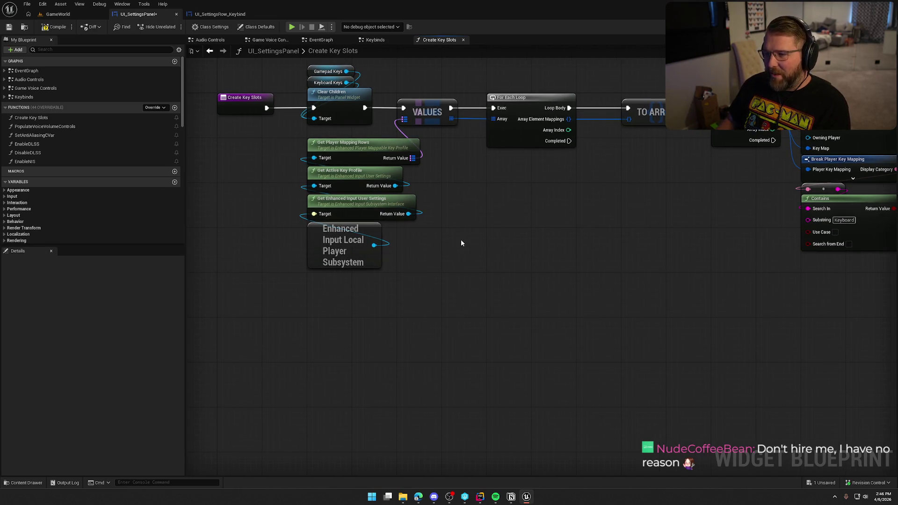
{"action": "left_click_drag", "start_coordinate": [474, 206], "coordinate": [468, 213]}
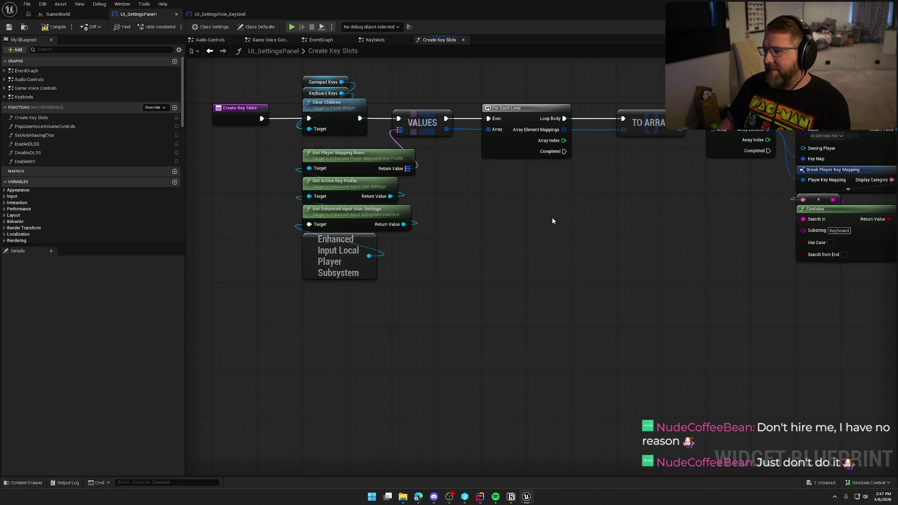
{"action": "mouse_move", "coordinate": [286, 70]}
{"action": "left_mouse_down"}
{"action": "mouse_move", "coordinate": [360, 140]}
{"action": "mouse_move", "coordinate": [375, 142]}
{"action": "left_mouse_up"}
{"action": "left_click_drag", "start_coordinate": [385, 90], "coordinate": [680, 320]}
{"action": "left_click", "coordinate": [674, 284]}
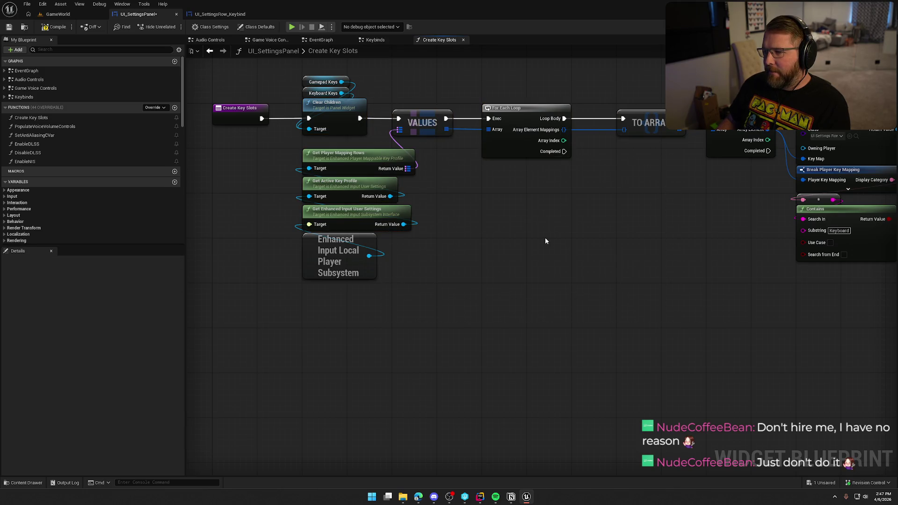
{"action": "mouse_move", "coordinate": [596, 240]}
{"action": "left_mouse_down"}
{"action": "mouse_move", "coordinate": [481, 236]}
{"action": "mouse_move", "coordinate": [646, 252]}
{"action": "left_mouse_up"}
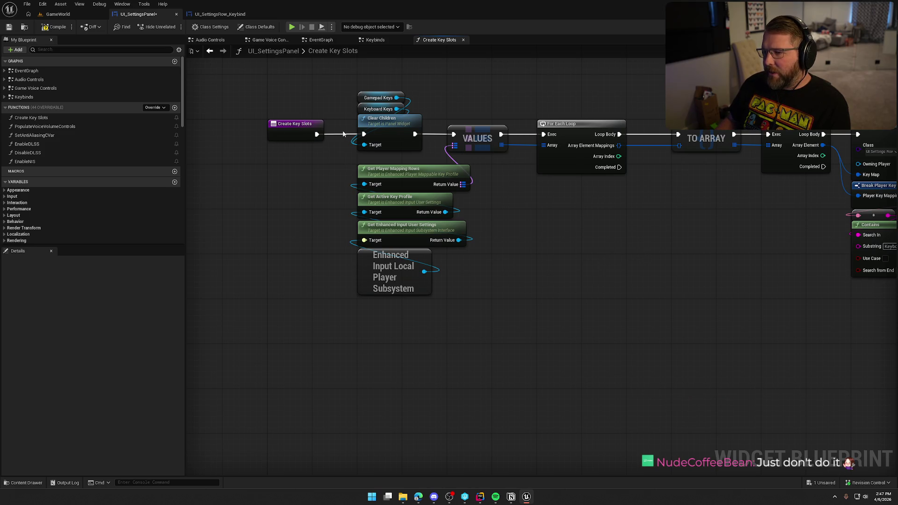
{"action": "left_click_drag", "start_coordinate": [559, 277], "coordinate": [553, 334]}
{"action": "left_click", "coordinate": [290, 180]}
{"action": "left_click", "coordinate": [375, 40]}
{"action": "left_click", "coordinate": [321, 40]}
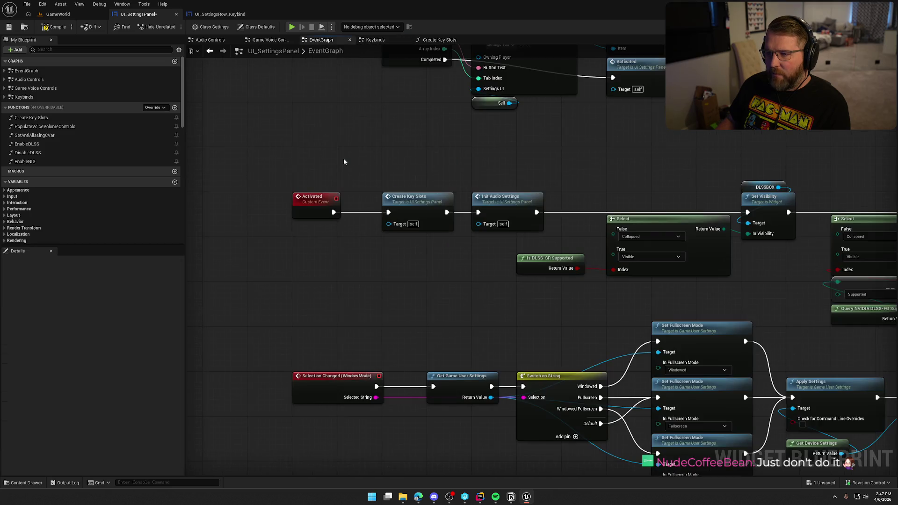
Step: Unlink Create Key Slots from the Activated chain and move it aside
{"action": "left_click", "coordinate": [412, 199]}
{"action": "mouse_move", "coordinate": [338, 218]}
{"action": "left_mouse_down"}
{"action": "mouse_move", "coordinate": [258, 253]}
{"action": "mouse_move", "coordinate": [399, 247]}
{"action": "left_mouse_up"}
{"action": "left_click", "coordinate": [368, 247], "text": "alt"}
{"action": "mouse_move", "coordinate": [343, 231]}
{"action": "left_mouse_down"}
{"action": "mouse_move", "coordinate": [320, 147]}
{"action": "mouse_move", "coordinate": [328, 257]}
{"action": "left_mouse_up"}
{"action": "scroll", "coordinate": [317, 266], "scroll_direction": "down", "scroll_amount": 2}
{"action": "left_click_drag", "start_coordinate": [262, 269], "coordinate": [211, 258]}
{"action": "scroll", "coordinate": [259, 168], "scroll_direction": "down", "scroll_amount": 2}
Step: Wire Create Key Slots between Event On Initialized and the For Each Loop
{"action": "mouse_move", "coordinate": [254, 163]}
{"action": "left_mouse_down"}
{"action": "mouse_move", "coordinate": [581, 279]}
{"action": "mouse_move", "coordinate": [889, 304]}
{"action": "mouse_move", "coordinate": [847, 301]}
{"action": "left_mouse_up"}
{"action": "scroll", "coordinate": [341, 366], "scroll_direction": "down", "scroll_amount": 3}
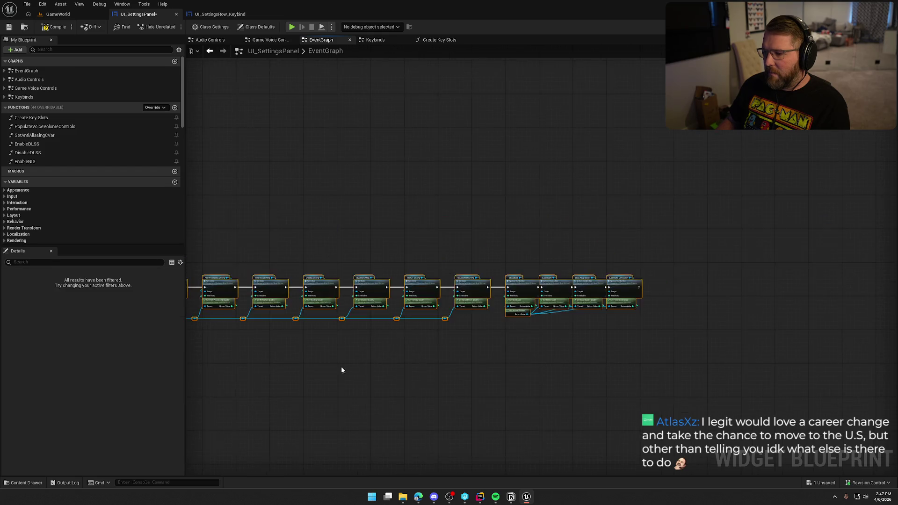
{"action": "scroll", "coordinate": [481, 192], "scroll_direction": "up", "scroll_amount": 5}
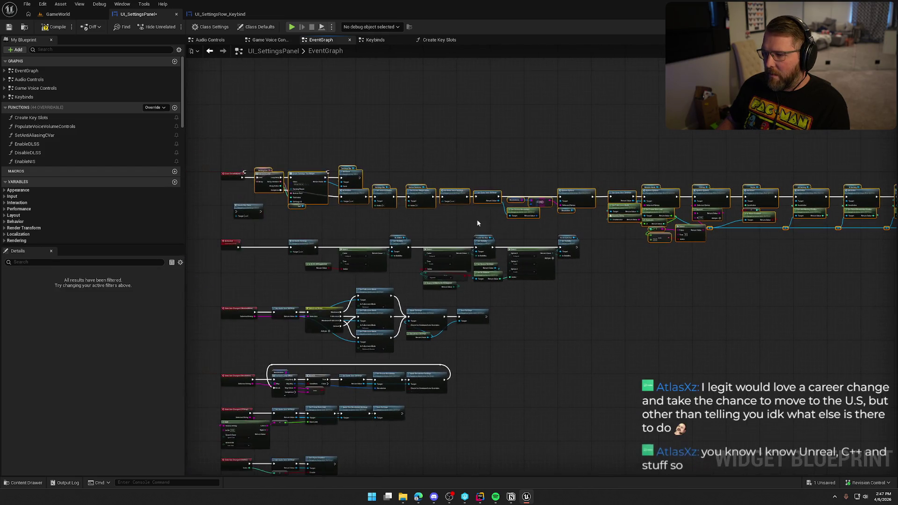
{"action": "scroll", "coordinate": [485, 235], "scroll_direction": "up", "scroll_amount": 4}
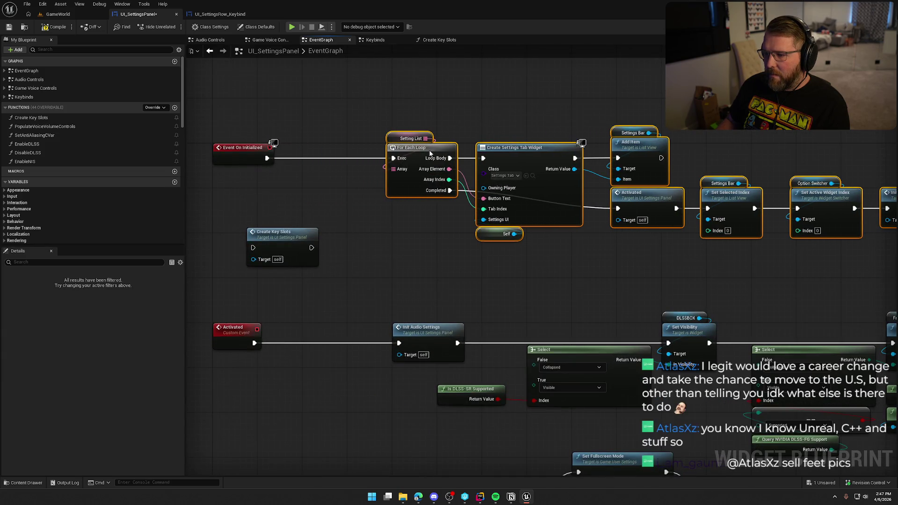
{"action": "left_click_drag", "start_coordinate": [430, 153], "coordinate": [436, 153]}
{"action": "left_click", "coordinate": [265, 233]}
{"action": "mouse_move", "coordinate": [266, 234]}
{"action": "left_mouse_down"}
{"action": "mouse_move", "coordinate": [321, 142]}
{"action": "mouse_move", "coordinate": [267, 158]}
{"action": "left_mouse_up"}
{"action": "left_click_drag", "start_coordinate": [368, 158], "coordinate": [399, 158]}
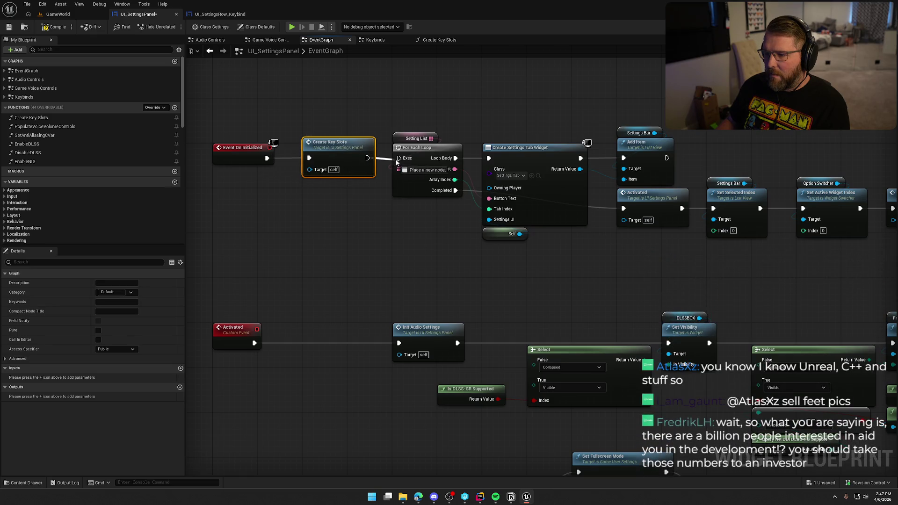
{"action": "left_click", "coordinate": [377, 219]}
{"action": "left_click", "coordinate": [66, 14]}
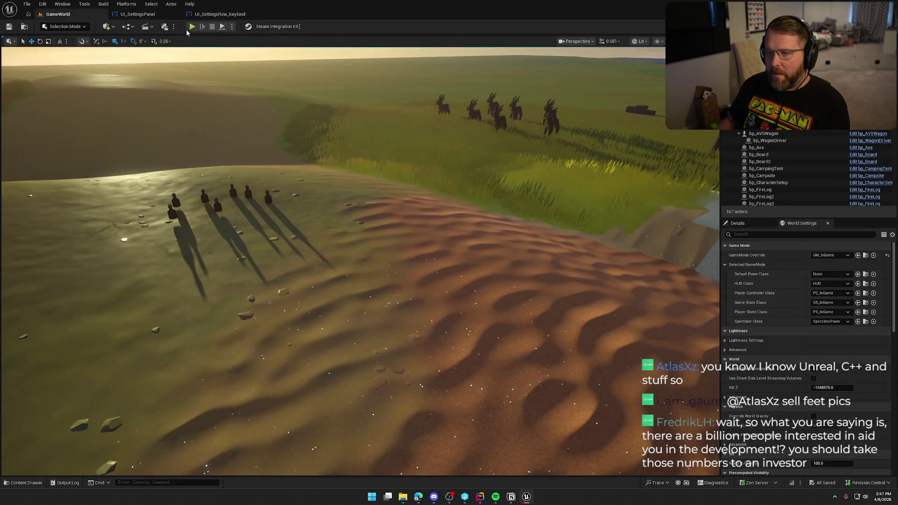
Step: Play in editor, open Inputs settings, rebind JUMP to Space Bar, and apply
{"action": "key", "text": "alt+p"}
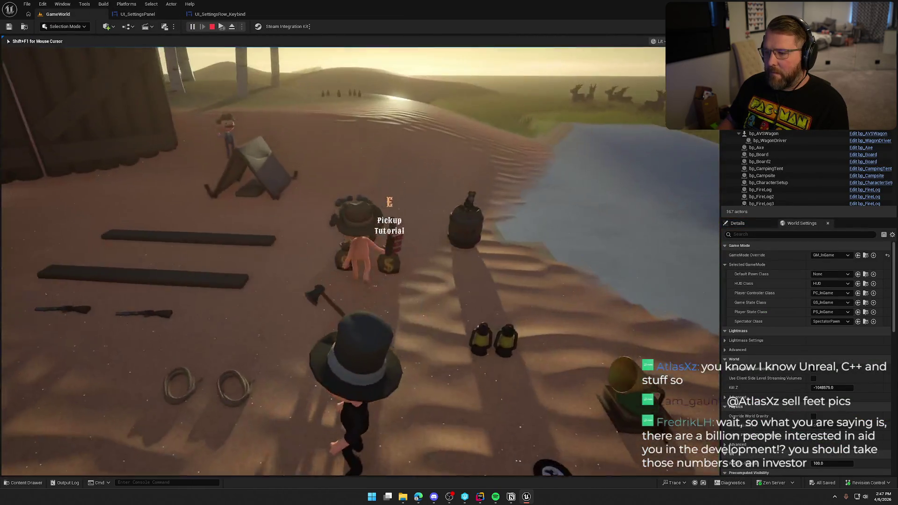
{"action": "key", "text": "shift+w"}
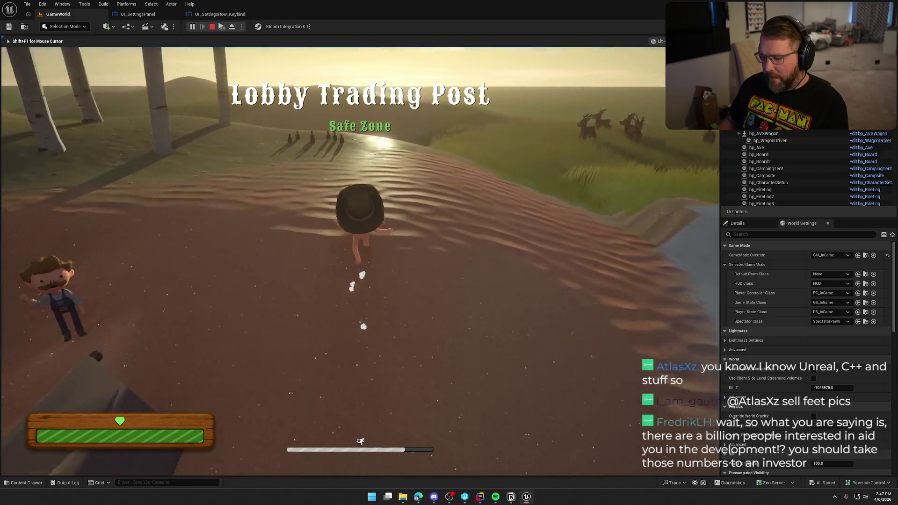
{"action": "key", "text": "Escape"}
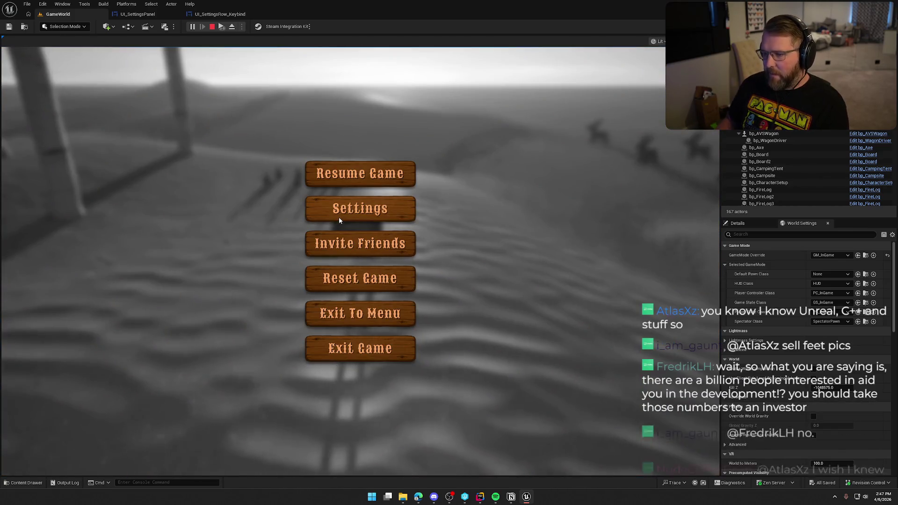
{"action": "left_click", "coordinate": [162, 209]}
{"action": "left_click", "coordinate": [468, 80]}
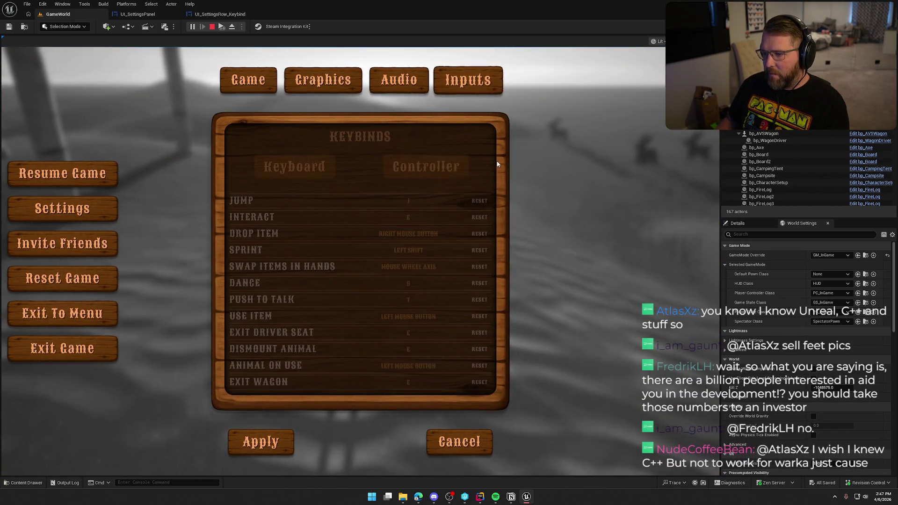
{"action": "left_click", "coordinate": [406, 203]}
{"action": "key", "text": "space"}
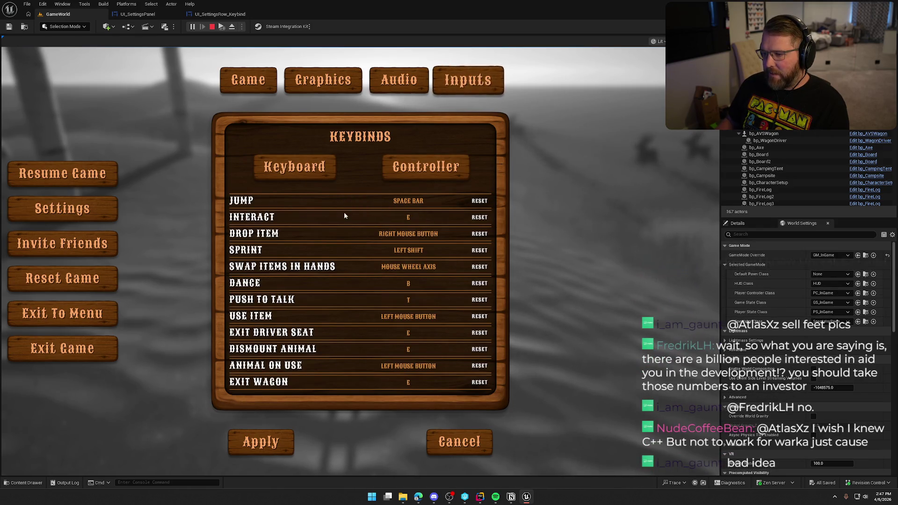
{"action": "left_click", "coordinate": [260, 435]}
Step: Resume, then reopen settings to find JUMP reverted to J, and stop play
{"action": "key", "text": "Escape"}
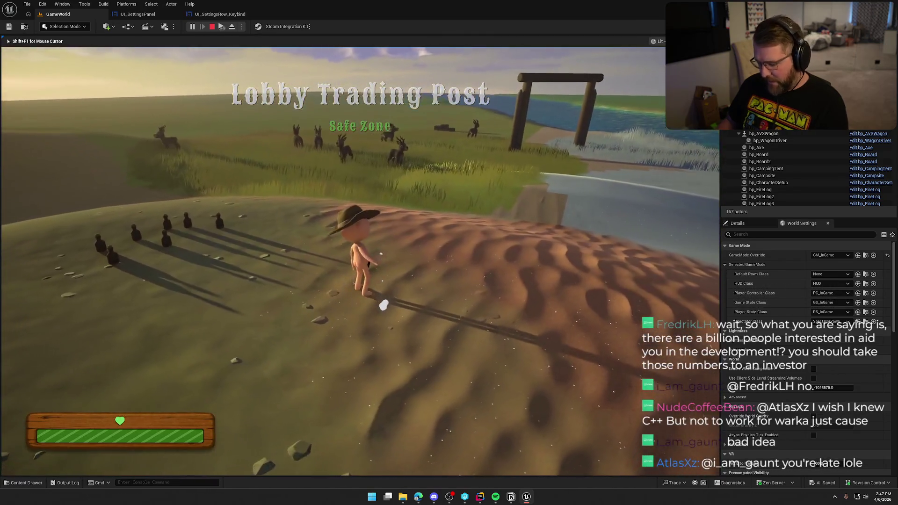
{"action": "key", "text": "Escape"}
{"action": "left_click", "coordinate": [402, 208]}
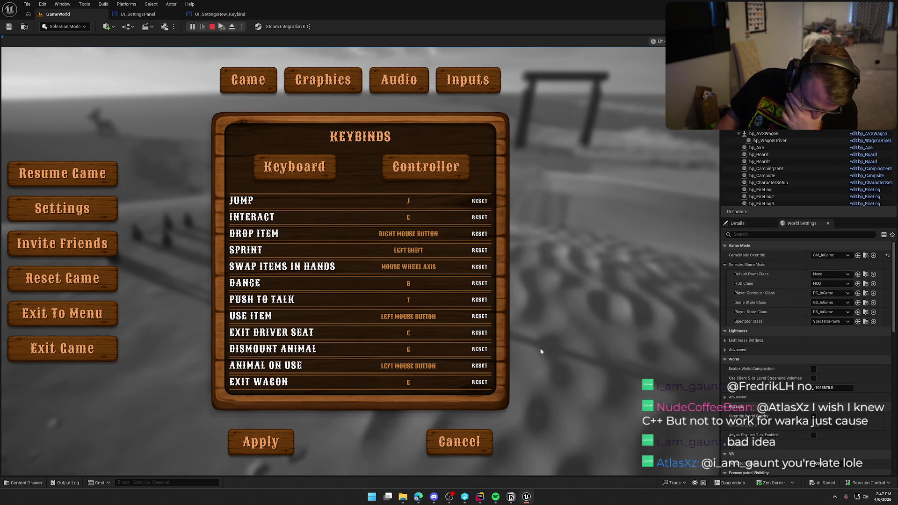
{"action": "key", "text": "Escape"}
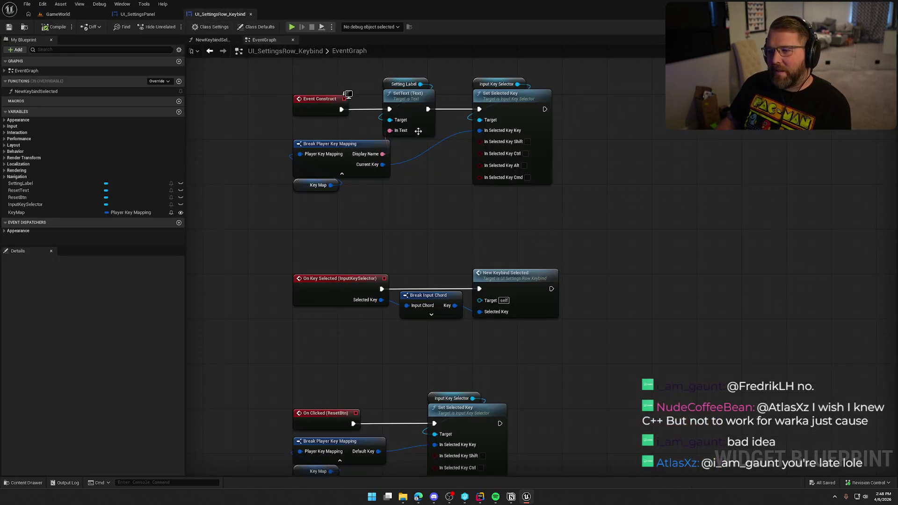
Step: Add an Event On Initialized node to the keybind row graph using the 'event ini' search
{"action": "left_click_drag", "start_coordinate": [379, 192], "coordinate": [278, 86]}
{"action": "left_click_drag", "start_coordinate": [414, 225], "coordinate": [439, 293]}
{"action": "left_click", "coordinate": [328, 192]}
{"action": "right_click", "coordinate": [327, 191]}
{"action": "type", "text": "event ini"}
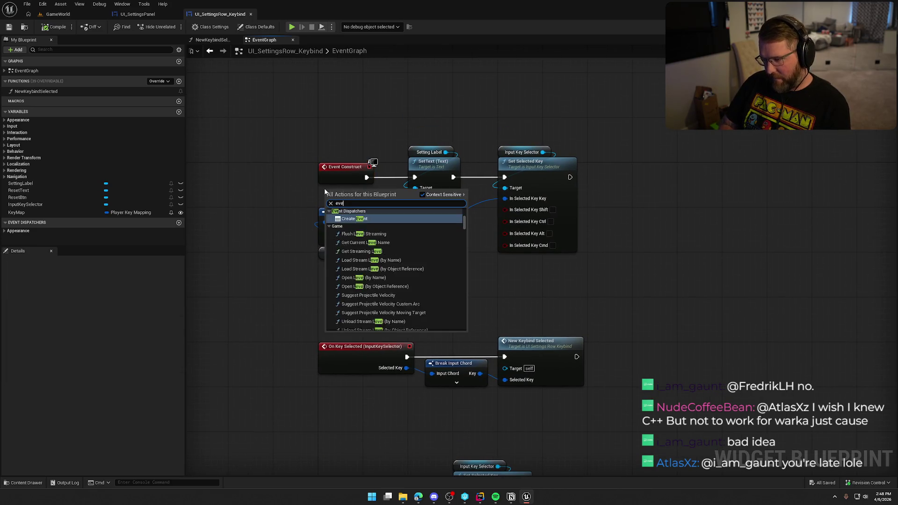
{"action": "key", "text": "Return"}
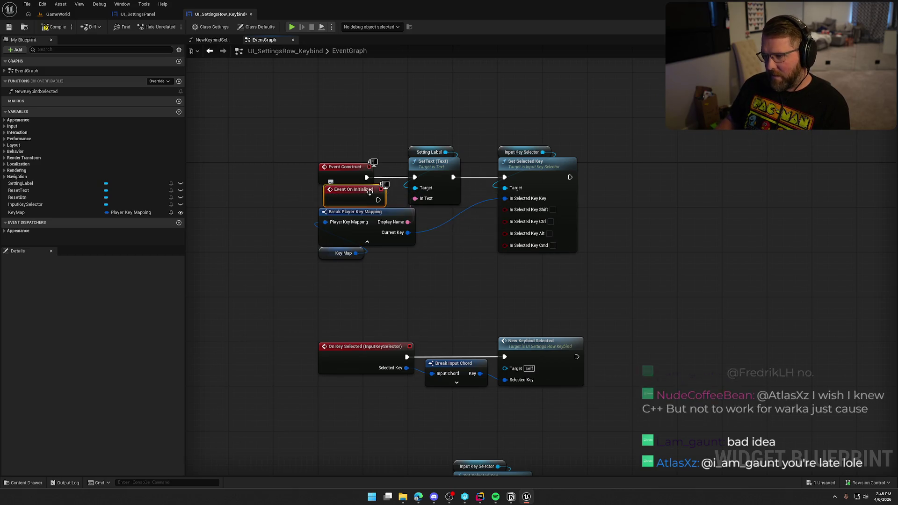
Step: Delete Event Construct and move Event On Initialized into its place
{"action": "left_click", "coordinate": [352, 168]}
{"action": "key", "text": "Delete"}
{"action": "left_click_drag", "start_coordinate": [344, 198], "coordinate": [338, 177]}
{"action": "left_click", "coordinate": [324, 127]}
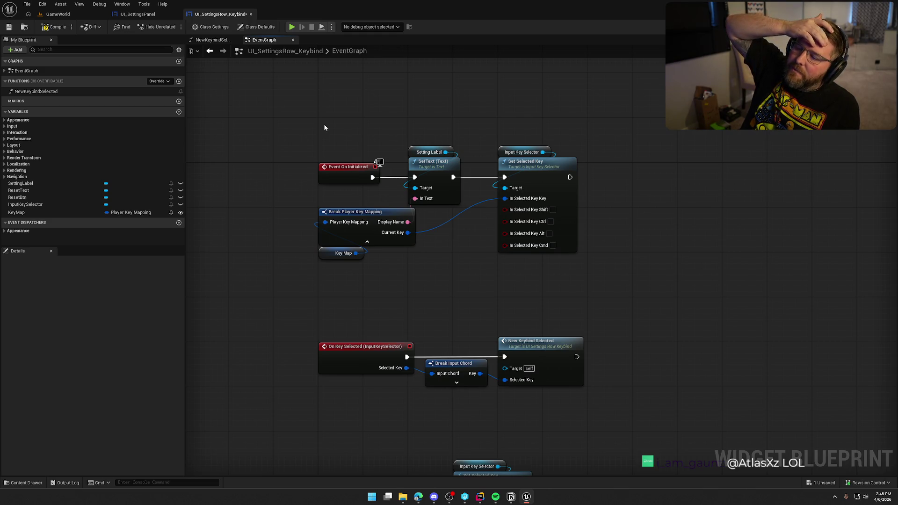
{"action": "left_click", "coordinate": [50, 14]}
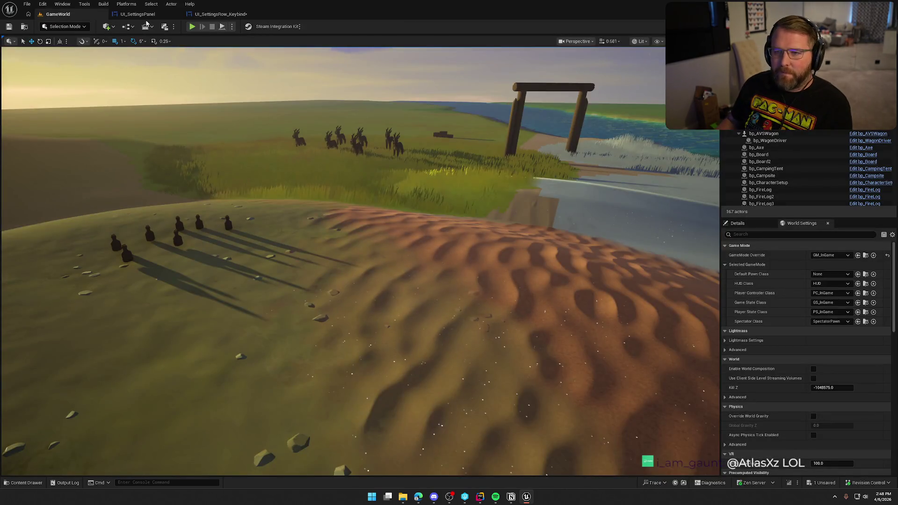
Step: Save and check out the keybind row Blueprint, then dismiss the tutorial book in game
{"action": "key", "text": "ctrl+shift+s"}
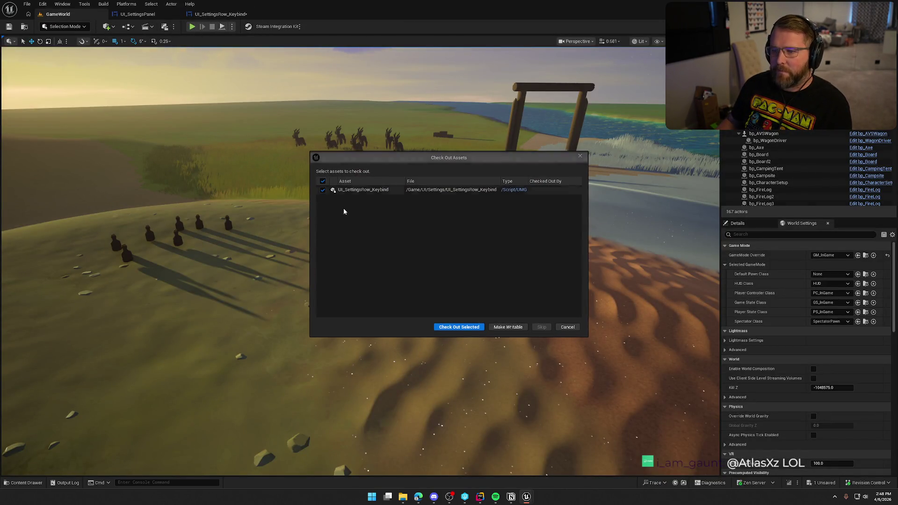
{"action": "left_click", "coordinate": [455, 324]}
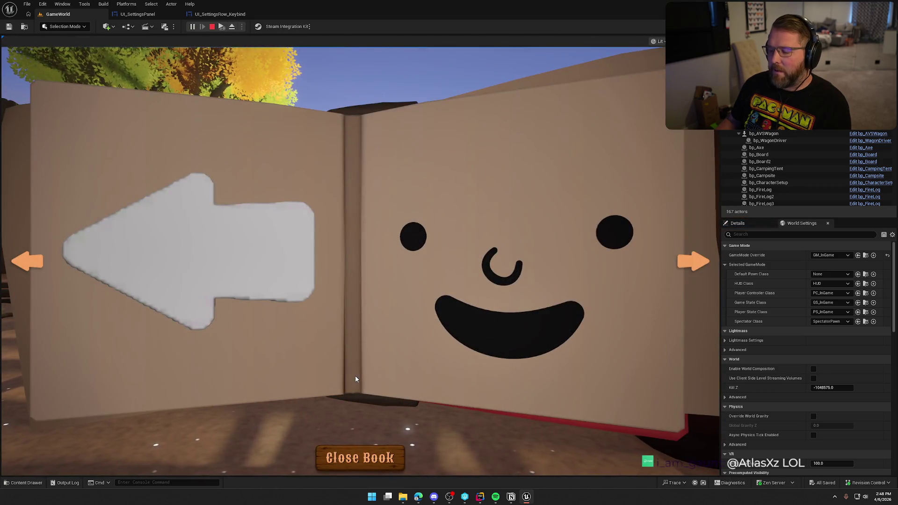
{"action": "key", "text": "Escape"}
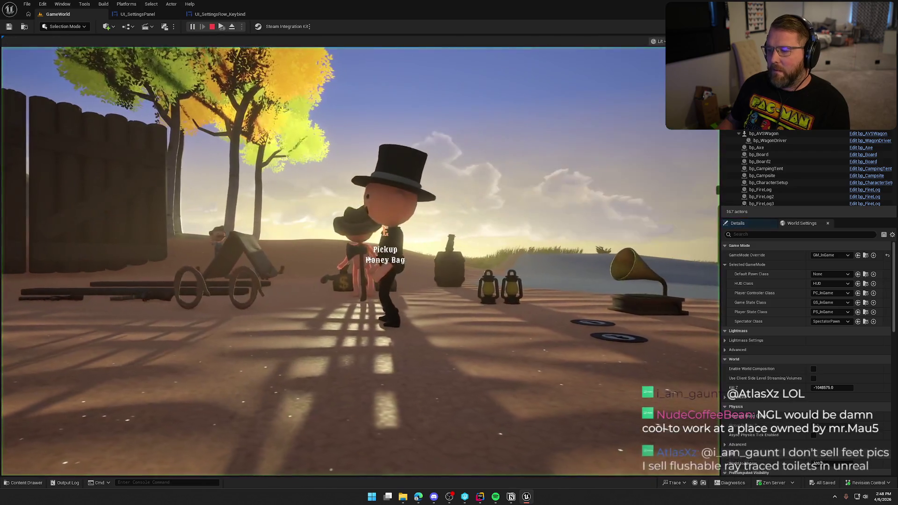
{"action": "left_click", "coordinate": [368, 259]}
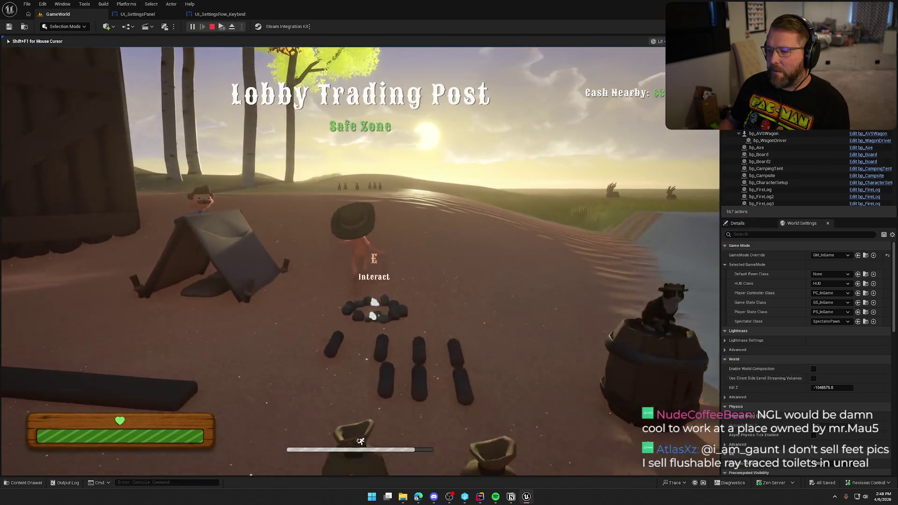
Step: Open the Inputs keybinds in the pause menu, see rows reading UNSET, cancel, and stop play
{"action": "key", "text": "w"}
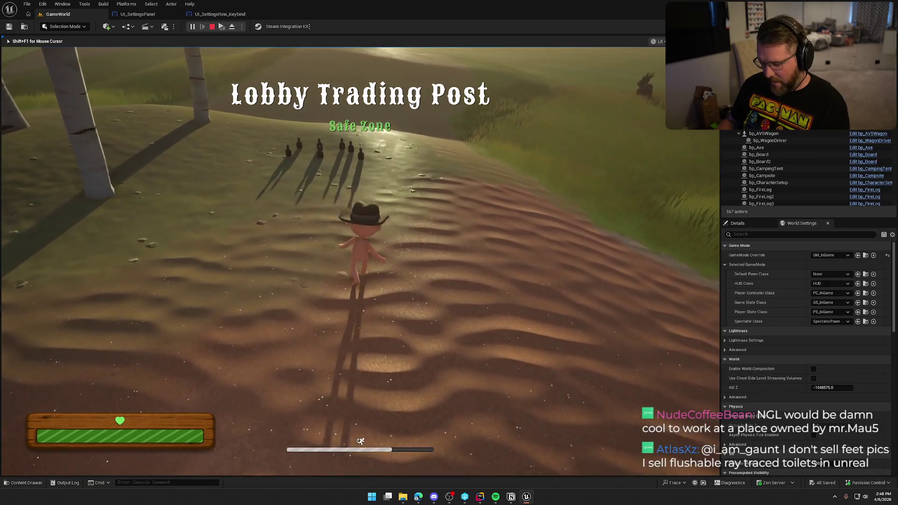
{"action": "key", "text": "Escape"}
{"action": "left_click", "coordinate": [361, 206]}
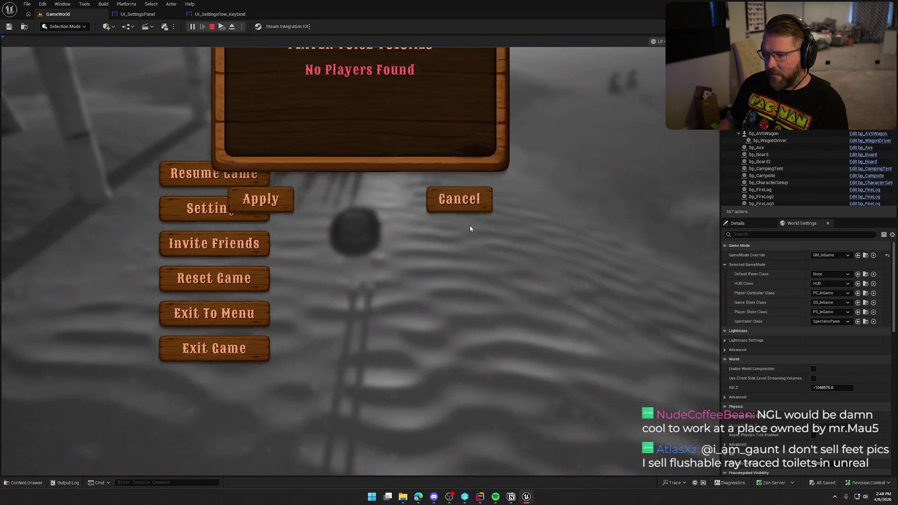
{"action": "left_click", "coordinate": [467, 80]}
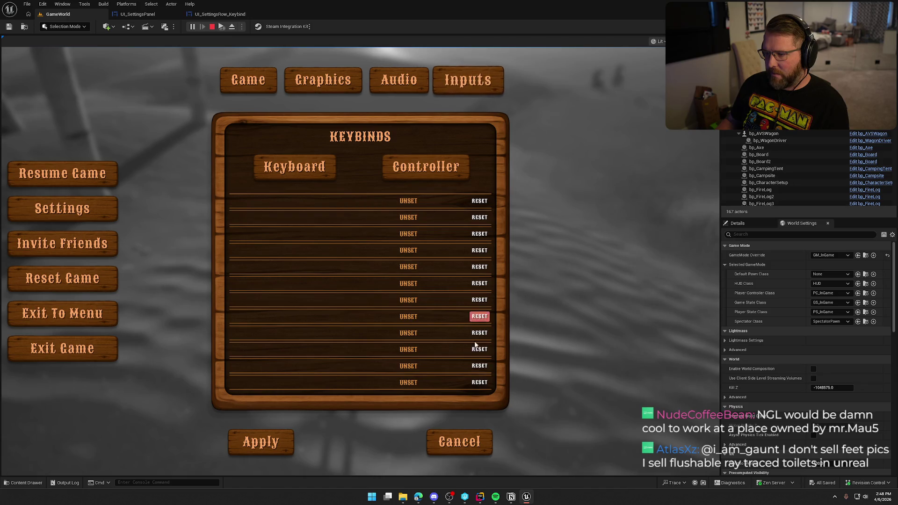
{"action": "left_click", "coordinate": [469, 447]}
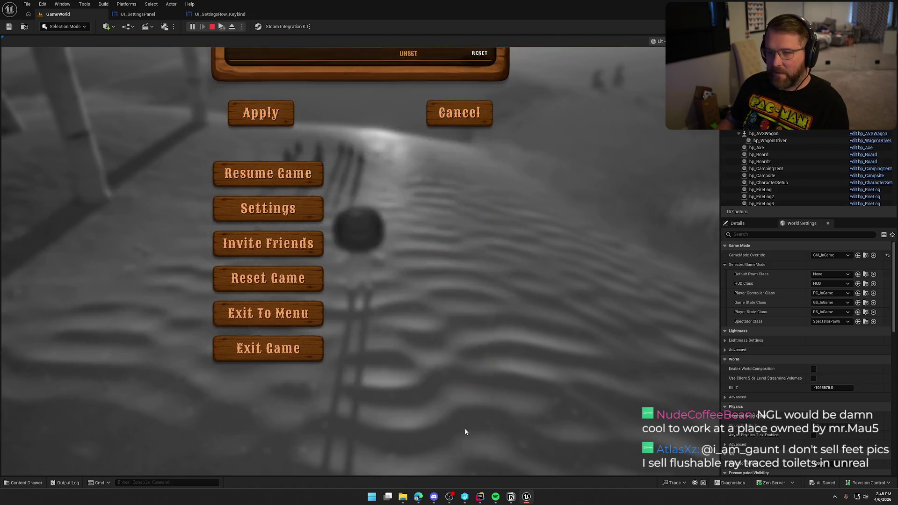
{"action": "key", "text": "Escape"}
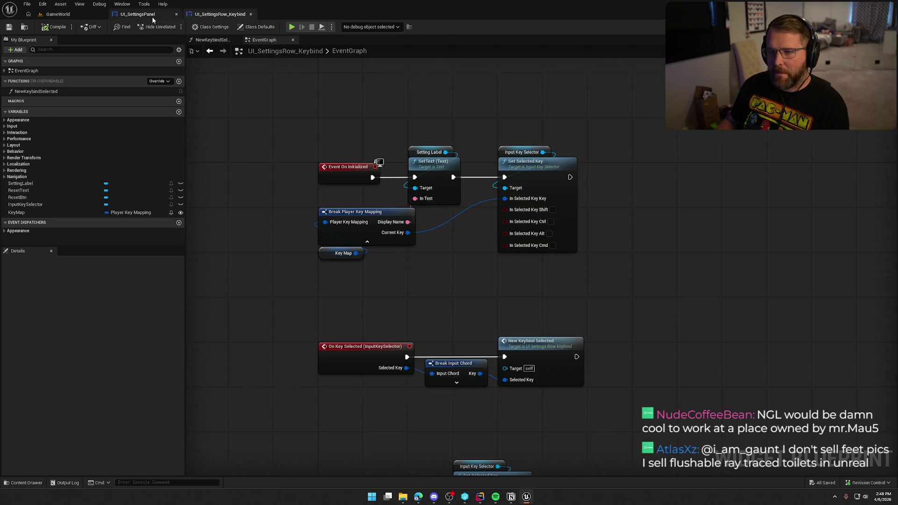
{"action": "left_click", "coordinate": [153, 16]}
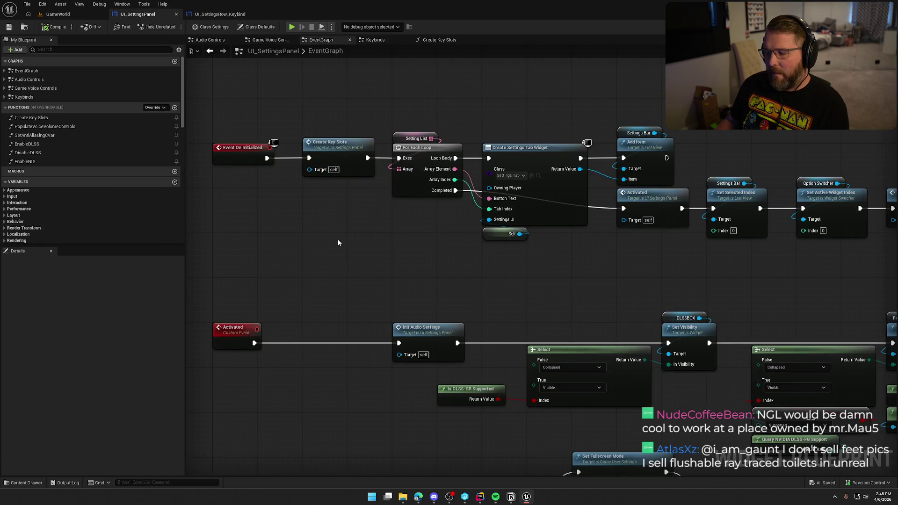
{"action": "double_click", "coordinate": [337, 150]}
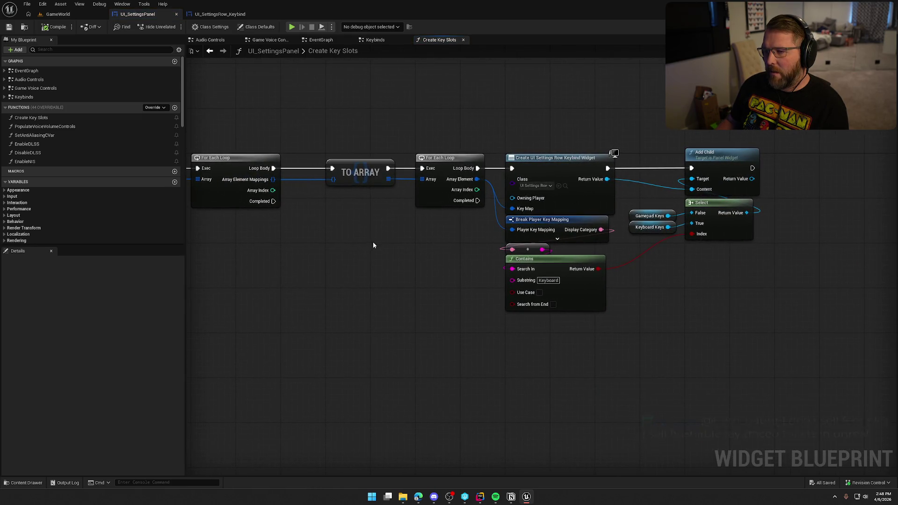
{"action": "left_click", "coordinate": [219, 15]}
{"action": "left_click_drag", "start_coordinate": [314, 140], "coordinate": [356, 177]}
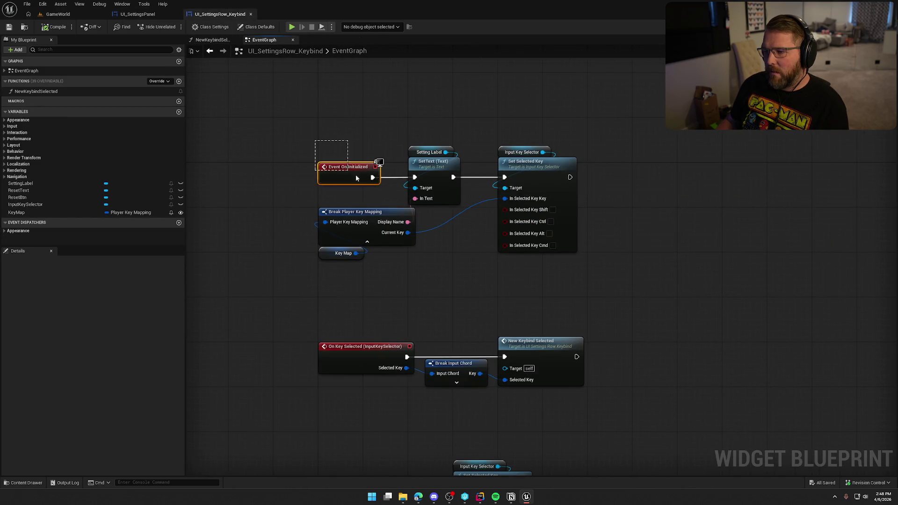
{"action": "left_click", "coordinate": [318, 190]}
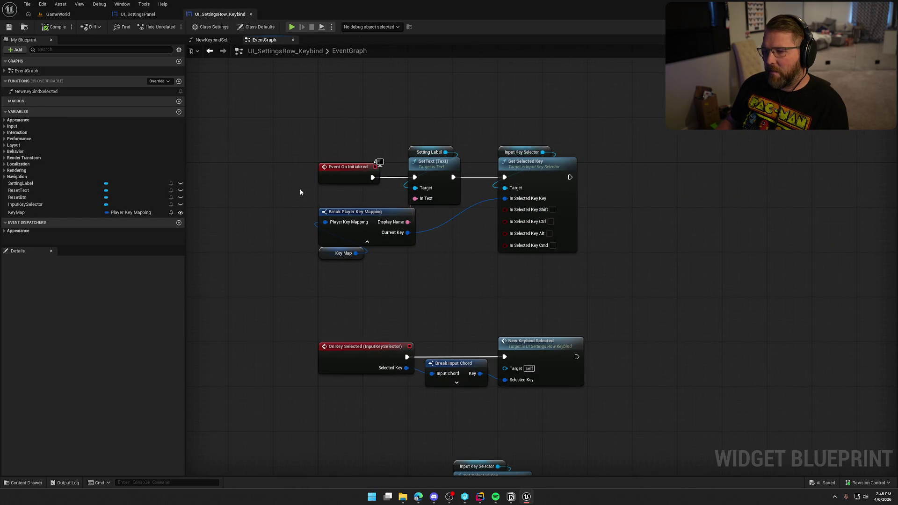
{"action": "left_click", "coordinate": [51, 213]}
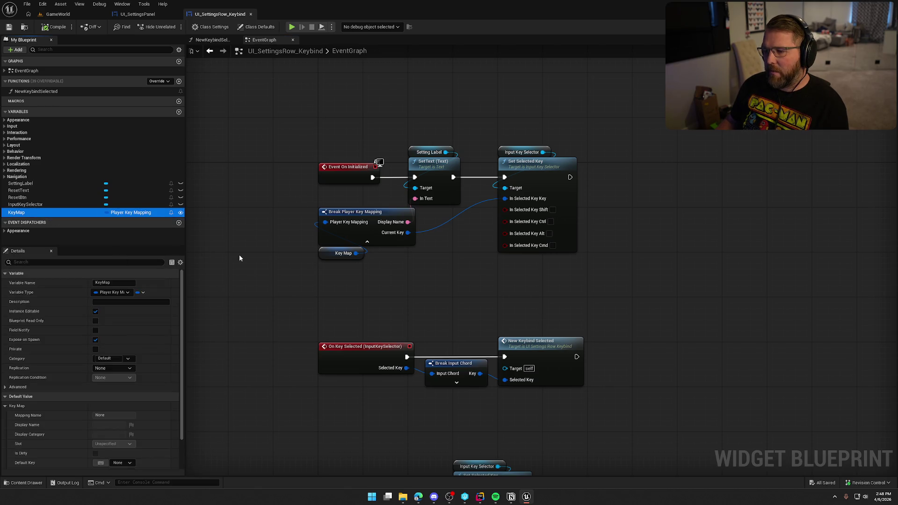
{"action": "left_click_drag", "start_coordinate": [427, 278], "coordinate": [273, 232]}
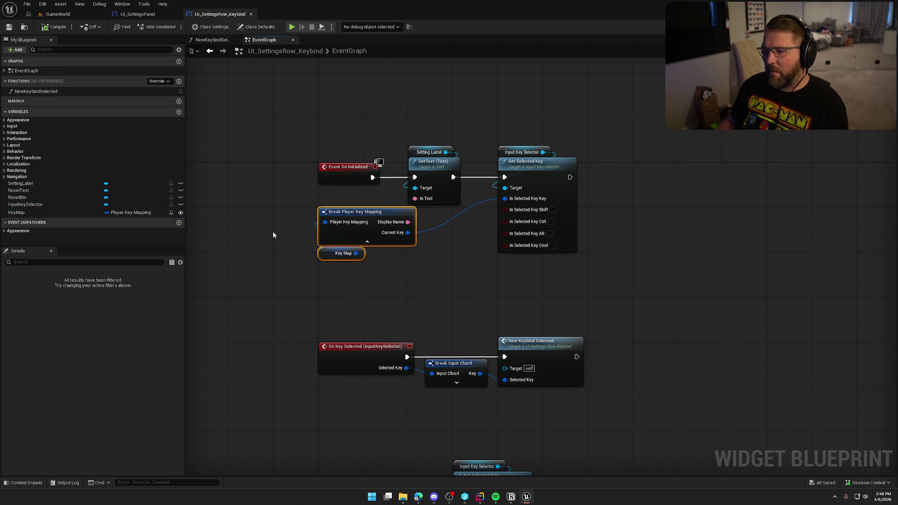
{"action": "left_click", "coordinate": [352, 265]}
{"action": "left_click", "coordinate": [347, 177]}
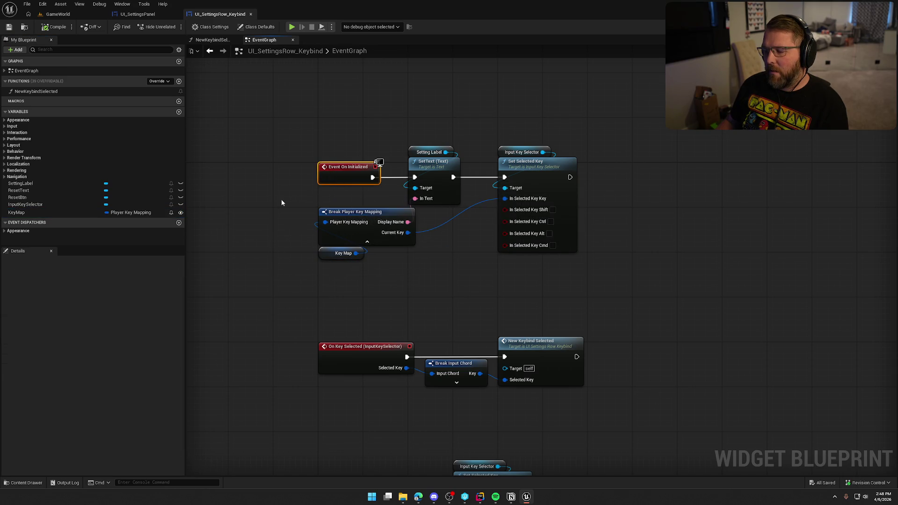
{"action": "left_click_drag", "start_coordinate": [281, 203], "coordinate": [247, 206]}
{"action": "left_click", "coordinate": [247, 206]}
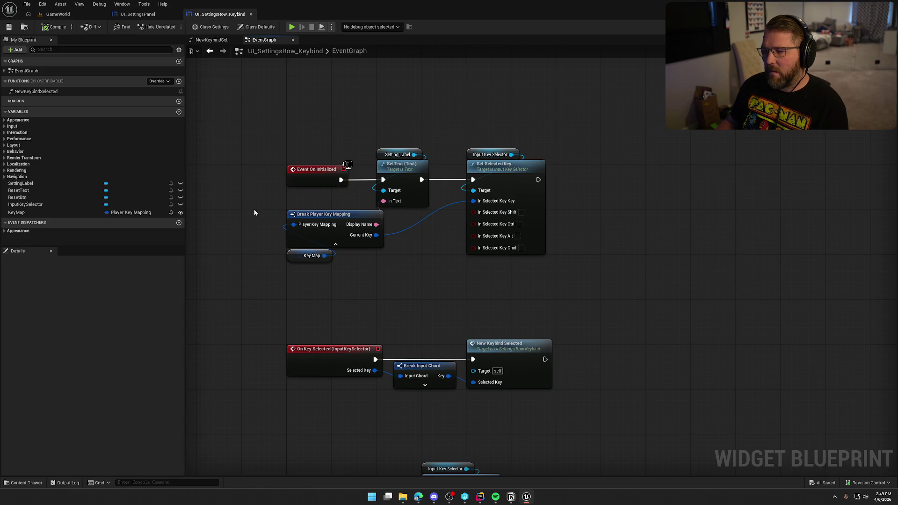
{"action": "left_click_drag", "start_coordinate": [276, 264], "coordinate": [276, 243]}
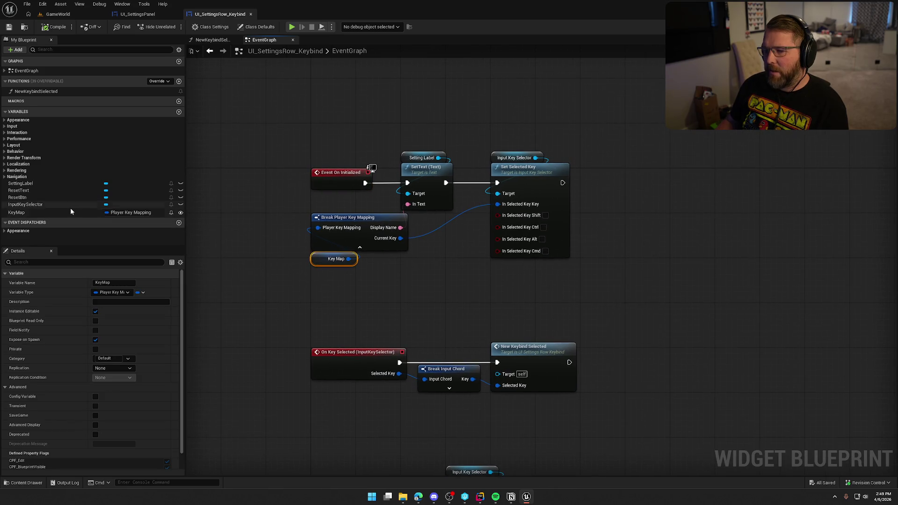
Step: Add an Event Construct node using the 'event con' search and wire it into SetText
{"action": "left_click_drag", "start_coordinate": [332, 183], "coordinate": [282, 120]}
{"action": "right_click", "coordinate": [320, 181]}
{"action": "type", "text": "event con"}
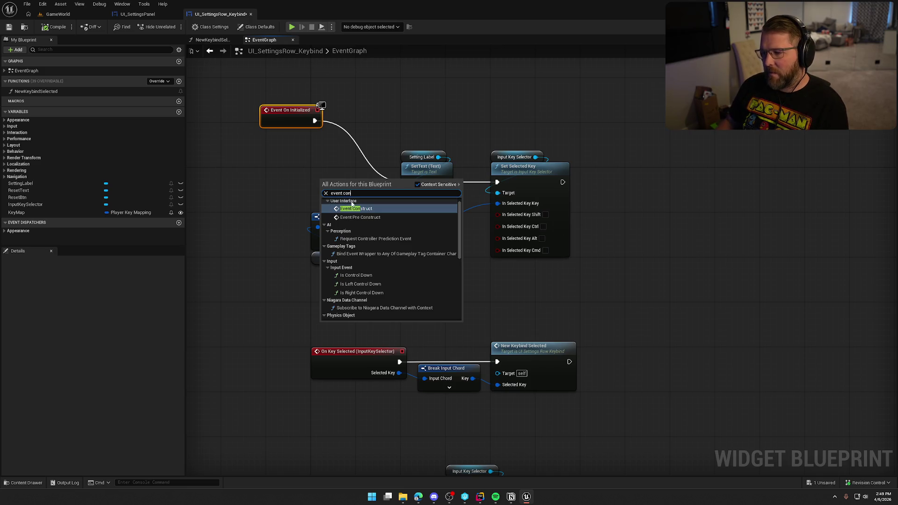
{"action": "scroll", "coordinate": [403, 289], "scroll_direction": "down", "scroll_amount": 2}
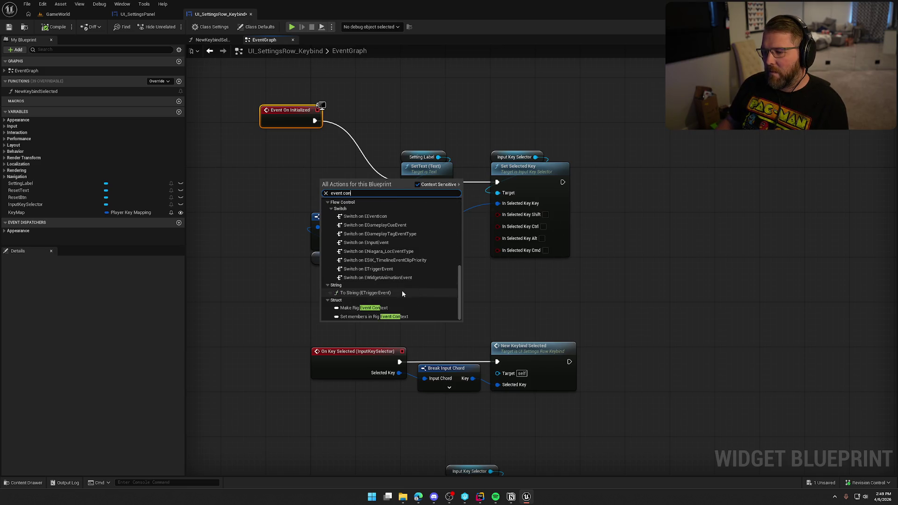
{"action": "scroll", "coordinate": [400, 288], "scroll_direction": "up", "scroll_amount": 2}
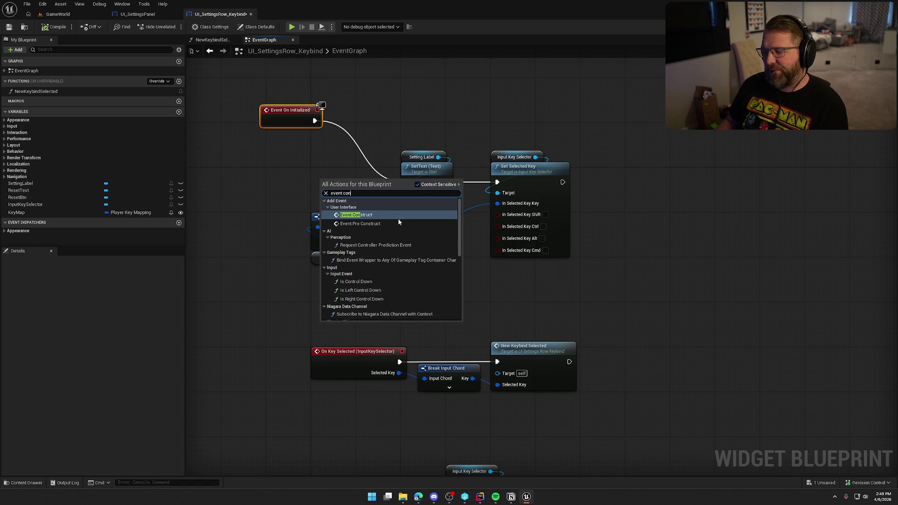
{"action": "left_click", "coordinate": [370, 216]}
{"action": "left_click_drag", "start_coordinate": [340, 181], "coordinate": [412, 184]}
Step: Delete the Event On Initialized node, leaving Event Construct driving the chain
{"action": "left_click", "coordinate": [288, 111]}
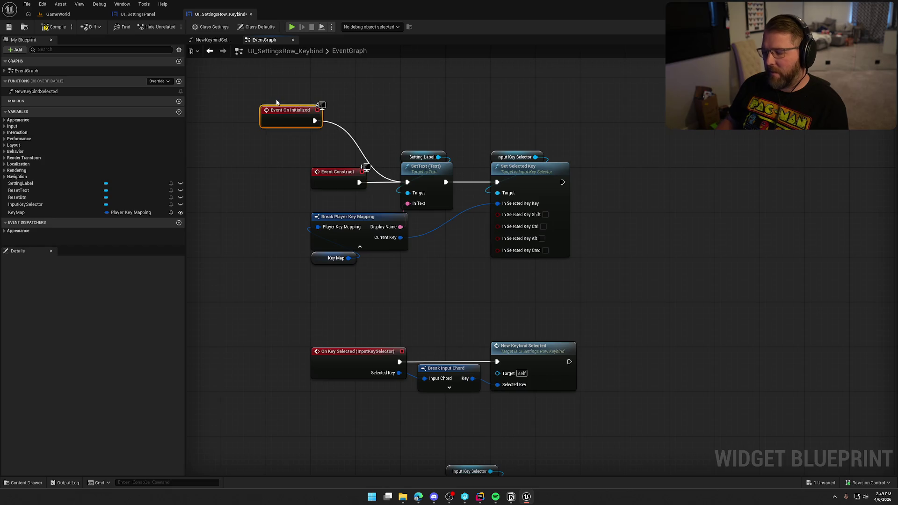
{"action": "key", "text": "Delete"}
{"action": "left_click_drag", "start_coordinate": [307, 112], "coordinate": [622, 308]}
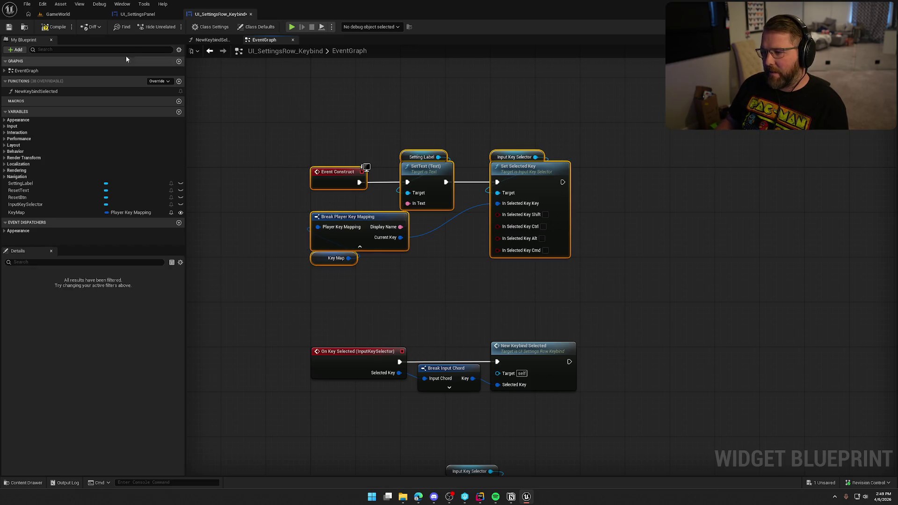
{"action": "left_click_drag", "start_coordinate": [326, 270], "coordinate": [261, 271]}
{"action": "left_click", "coordinate": [261, 272]}
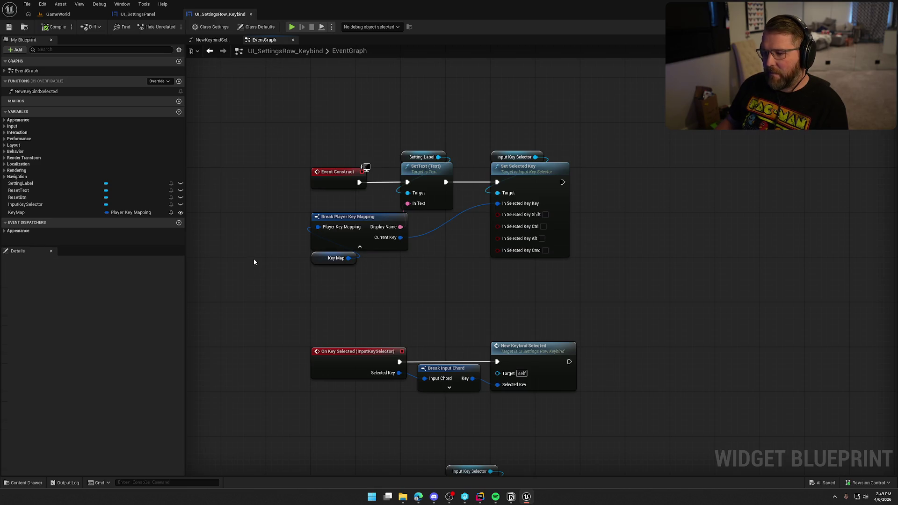
Step: Add a SET Key Map node to the keybind row event graph
{"action": "mouse_move", "coordinate": [329, 278]}
{"action": "left_mouse_down"}
{"action": "mouse_move", "coordinate": [333, 188]}
{"action": "mouse_move", "coordinate": [356, 201]}
{"action": "mouse_move", "coordinate": [314, 182]}
{"action": "left_mouse_up"}
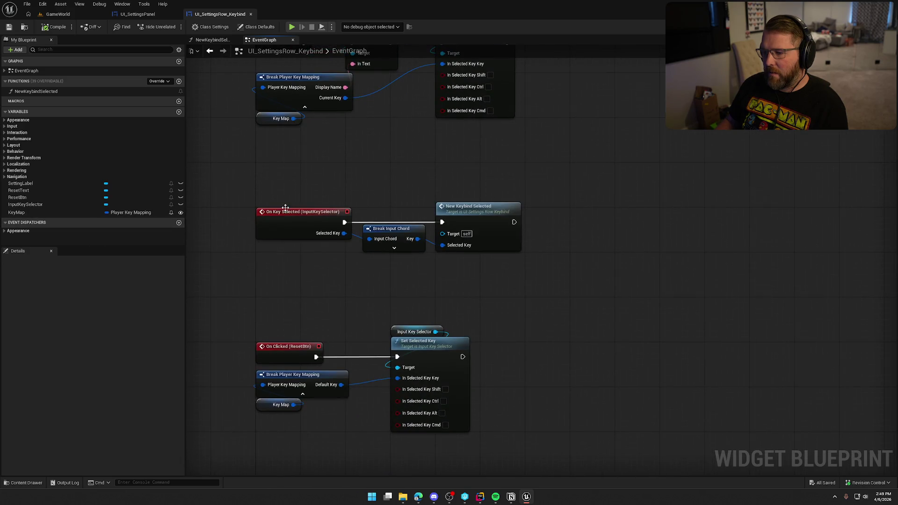
{"action": "left_click_drag", "start_coordinate": [45, 211], "coordinate": [591, 219]}
{"action": "double_click", "coordinate": [491, 216]}
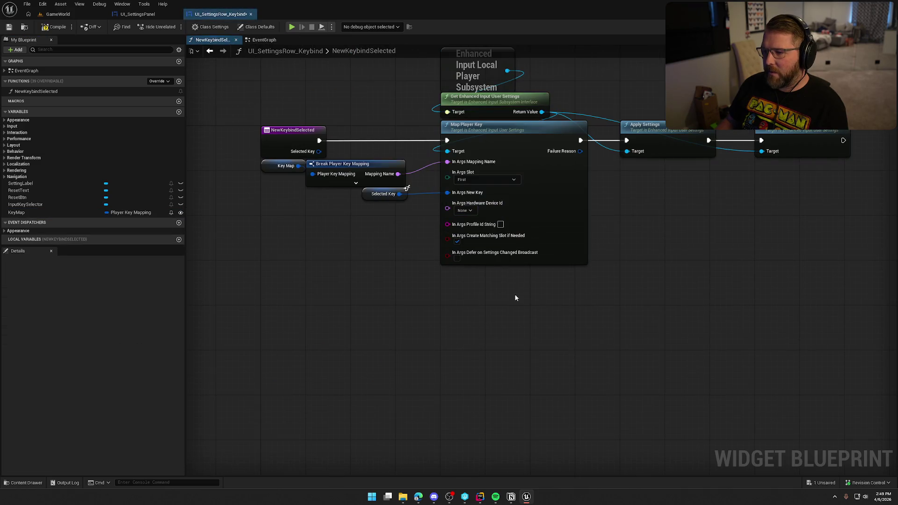
{"action": "left_click", "coordinate": [259, 52]}
{"action": "mouse_move", "coordinate": [572, 228]}
{"action": "left_mouse_down"}
{"action": "mouse_move", "coordinate": [543, 238]}
{"action": "mouse_move", "coordinate": [323, 236]}
{"action": "mouse_move", "coordinate": [526, 297]}
{"action": "mouse_move", "coordinate": [572, 228]}
{"action": "mouse_move", "coordinate": [412, 240]}
{"action": "mouse_move", "coordinate": [543, 300]}
{"action": "mouse_move", "coordinate": [573, 234]}
{"action": "left_mouse_up"}
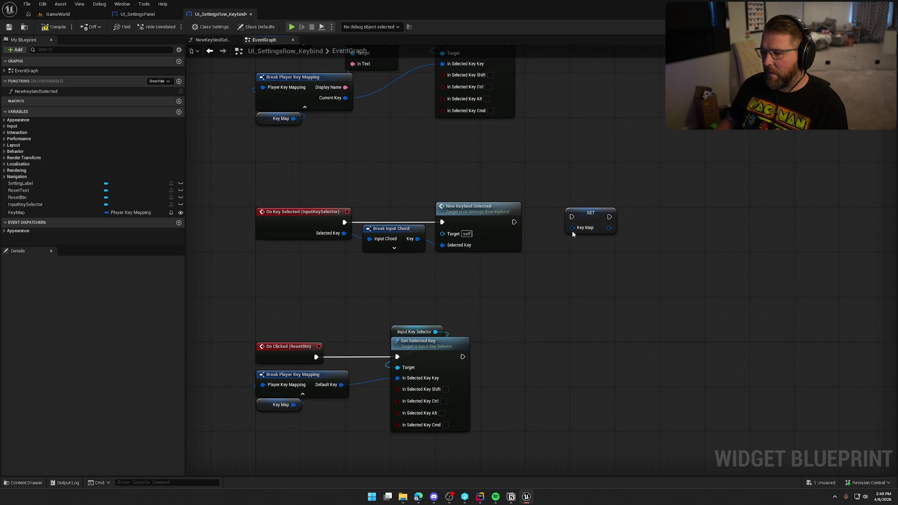
Step: Delete the trial SET Key Map node and open the NewKeybindSelected function graph
{"action": "left_click", "coordinate": [138, 14]}
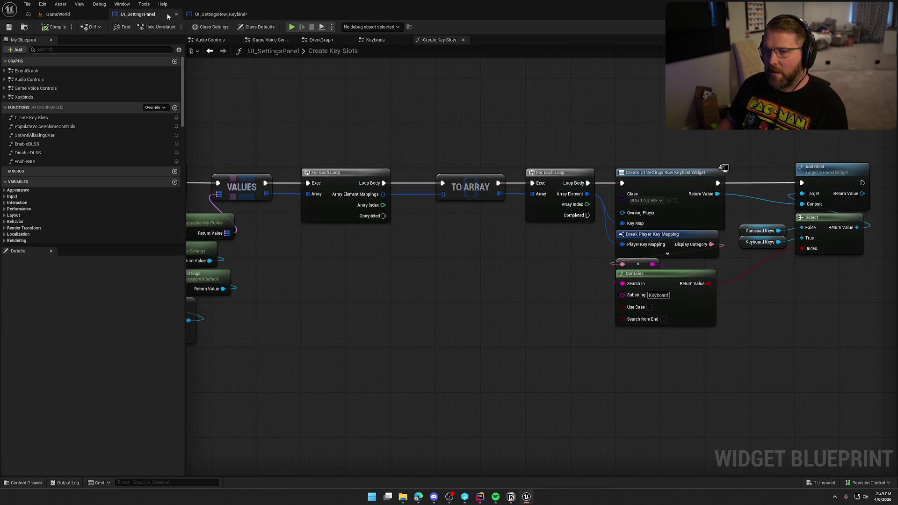
{"action": "left_click", "coordinate": [223, 16]}
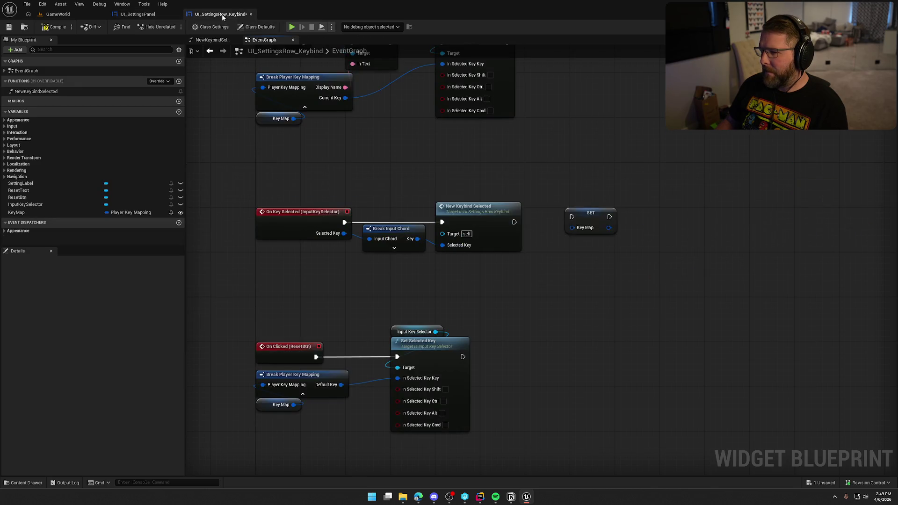
{"action": "left_click_drag", "start_coordinate": [402, 161], "coordinate": [420, 216]}
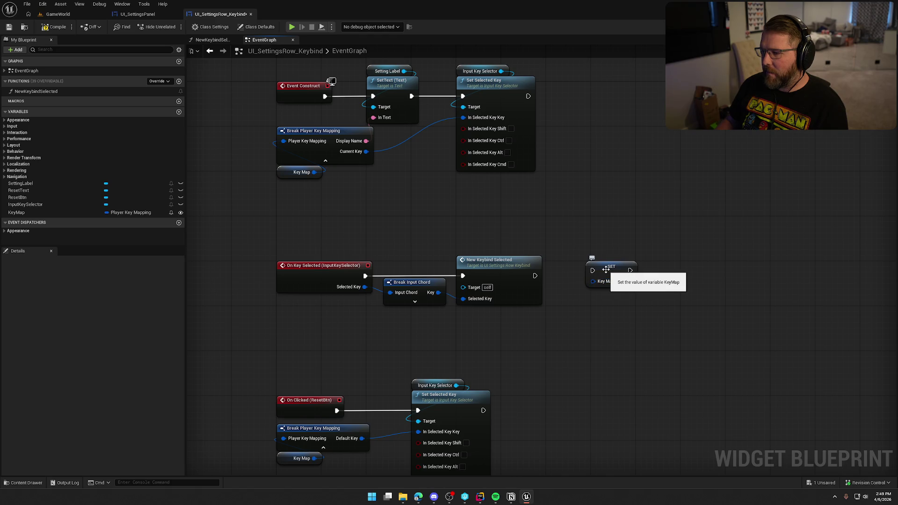
{"action": "left_click", "coordinate": [612, 284]}
{"action": "left_click_drag", "start_coordinate": [458, 226], "coordinate": [413, 209]}
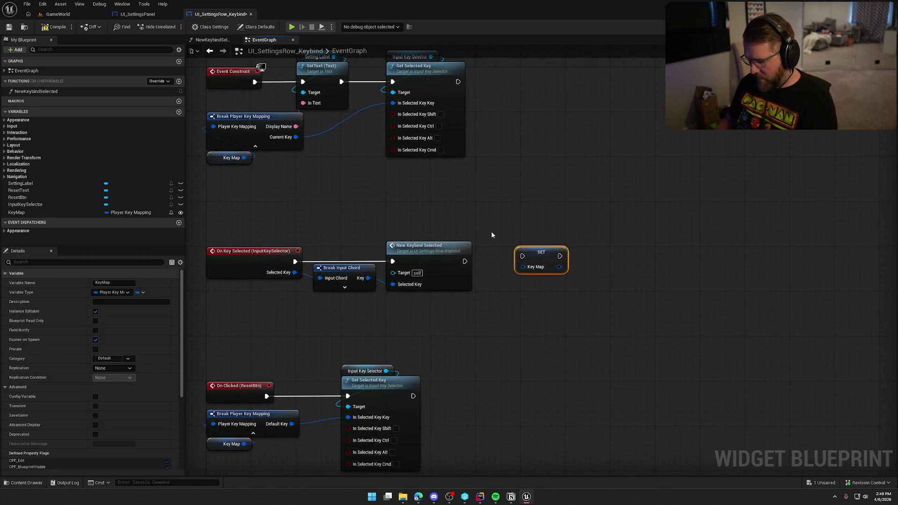
{"action": "key", "text": "Delete"}
{"action": "double_click", "coordinate": [453, 251]}
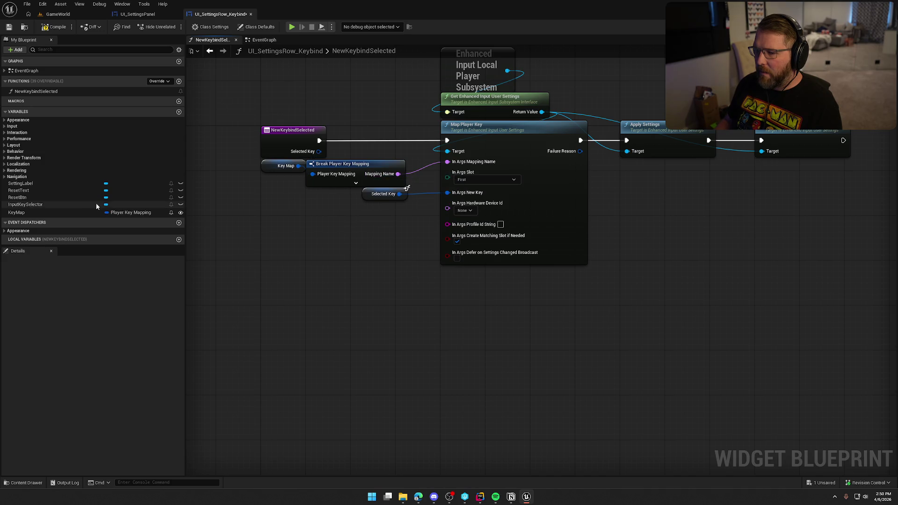
Step: Try a Set members in Player Key Mapping node after Save Settings, then delete it
{"action": "left_click_drag", "start_coordinate": [599, 282], "coordinate": [525, 325]}
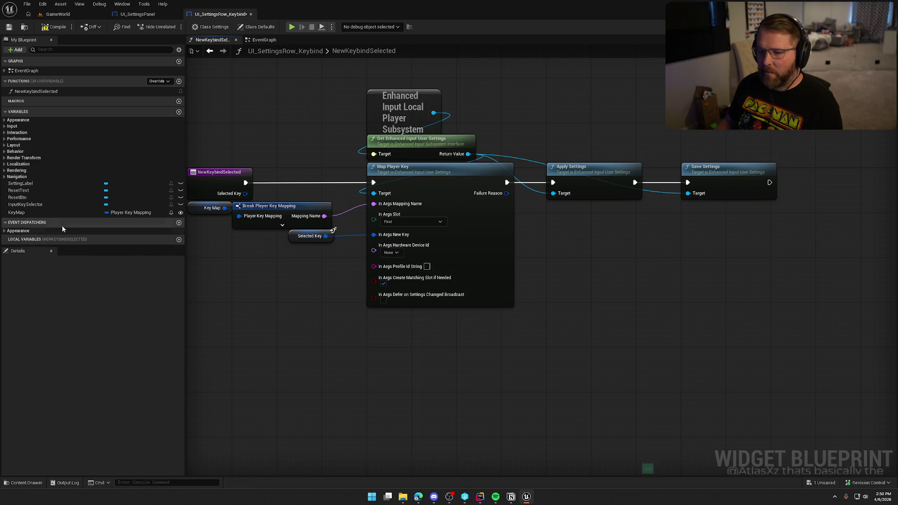
{"action": "mouse_move", "coordinate": [29, 212]}
{"action": "left_mouse_down"}
{"action": "mouse_move", "coordinate": [740, 193]}
{"action": "mouse_move", "coordinate": [738, 216]}
{"action": "mouse_move", "coordinate": [768, 224]}
{"action": "left_mouse_up"}
{"action": "type", "text": "set mem"}
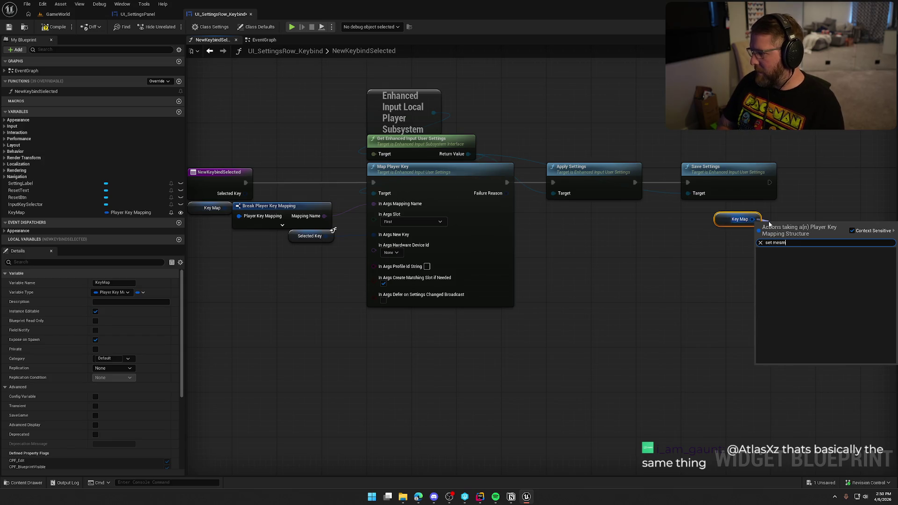
{"action": "key", "text": "Return"}
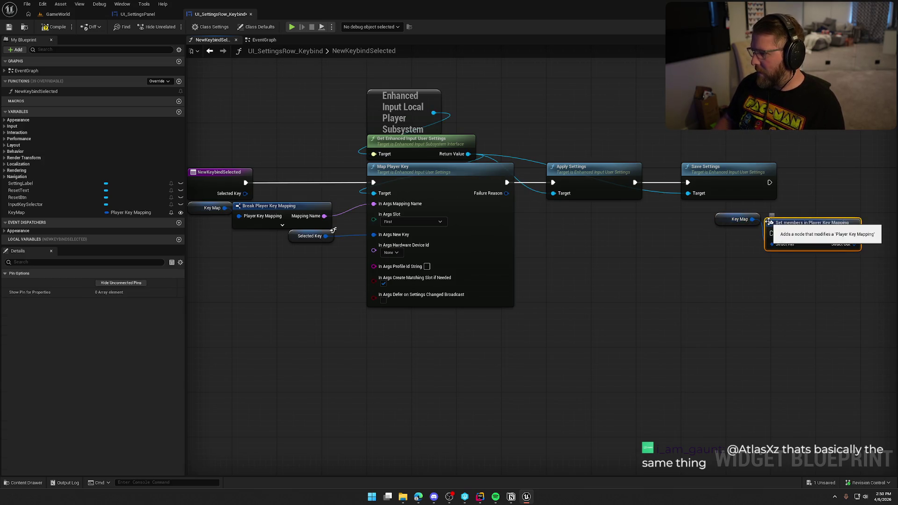
{"action": "left_click_drag", "start_coordinate": [716, 247], "coordinate": [714, 196]}
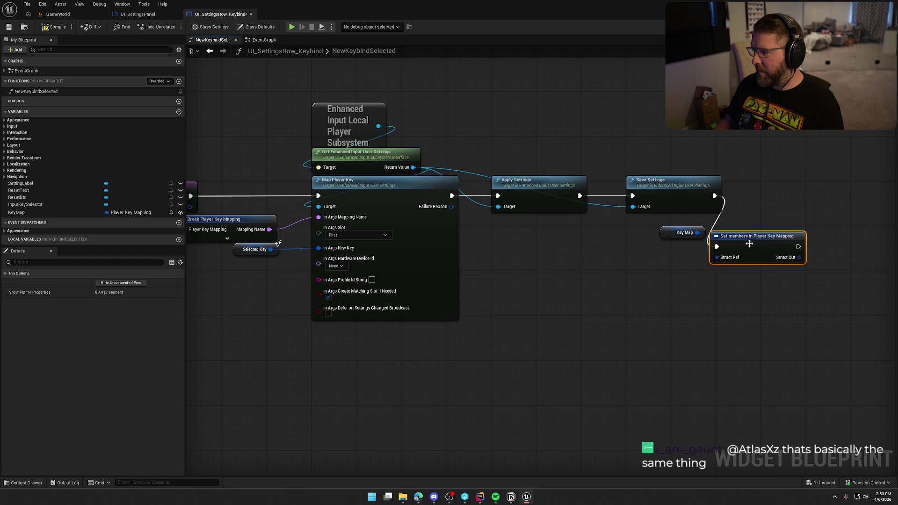
{"action": "left_click_drag", "start_coordinate": [753, 240], "coordinate": [804, 189]}
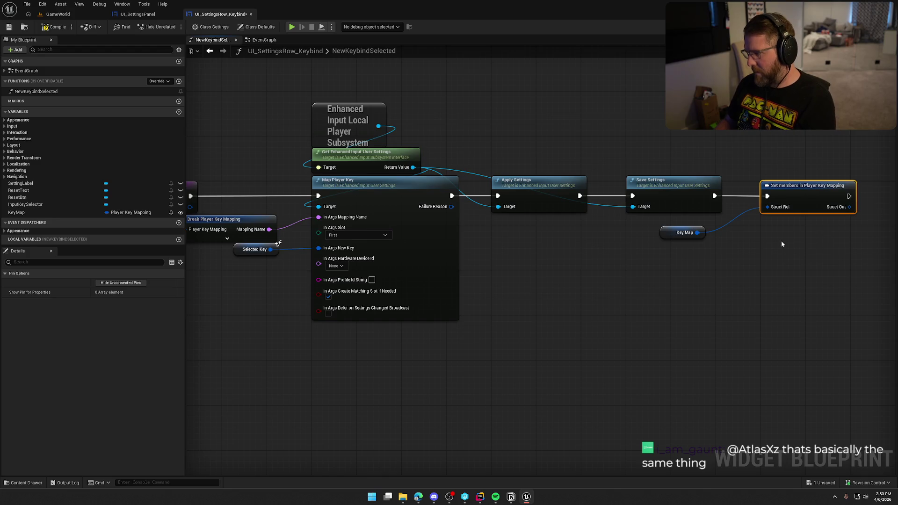
{"action": "key", "text": "Delete"}
{"action": "key", "text": "Home"}
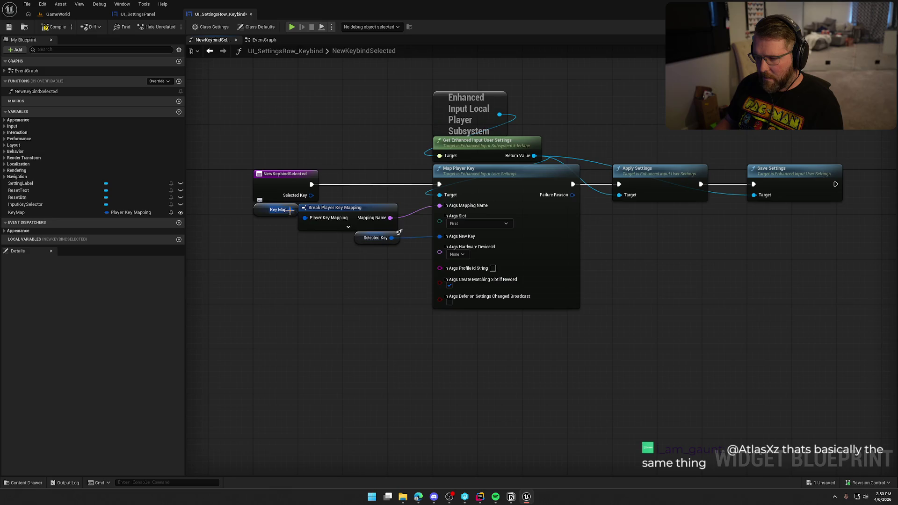
Step: Pull an expanded Break Player Key Mapping from Key Map, and add then remove another Set members node
{"action": "left_click_drag", "start_coordinate": [290, 210], "coordinate": [305, 259]}
{"action": "type", "text": "break"}
{"action": "key", "text": "Return"}
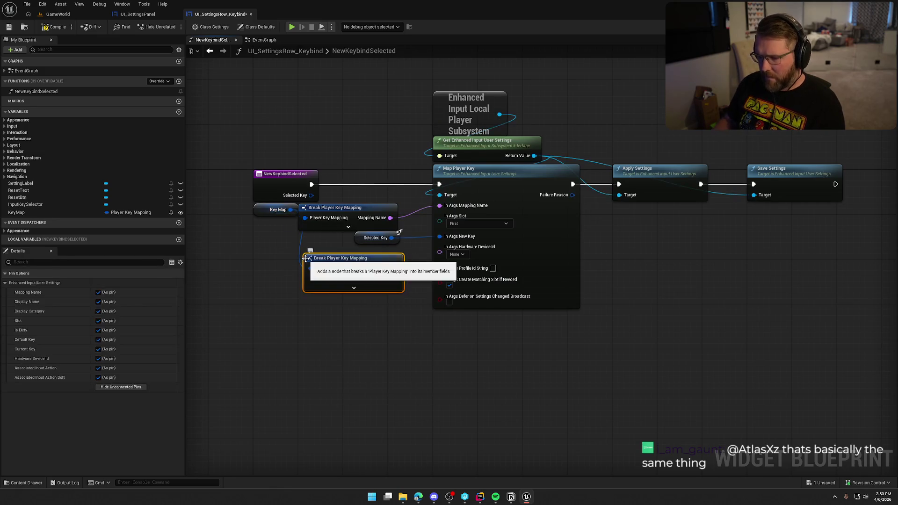
{"action": "left_click", "coordinate": [369, 289]}
{"action": "left_click_drag", "start_coordinate": [291, 210], "coordinate": [517, 354]}
{"action": "type", "text": "set"}
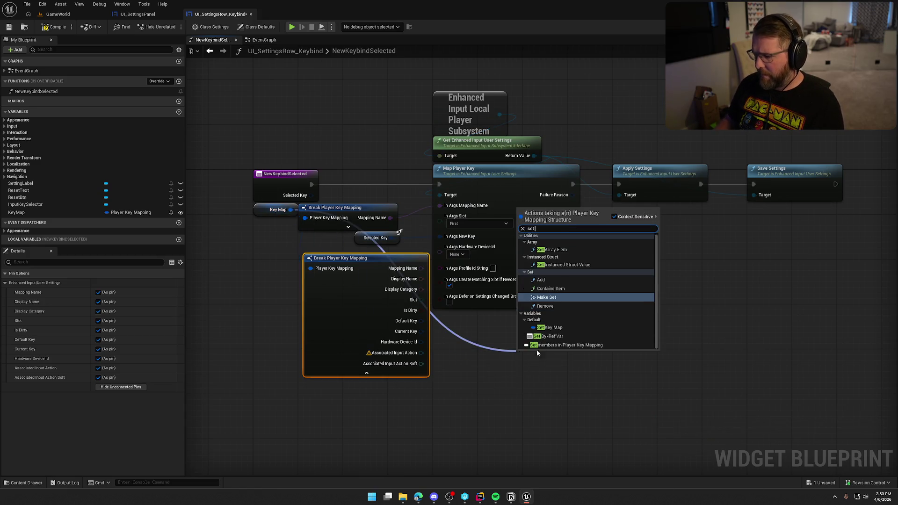
{"action": "left_click", "coordinate": [591, 345]}
{"action": "left_click_drag", "start_coordinate": [576, 385], "coordinate": [491, 372]}
{"action": "key", "text": "Delete"}
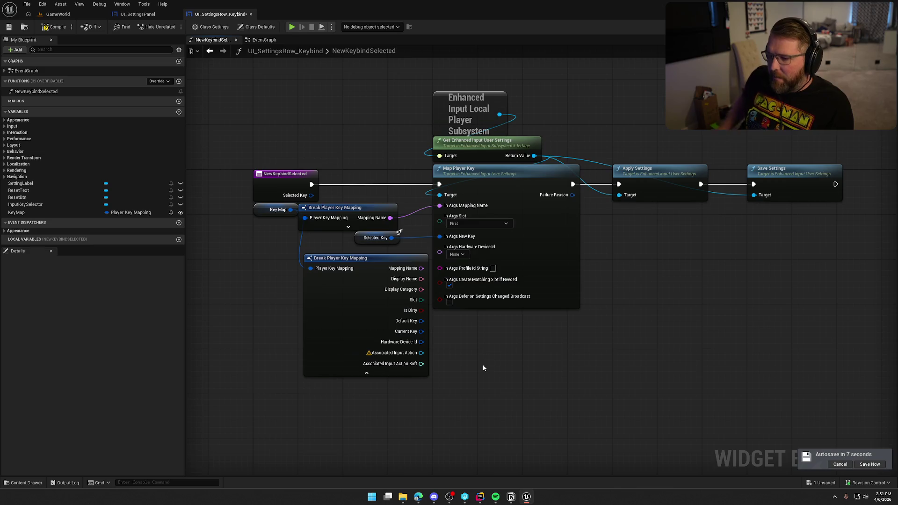
Step: Delete the extra Break Player Key Mapping node, tidy the remaining one, and show the EventGraph
{"action": "left_click_drag", "start_coordinate": [475, 375], "coordinate": [268, 349]}
{"action": "key", "text": "Delete"}
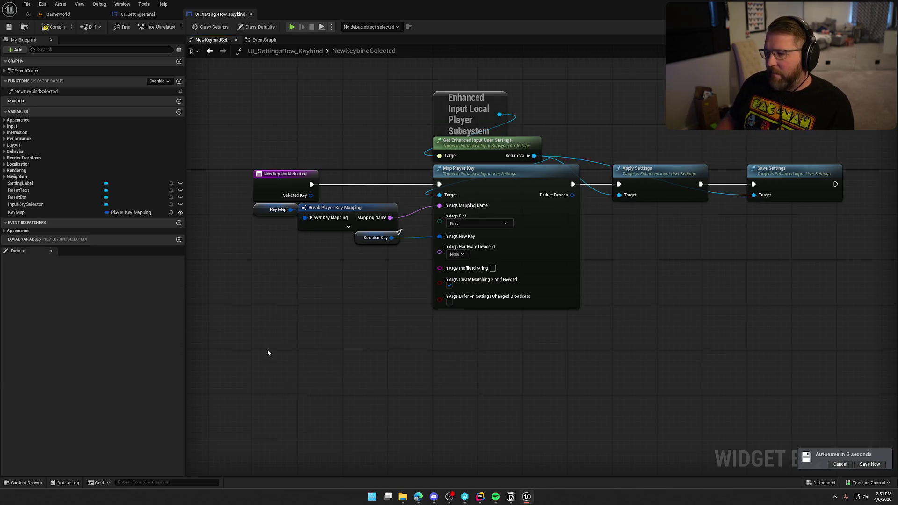
{"action": "mouse_move", "coordinate": [351, 212]}
{"action": "left_mouse_down"}
{"action": "mouse_move", "coordinate": [379, 212]}
{"action": "mouse_move", "coordinate": [379, 200]}
{"action": "left_mouse_up"}
{"action": "left_click", "coordinate": [370, 161]}
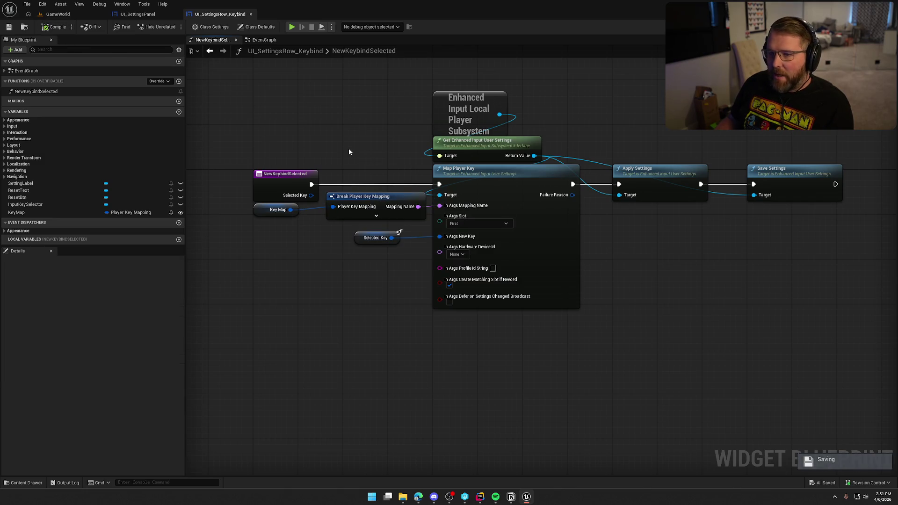
{"action": "left_click", "coordinate": [265, 41]}
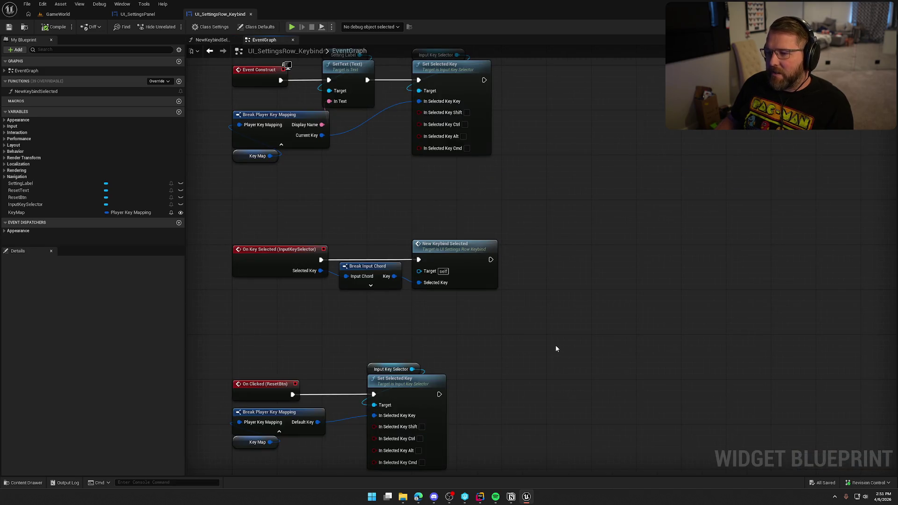
{"action": "left_click_drag", "start_coordinate": [270, 155], "coordinate": [465, 205]}
{"action": "type", "text": "set mem"}
{"action": "key", "text": "Return"}
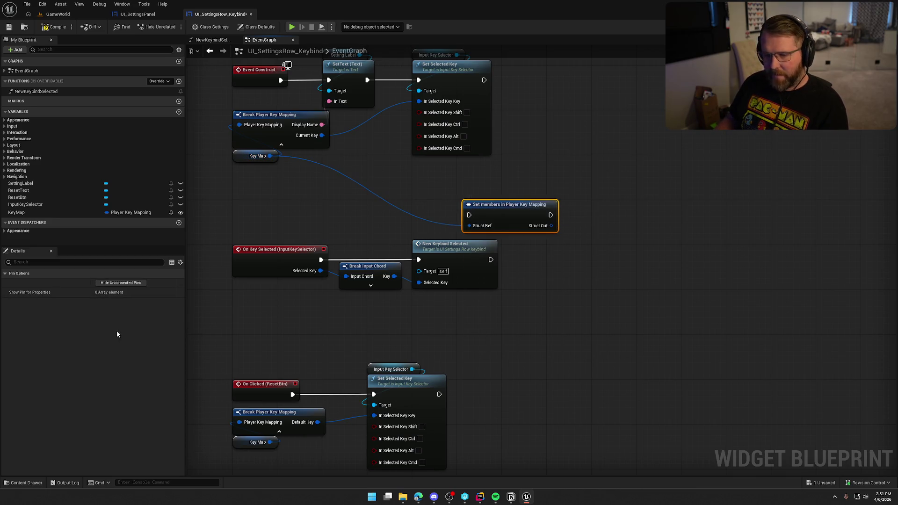
{"action": "key", "text": "Delete"}
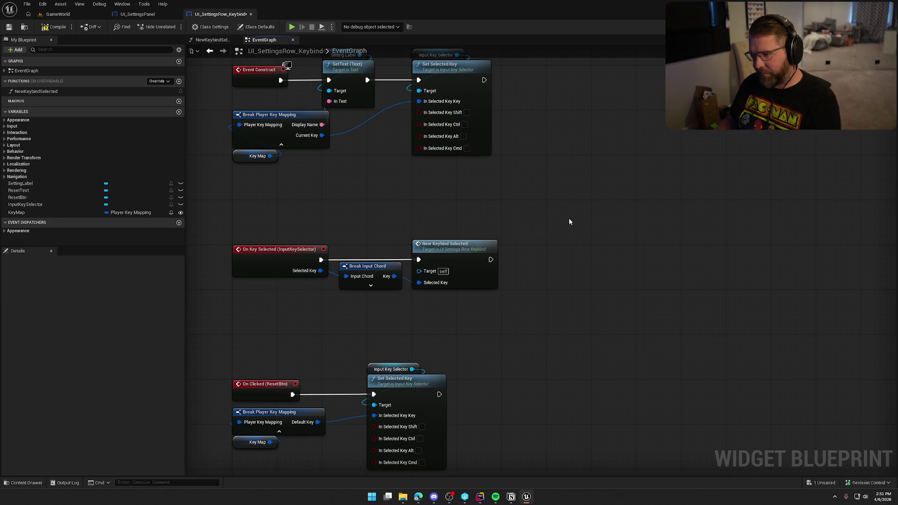
{"action": "left_click_drag", "start_coordinate": [325, 187], "coordinate": [336, 194]}
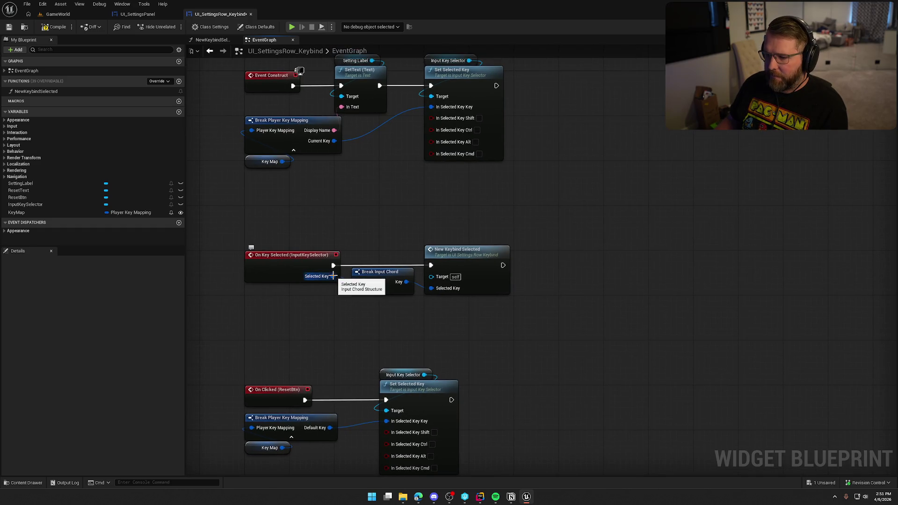
{"action": "left_click_drag", "start_coordinate": [333, 276], "coordinate": [358, 282]}
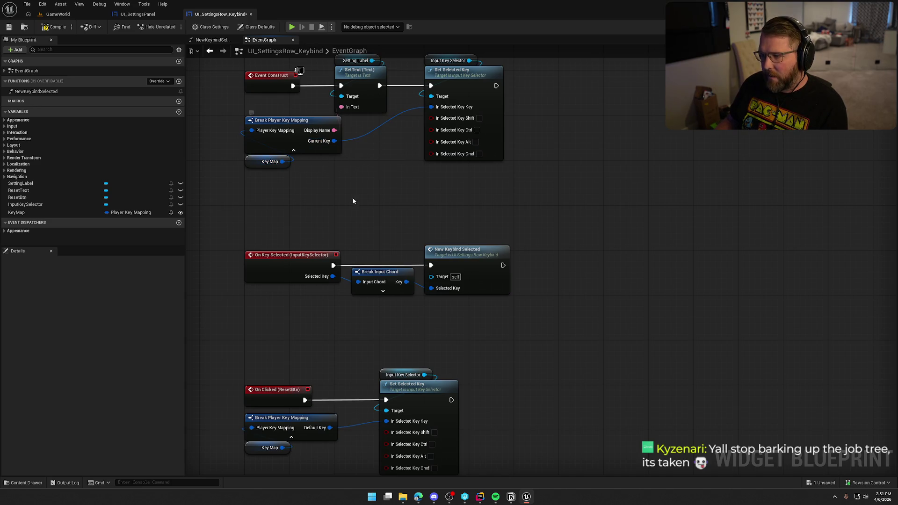
{"action": "double_click", "coordinate": [461, 252]}
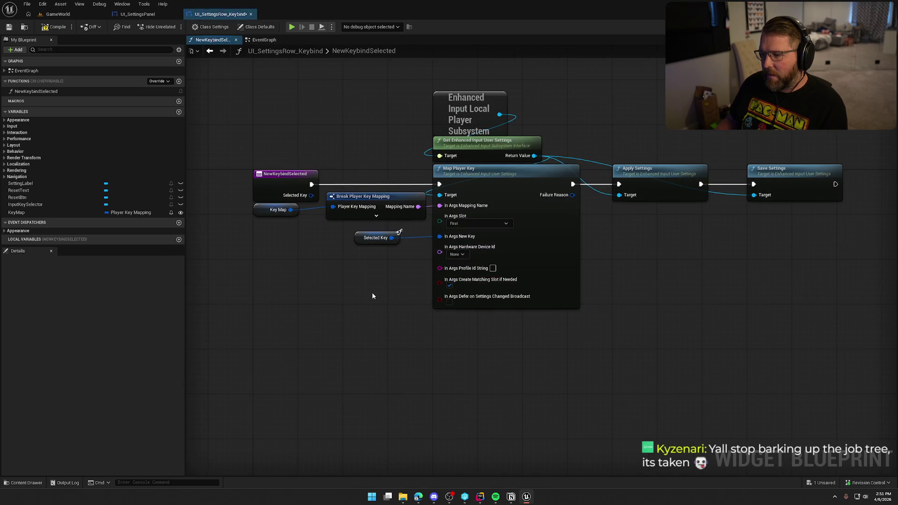
{"action": "left_click", "coordinate": [499, 179]}
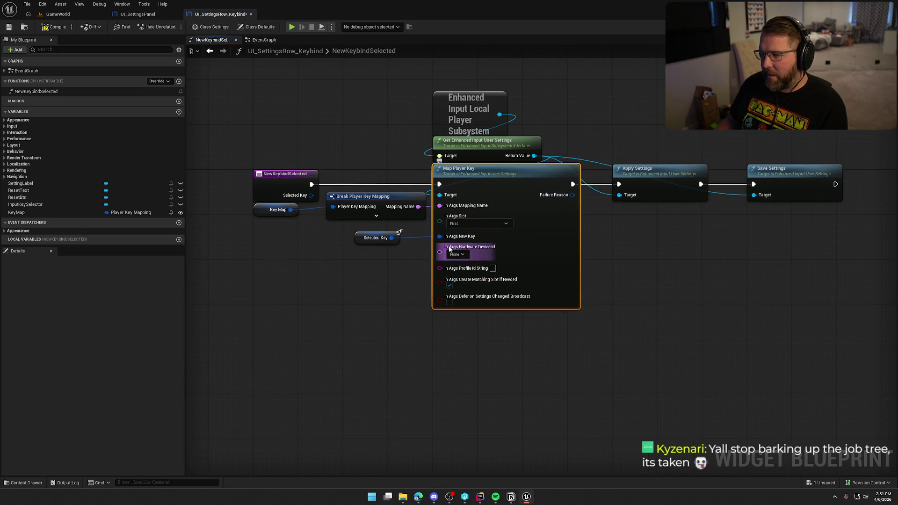
{"action": "left_click_drag", "start_coordinate": [501, 243], "coordinate": [403, 234]}
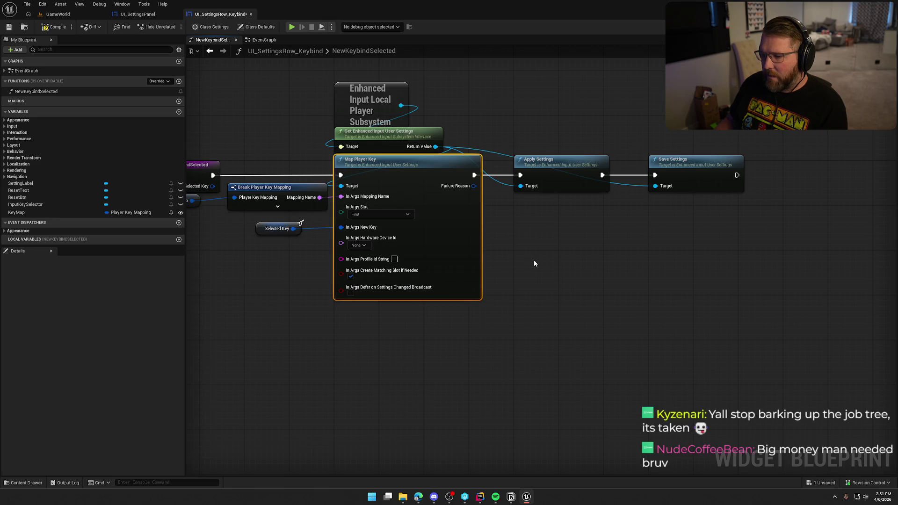
{"action": "left_click_drag", "start_coordinate": [534, 262], "coordinate": [559, 265]}
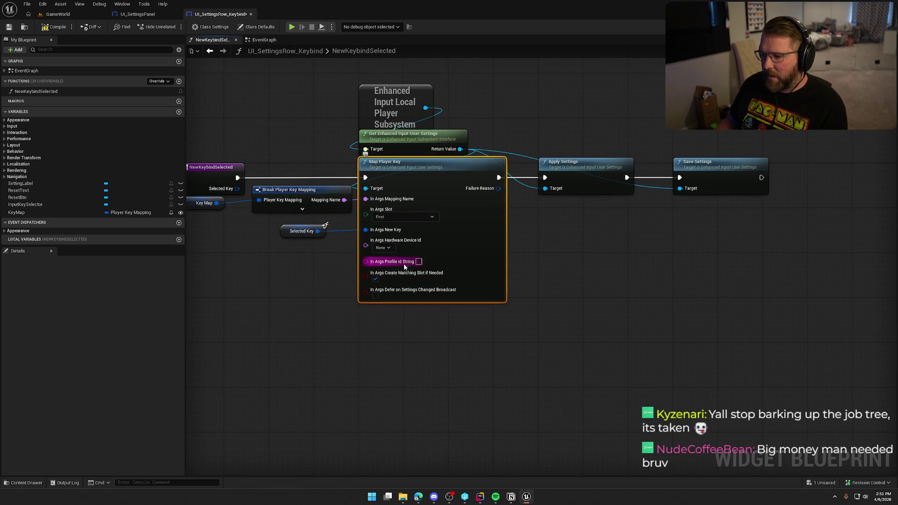
{"action": "left_click_drag", "start_coordinate": [403, 347], "coordinate": [429, 350]}
{"action": "left_click", "coordinate": [212, 129]}
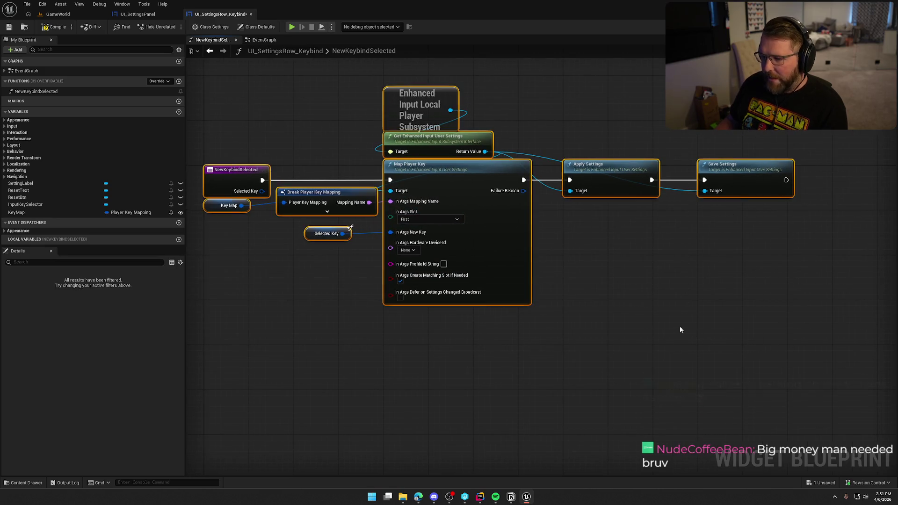
{"action": "left_click", "coordinate": [228, 206]}
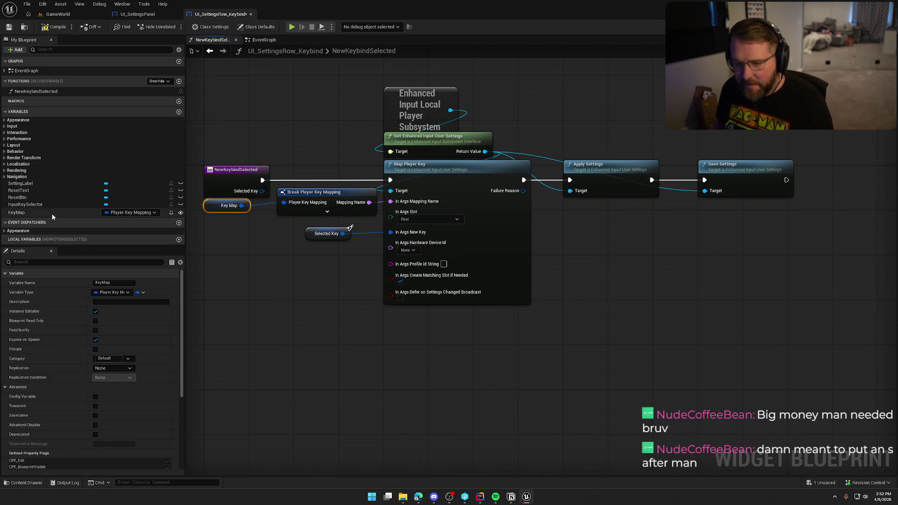
{"action": "left_click", "coordinate": [135, 212]}
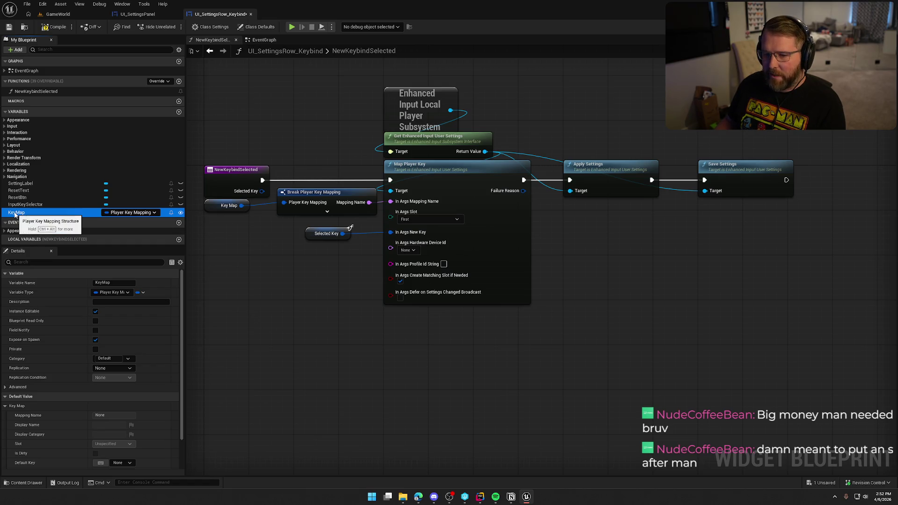
{"action": "left_click", "coordinate": [318, 311]}
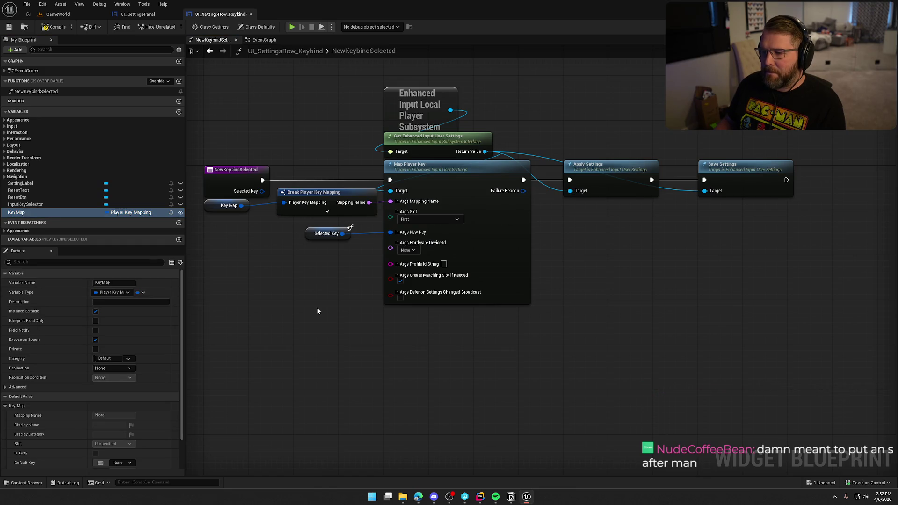
{"action": "left_click", "coordinate": [264, 40]}
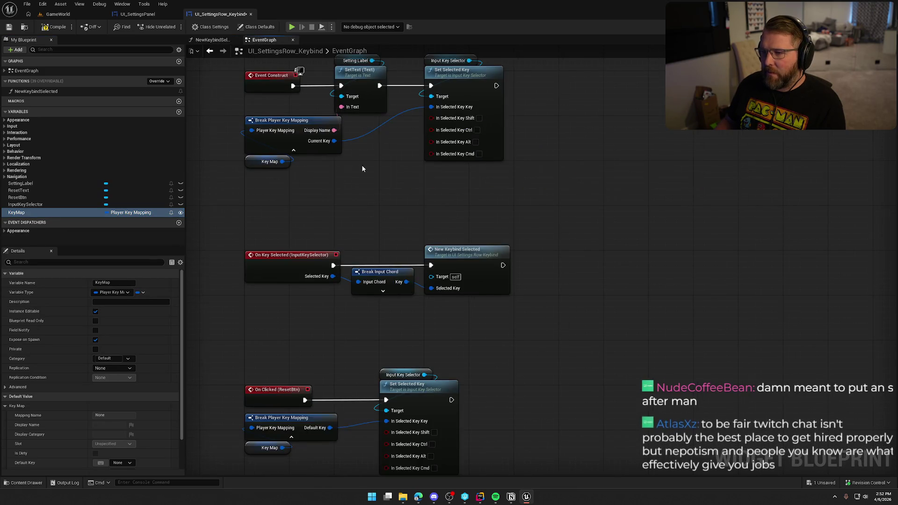
{"action": "left_click_drag", "start_coordinate": [548, 239], "coordinate": [277, 81]}
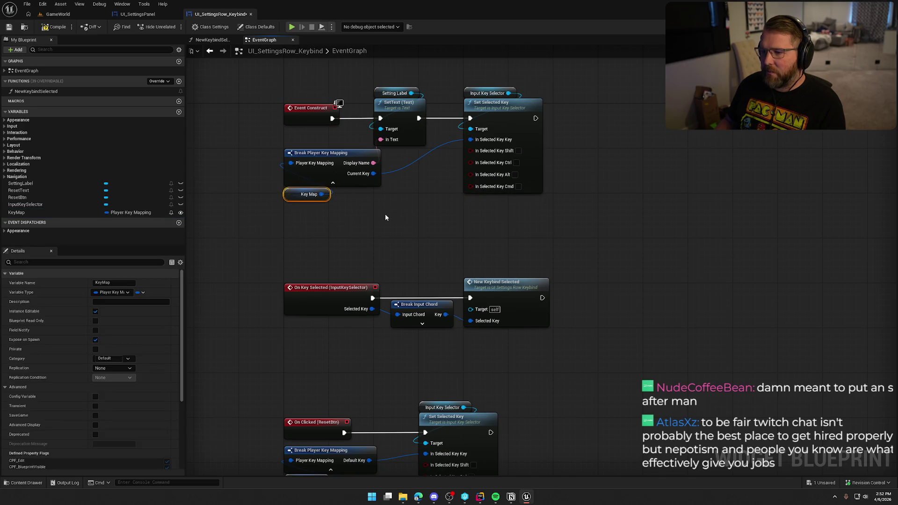
{"action": "left_click", "coordinate": [388, 227]}
{"action": "left_click", "coordinate": [309, 194]}
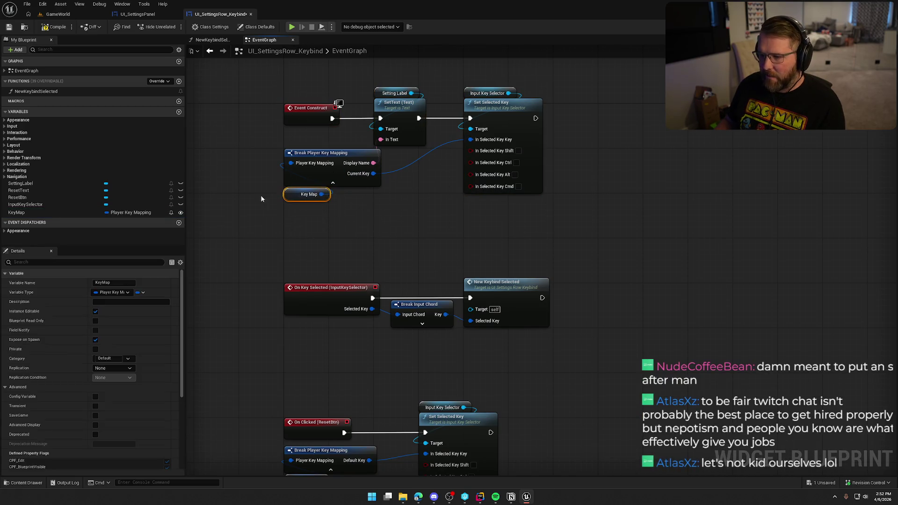
{"action": "left_click", "coordinate": [400, 231]}
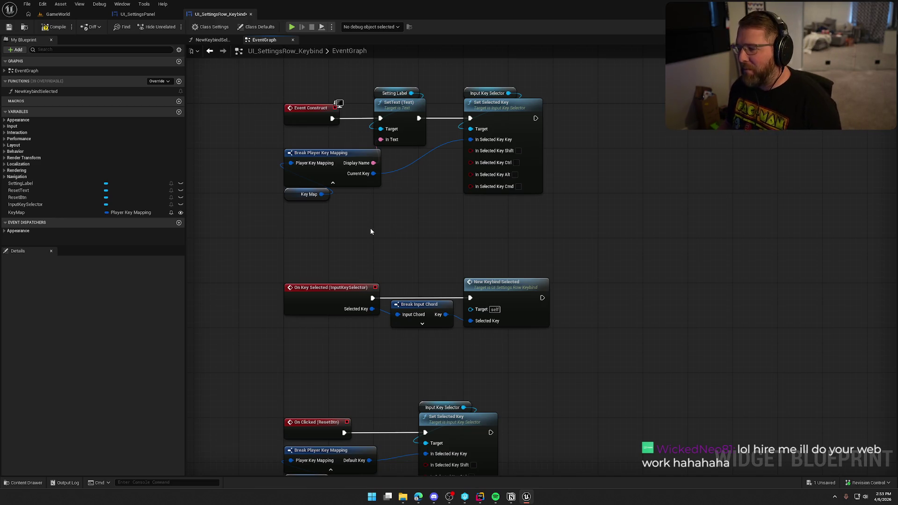
Step: Check the graph around Break Player Key Mapping and save UI_SettingsRow_Keybind with Ctrl+S
{"action": "scroll", "coordinate": [388, 216], "scroll_direction": "down", "scroll_amount": 3}
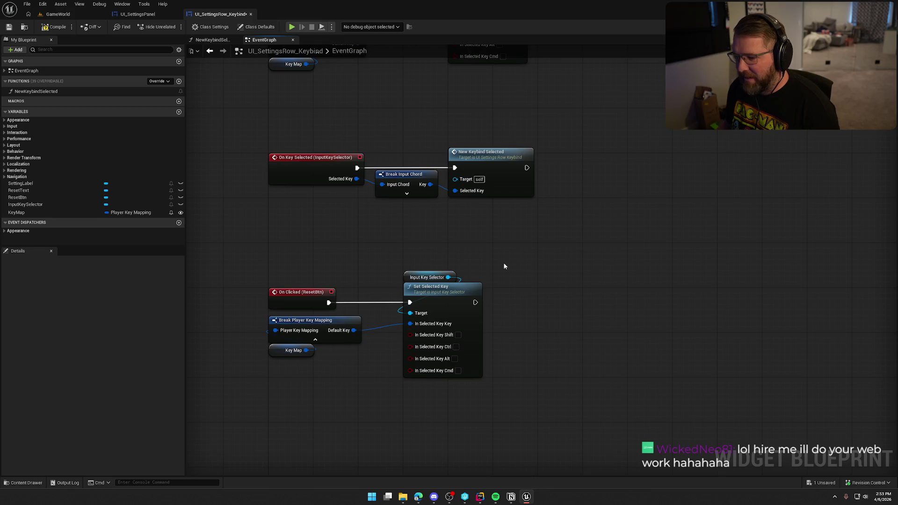
{"action": "left_click_drag", "start_coordinate": [315, 247], "coordinate": [316, 283]}
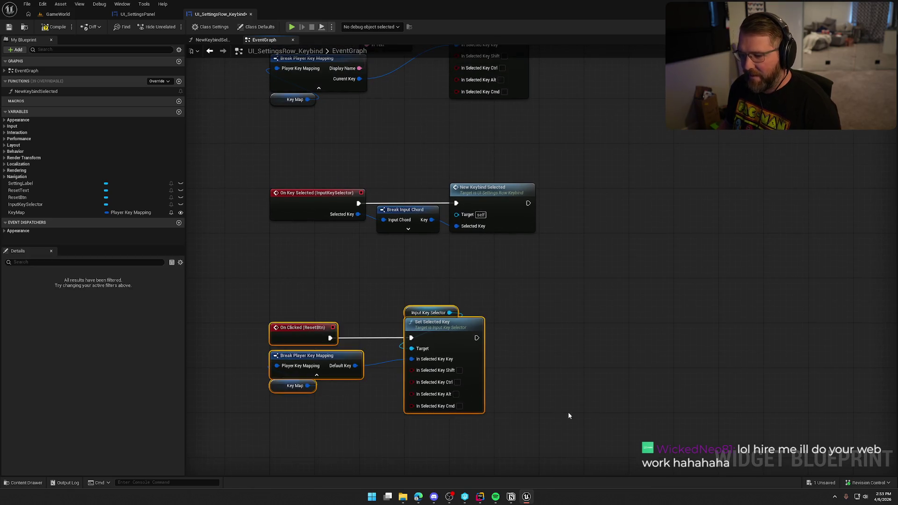
{"action": "scroll", "coordinate": [374, 244], "scroll_direction": "up", "scroll_amount": 2}
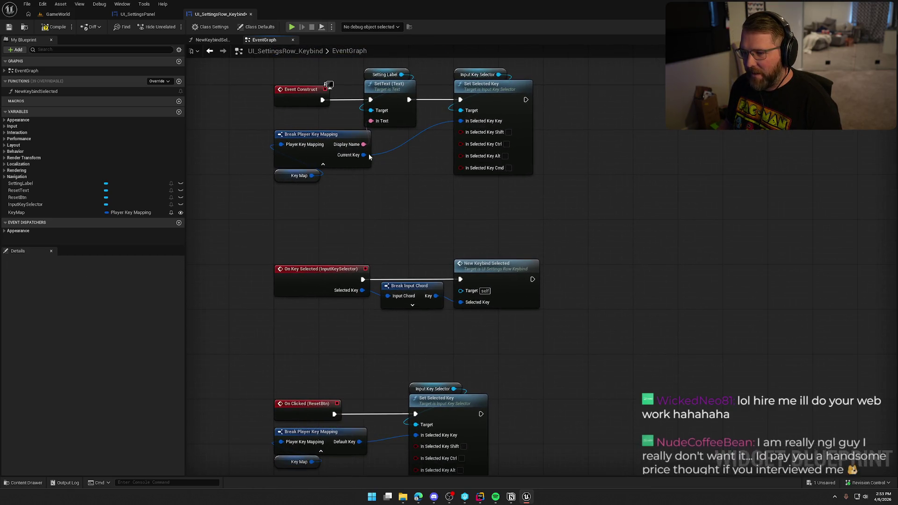
{"action": "left_click", "coordinate": [369, 153]}
{"action": "left_click", "coordinate": [330, 218]}
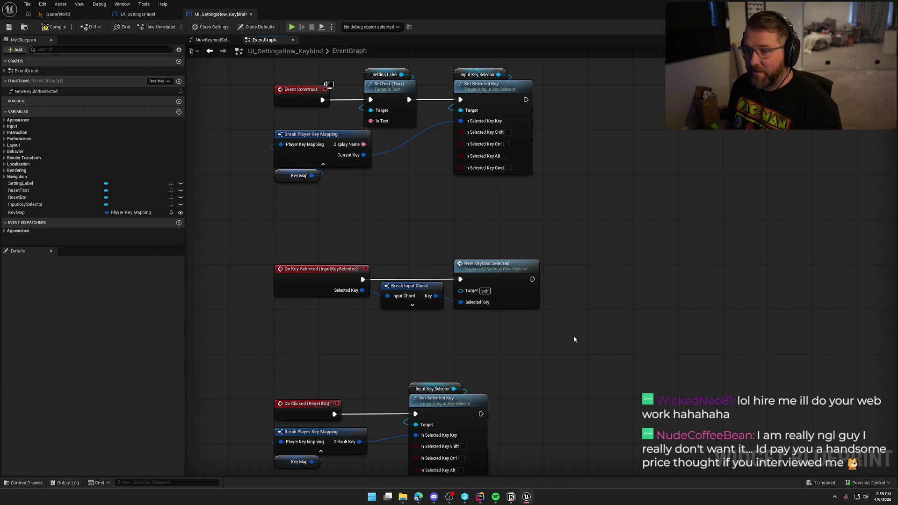
{"action": "key", "text": "ctrl+s"}
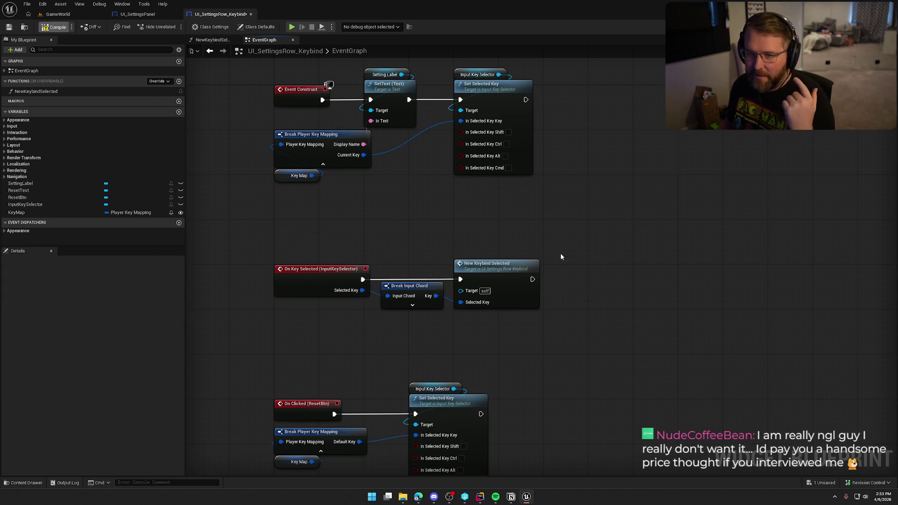
{"action": "left_click_drag", "start_coordinate": [236, 255], "coordinate": [632, 349]}
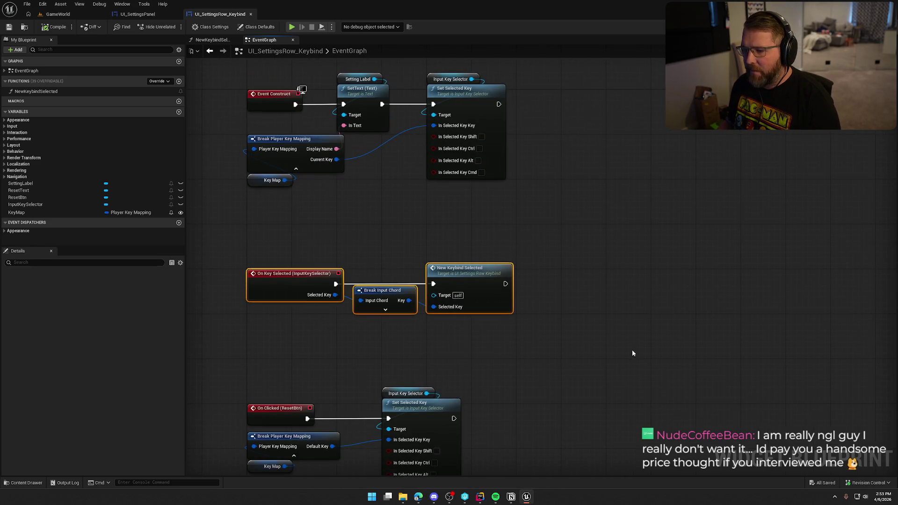
{"action": "left_click", "coordinate": [447, 308]}
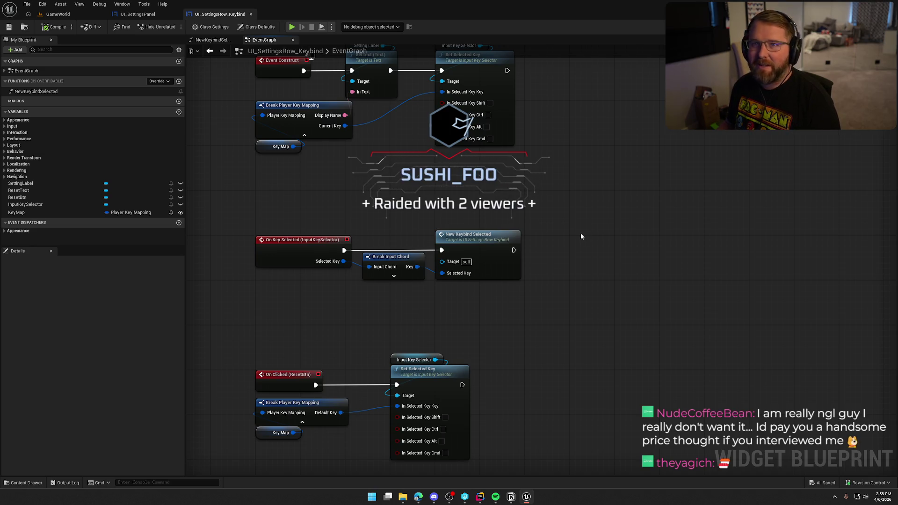
Step: Search for Make nodes from Selected Key and Key Map, cancelling both without adding anything
{"action": "right_click", "coordinate": [599, 266]}
{"action": "left_click_drag", "start_coordinate": [600, 267], "coordinate": [568, 248]}
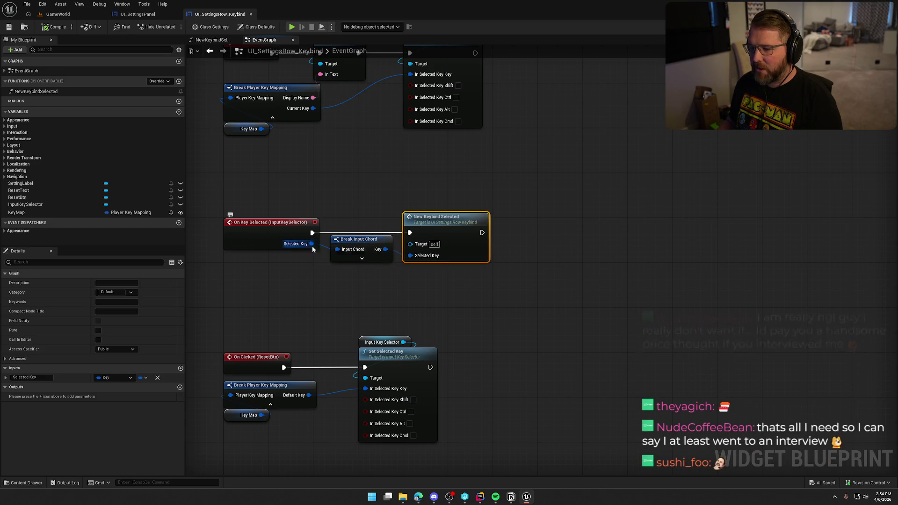
{"action": "left_click_drag", "start_coordinate": [312, 243], "coordinate": [426, 285]}
{"action": "type", "text": "make"}
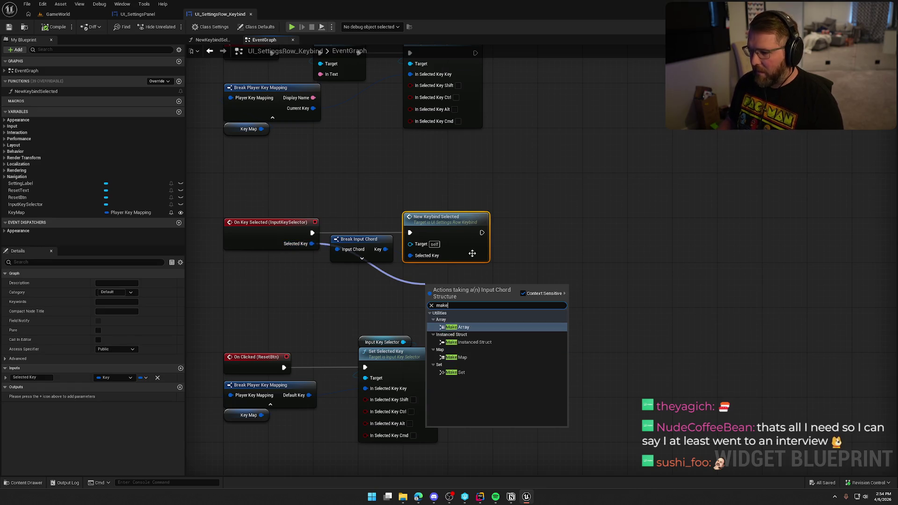
{"action": "key", "text": "Escape"}
{"action": "left_click_drag", "start_coordinate": [293, 155], "coordinate": [344, 166]}
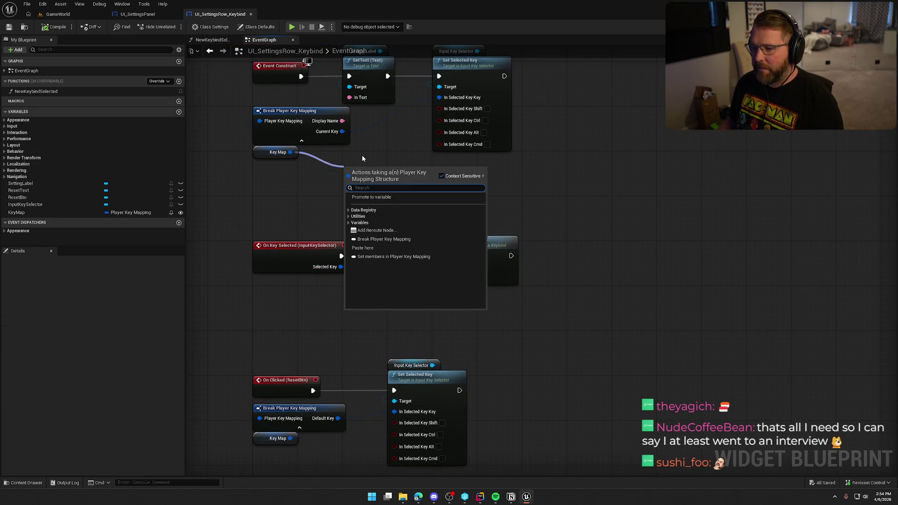
{"action": "key", "text": "Escape"}
Step: Place a SET Key Map node with a Make Player Key Mapping, then delete both
{"action": "mouse_move", "coordinate": [16, 212]}
{"action": "left_mouse_down"}
{"action": "mouse_move", "coordinate": [553, 242]}
{"action": "mouse_move", "coordinate": [553, 281]}
{"action": "left_mouse_up"}
{"action": "type", "text": "make"}
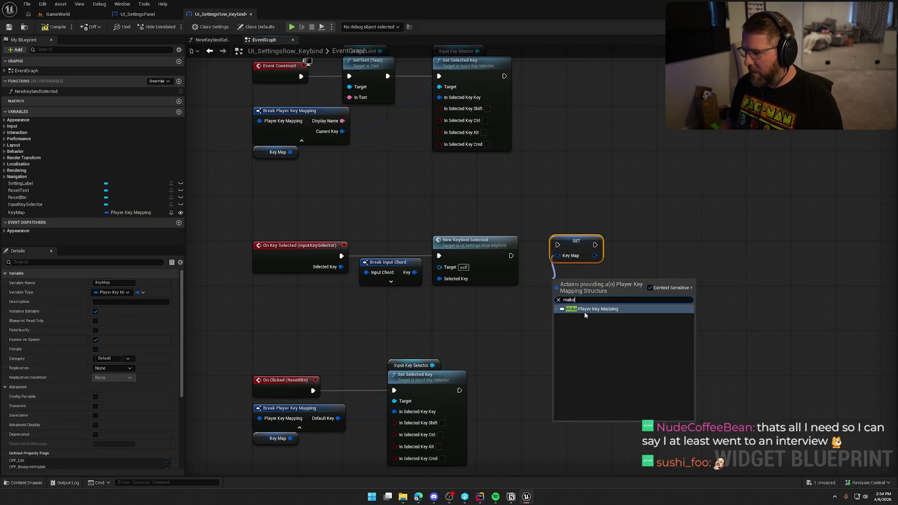
{"action": "left_click", "coordinate": [585, 310]}
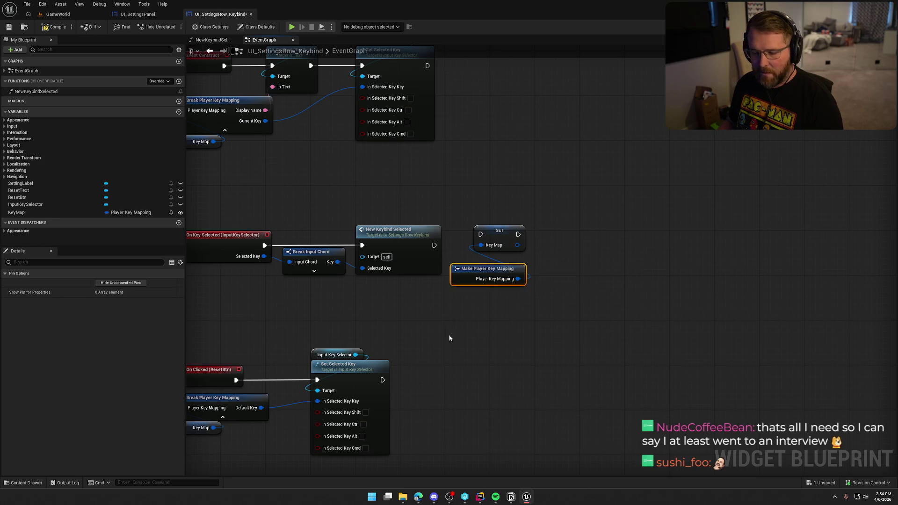
{"action": "left_click_drag", "start_coordinate": [498, 281], "coordinate": [551, 265]}
{"action": "key", "text": "Delete"}
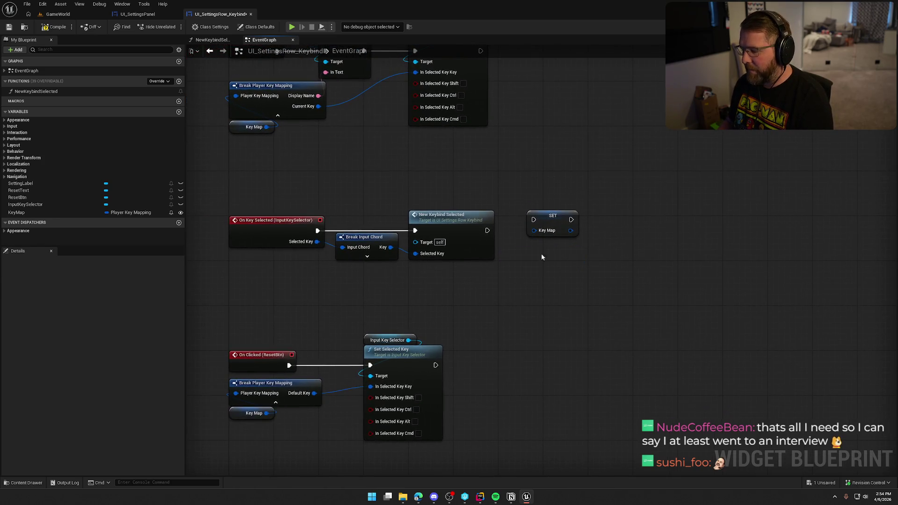
{"action": "left_click", "coordinate": [534, 235]}
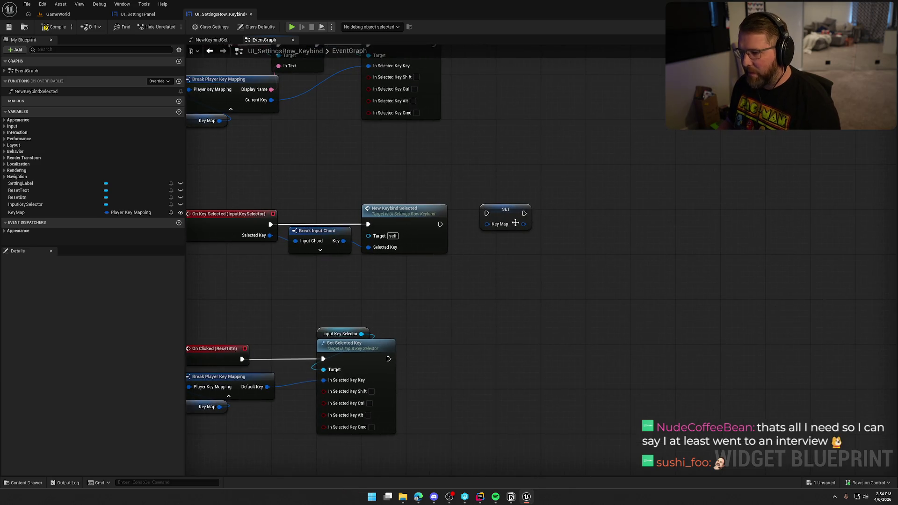
{"action": "key", "text": "Delete"}
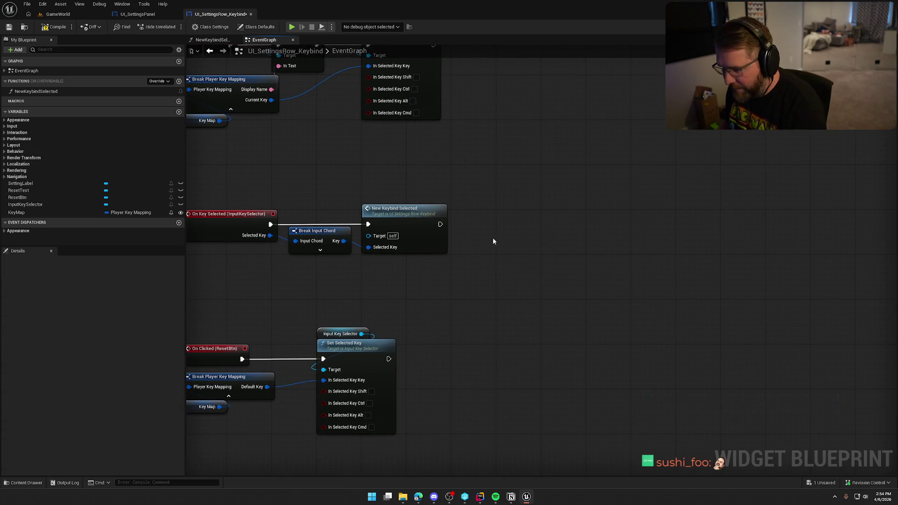
Step: Inspect the KeyMap variable and reopen the NewKeybindSelected function graph
{"action": "left_click_drag", "start_coordinate": [492, 237], "coordinate": [548, 231]}
{"action": "left_click", "coordinate": [63, 211]}
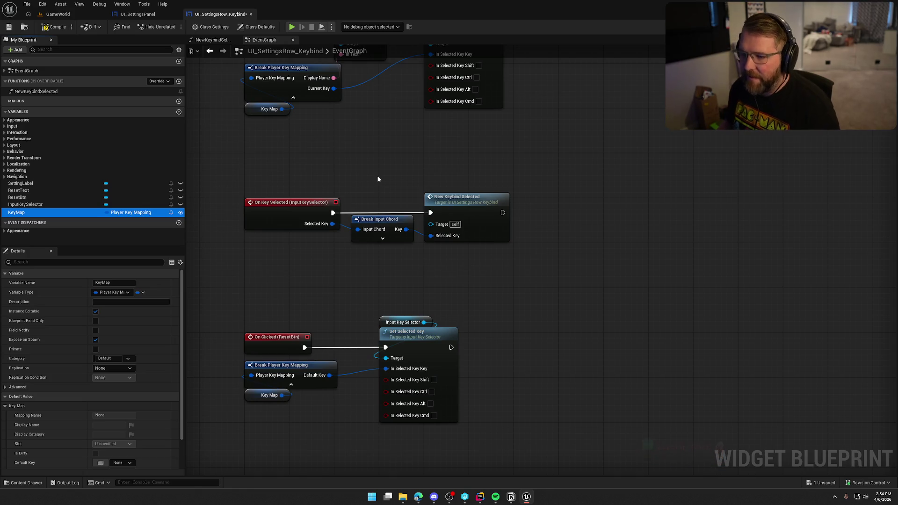
{"action": "left_click_drag", "start_coordinate": [375, 158], "coordinate": [381, 210]}
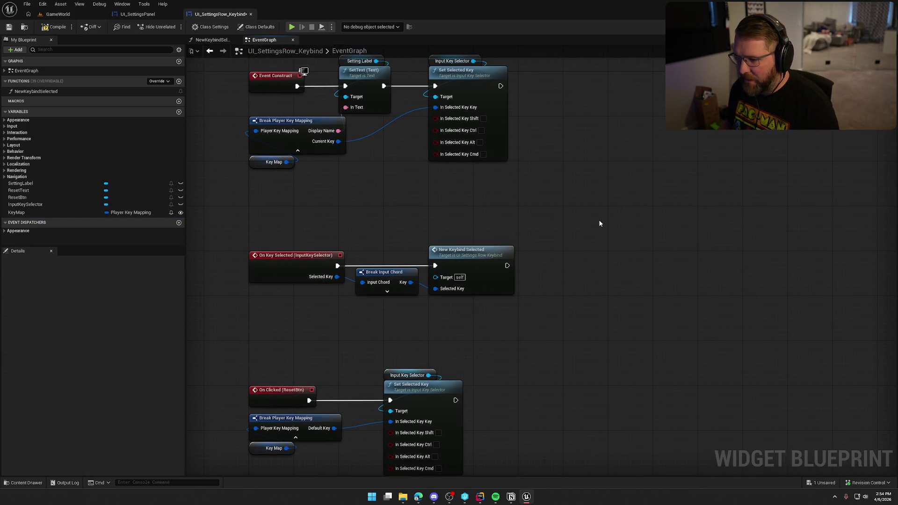
{"action": "double_click", "coordinate": [513, 251]}
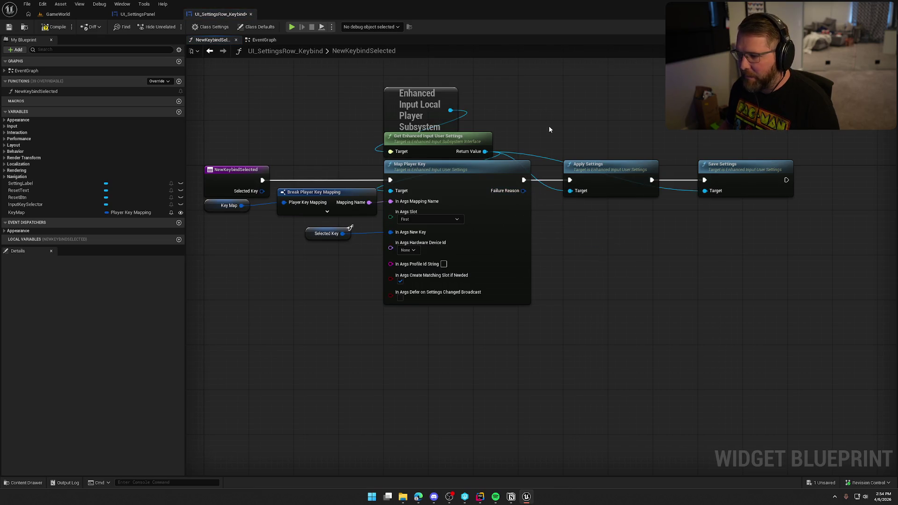
Step: Inspect the Selected Key getter and the KeyMap and InputKeySelector variables, then reopen NewKeybindSelected
{"action": "left_click_drag", "start_coordinate": [509, 212], "coordinate": [552, 215]}
{"action": "left_click", "coordinate": [369, 237]}
{"action": "left_click", "coordinate": [405, 365]}
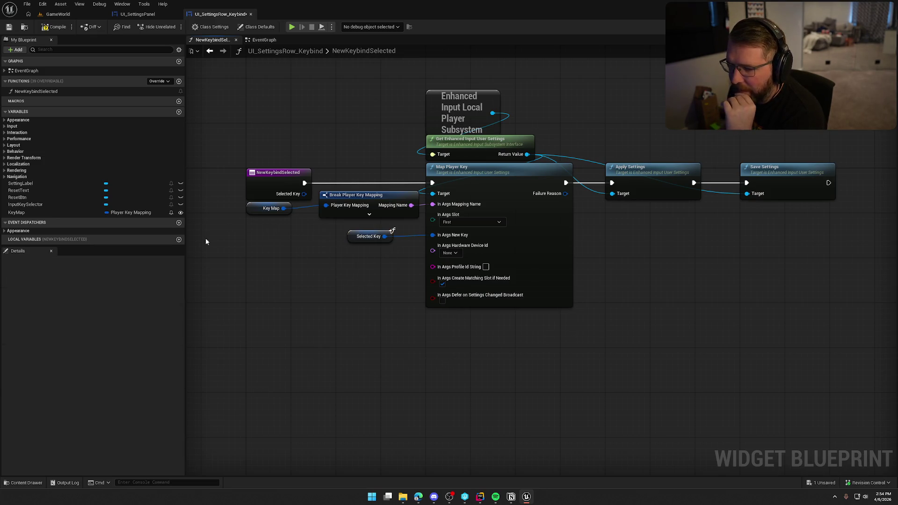
{"action": "left_click", "coordinate": [55, 211]}
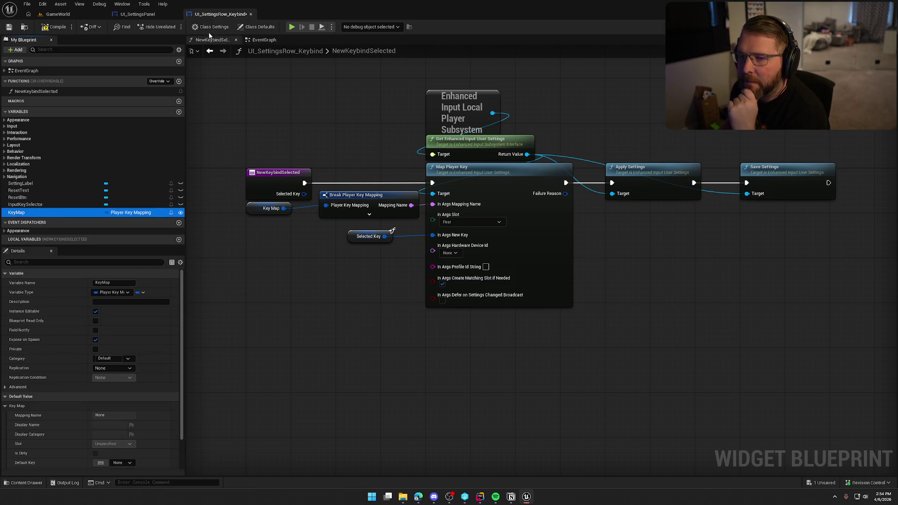
{"action": "left_click", "coordinate": [264, 40]}
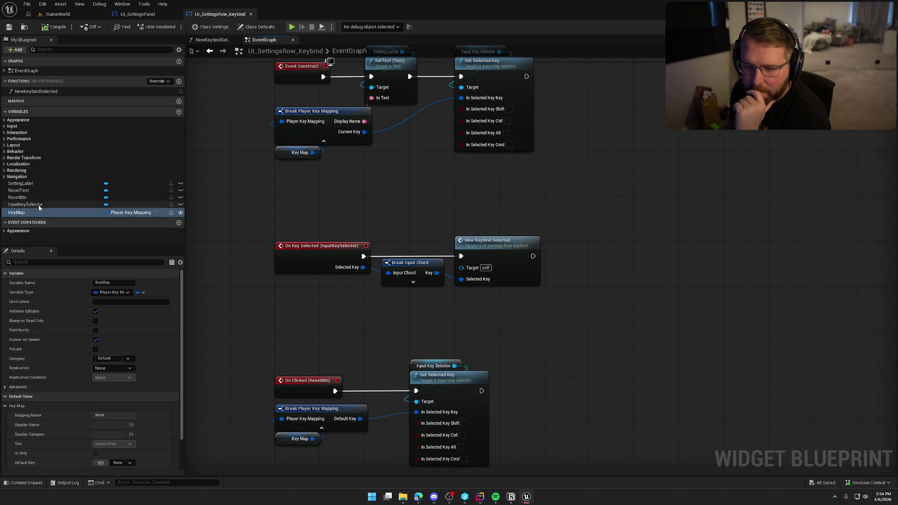
{"action": "left_click", "coordinate": [25, 205]}
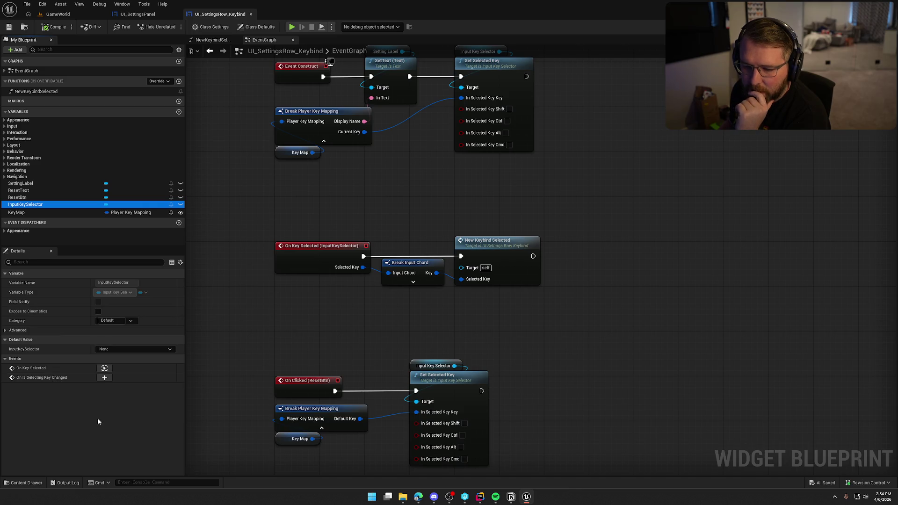
{"action": "mouse_move", "coordinate": [39, 380]}
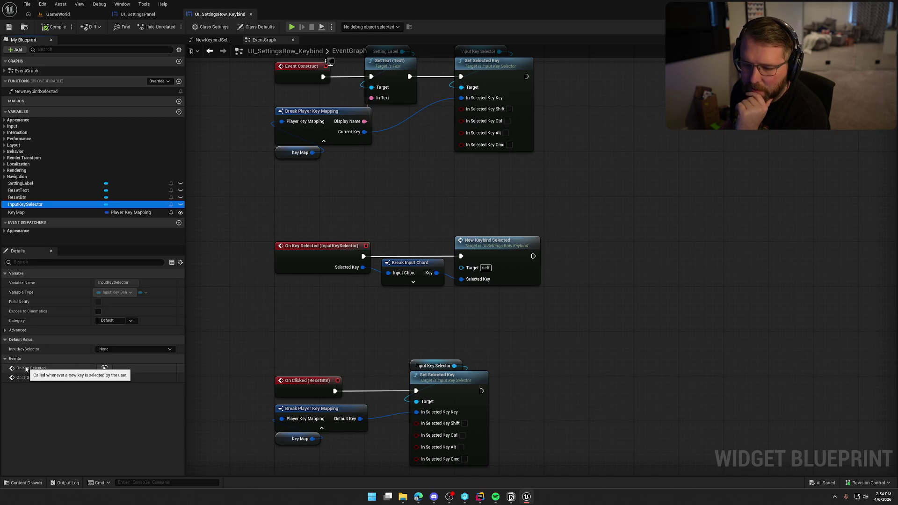
{"action": "mouse_move", "coordinate": [486, 328]}
{"action": "left_mouse_down"}
{"action": "mouse_move", "coordinate": [285, 211]}
{"action": "mouse_move", "coordinate": [487, 216]}
{"action": "left_mouse_up"}
{"action": "double_click", "coordinate": [488, 242]}
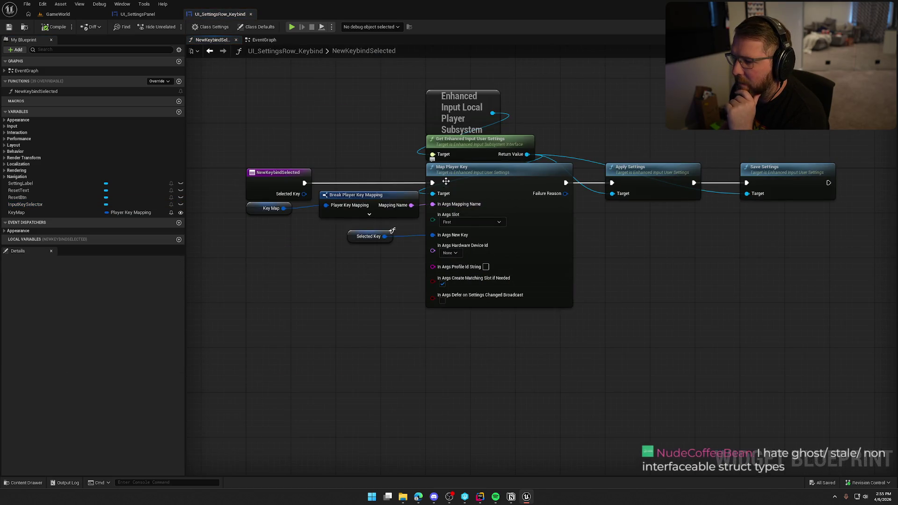
Step: Search the user settings actions for 'get key', 'map' and 'user settings' functions
{"action": "mouse_move", "coordinate": [527, 153]}
{"action": "left_mouse_down"}
{"action": "mouse_move", "coordinate": [629, 172]}
{"action": "mouse_move", "coordinate": [611, 230]}
{"action": "left_mouse_up"}
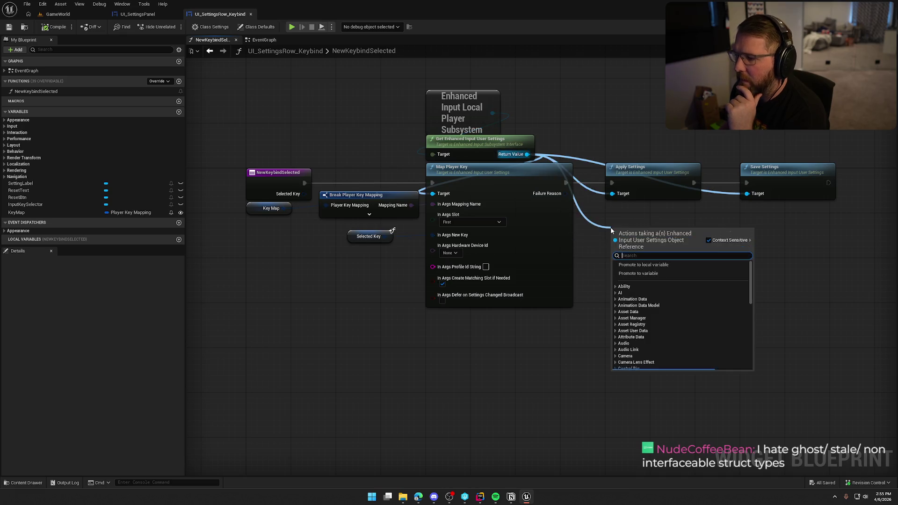
{"action": "type", "text": "get"}
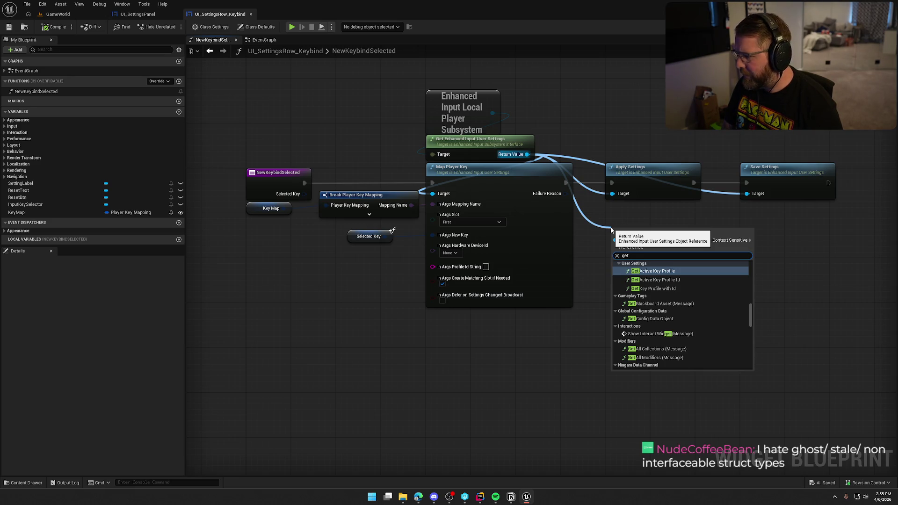
{"action": "type", "text": " key"}
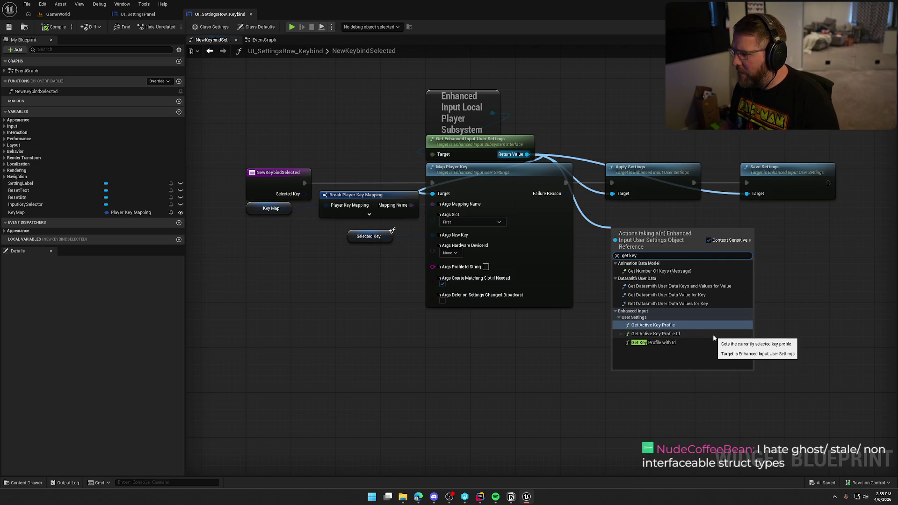
{"action": "key", "text": "BackSpace"}
{"action": "key", "text": "BackSpace"}
{"action": "key", "text": "BackSpace"}
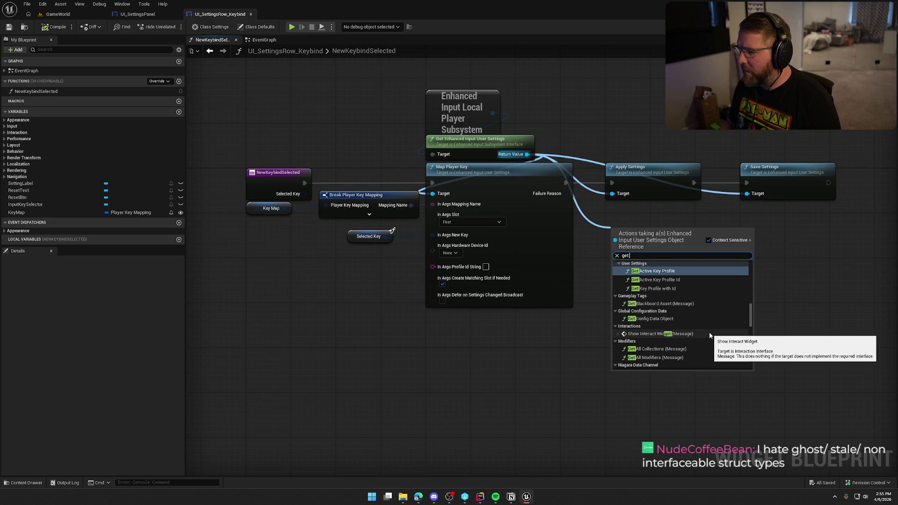
{"action": "key", "text": "BackSpace"}
{"action": "key", "text": "BackSpace"}
{"action": "key", "text": "BackSpace"}
{"action": "type", "text": "map"}
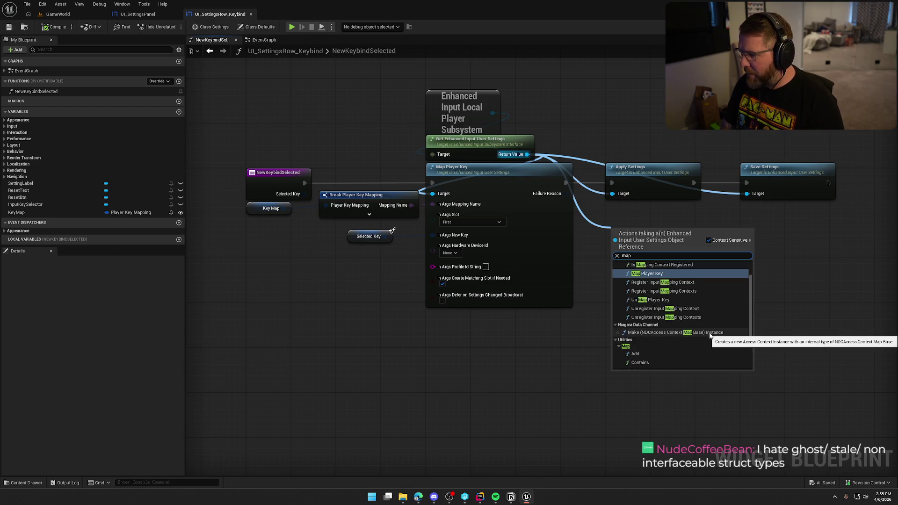
{"action": "scroll", "coordinate": [706, 313], "scroll_direction": "up", "scroll_amount": 2}
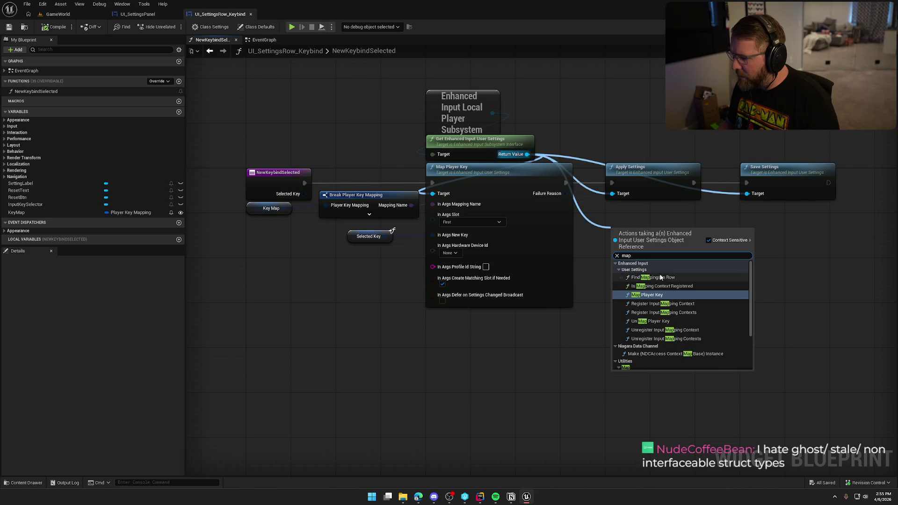
{"action": "key", "text": "BackSpace"}
{"action": "key", "text": "BackSpace"}
{"action": "key", "text": "BackSpace"}
{"action": "type", "text": "user "}
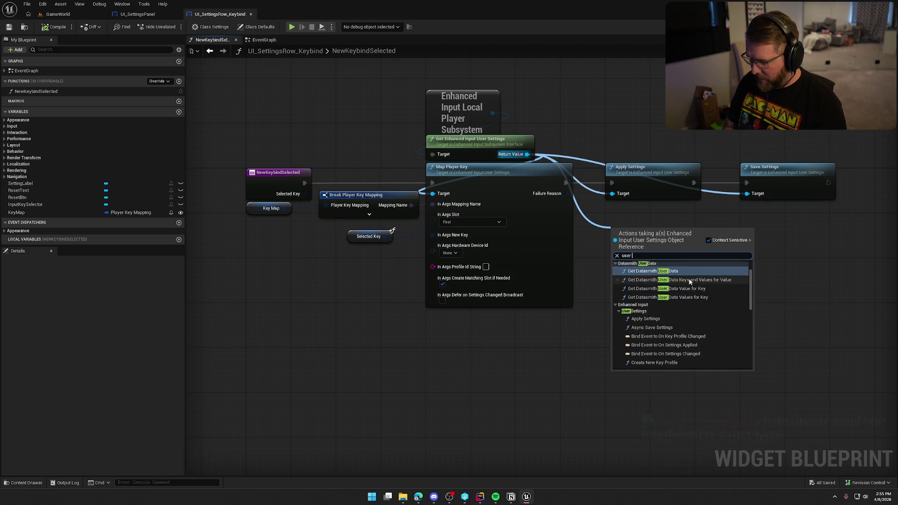
{"action": "type", "text": "settings"}
Step: Add a Find Mappings in Row node from the user settings and open its Mapping Name list
{"action": "scroll", "coordinate": [699, 305], "scroll_direction": "up", "scroll_amount": 5}
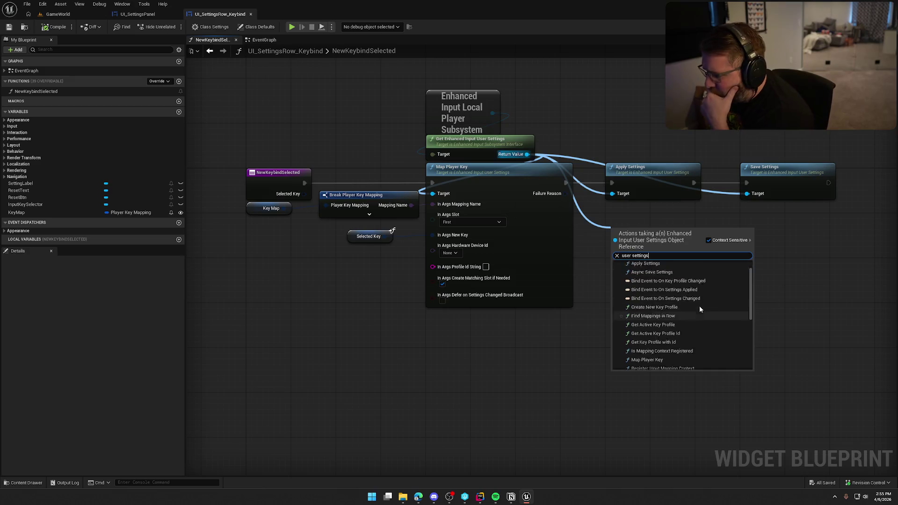
{"action": "scroll", "coordinate": [714, 298], "scroll_direction": "down", "scroll_amount": 1}
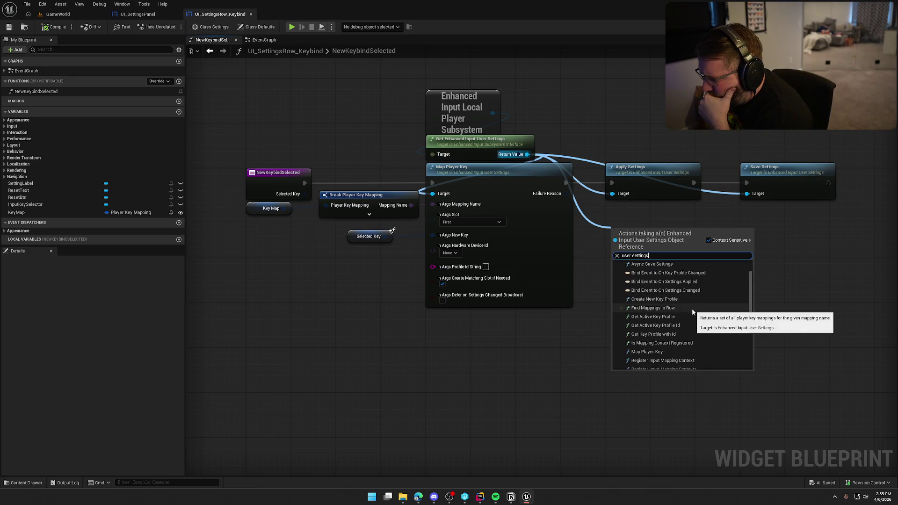
{"action": "scroll", "coordinate": [674, 306], "scroll_direction": "down", "scroll_amount": 2}
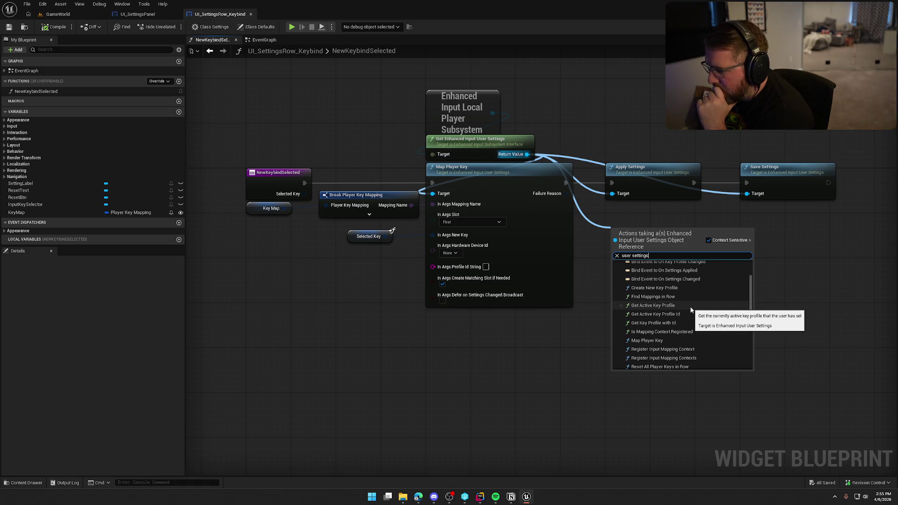
{"action": "scroll", "coordinate": [701, 311], "scroll_direction": "down", "scroll_amount": 3}
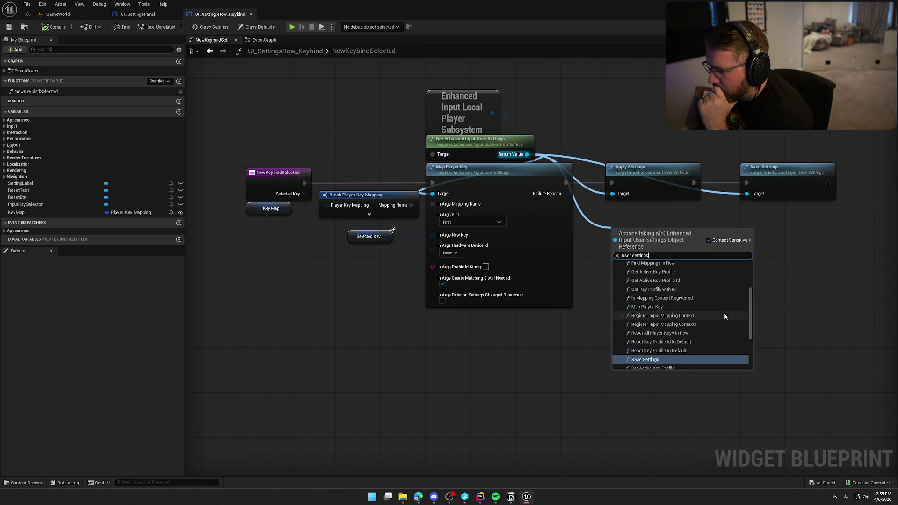
{"action": "scroll", "coordinate": [724, 316], "scroll_direction": "down", "scroll_amount": 1}
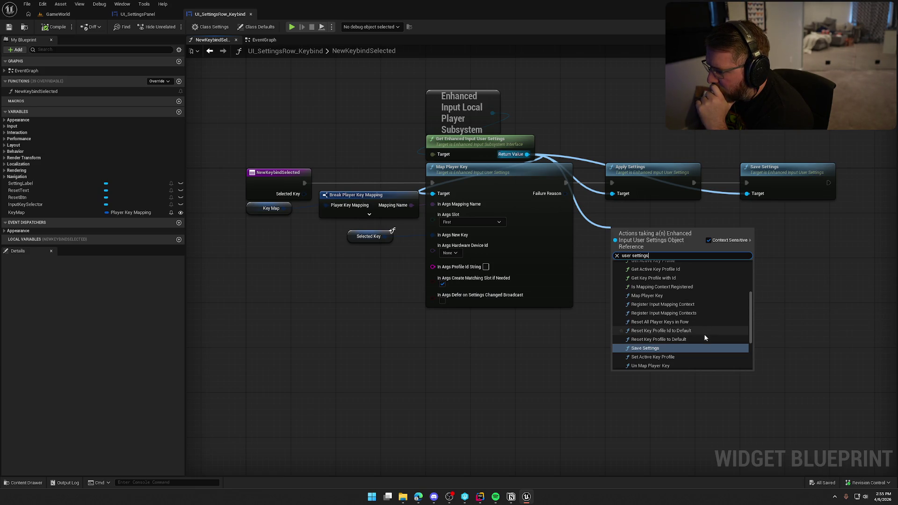
{"action": "scroll", "coordinate": [705, 336], "scroll_direction": "down", "scroll_amount": 2}
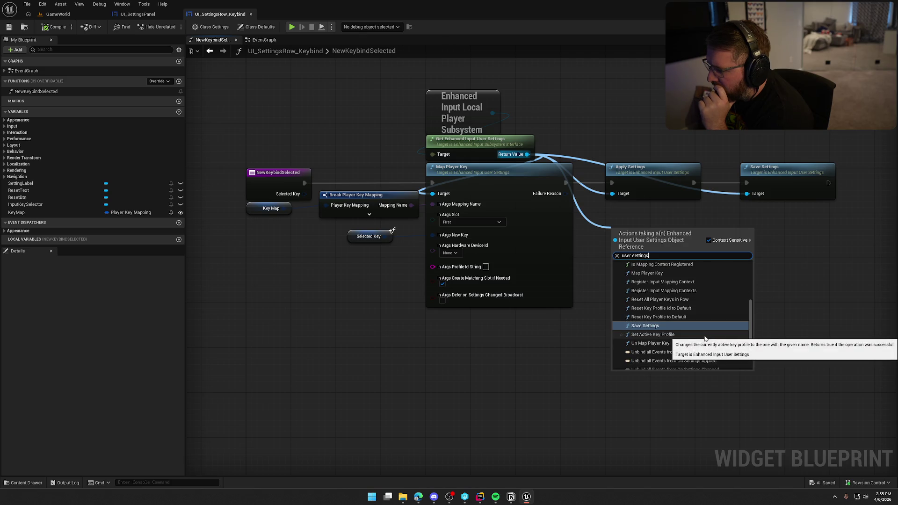
{"action": "scroll", "coordinate": [705, 338], "scroll_direction": "up", "scroll_amount": 3}
{"action": "left_click", "coordinate": [705, 338]}
{"action": "left_click", "coordinate": [629, 262]}
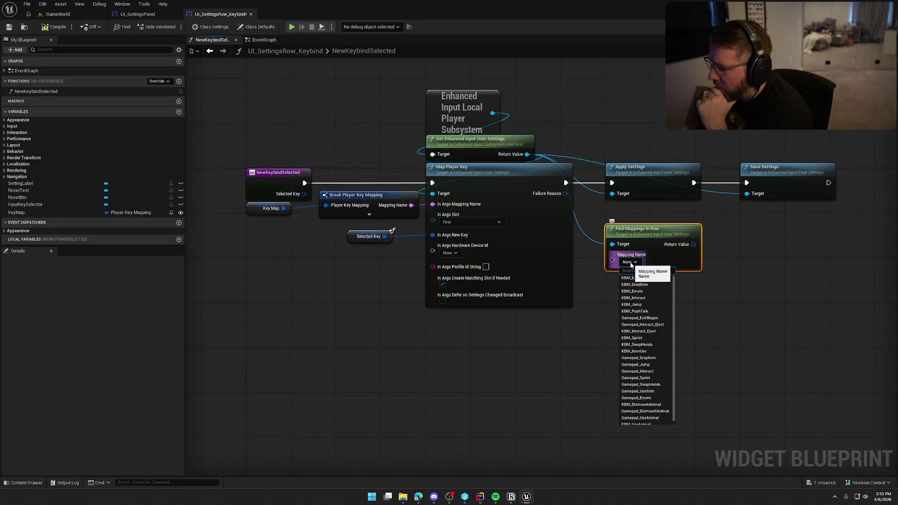
Step: Wire the mapping name into Find Mappings in Row and reposition the node
{"action": "left_click", "coordinate": [784, 288]}
{"action": "left_click_drag", "start_coordinate": [411, 205], "coordinate": [613, 258]}
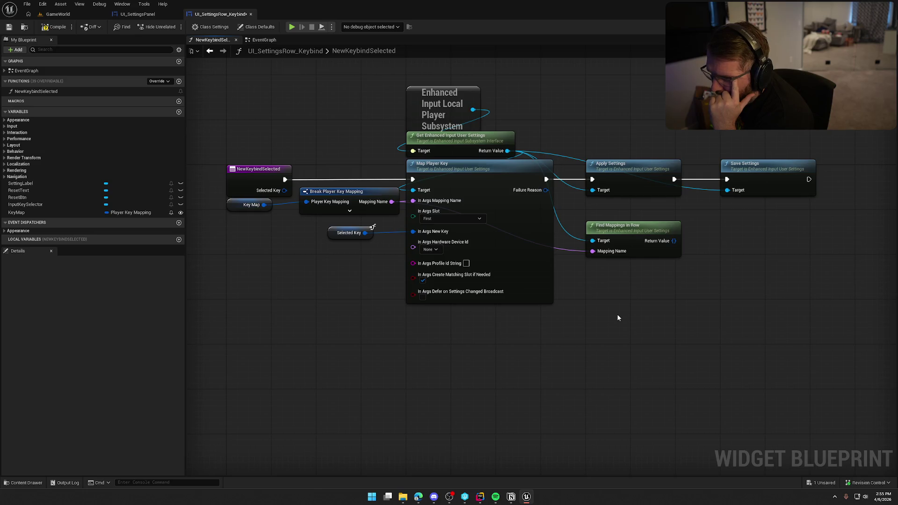
{"action": "left_click_drag", "start_coordinate": [674, 241], "coordinate": [725, 256]}
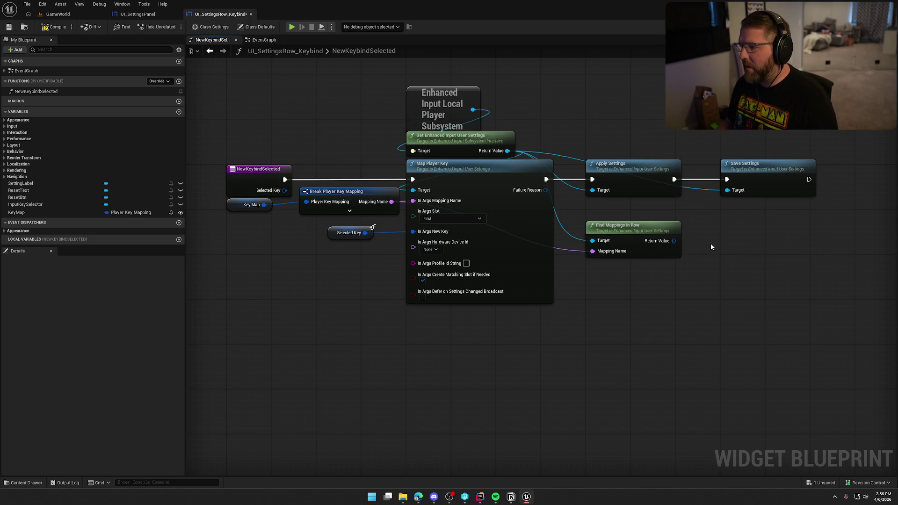
{"action": "left_click_drag", "start_coordinate": [711, 243], "coordinate": [669, 246]}
{"action": "left_click_drag", "start_coordinate": [584, 230], "coordinate": [584, 218]}
{"action": "left_click_drag", "start_coordinate": [645, 275], "coordinate": [624, 273]}
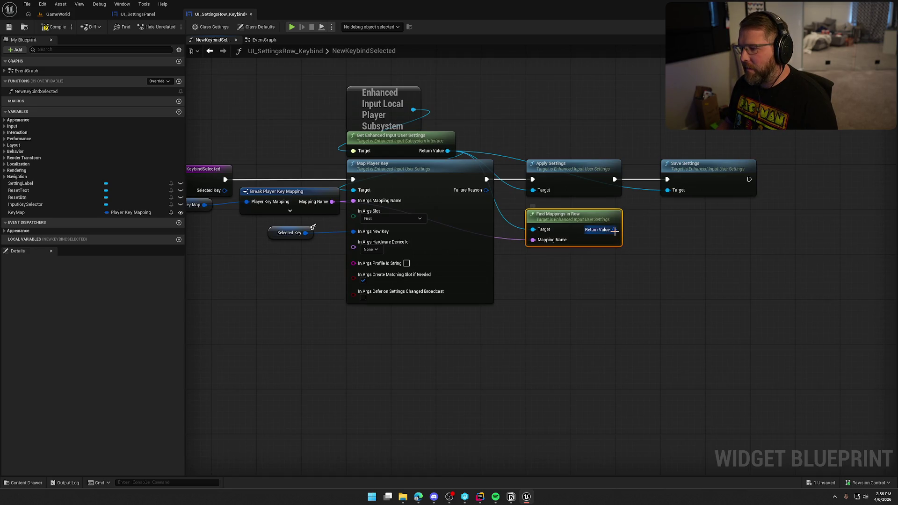
Step: Inspect KeyMap and Break Player Key Mapping, delete Find Mappings in Row, and compile
{"action": "left_click_drag", "start_coordinate": [210, 229], "coordinate": [301, 220]}
{"action": "left_click", "coordinate": [281, 196]}
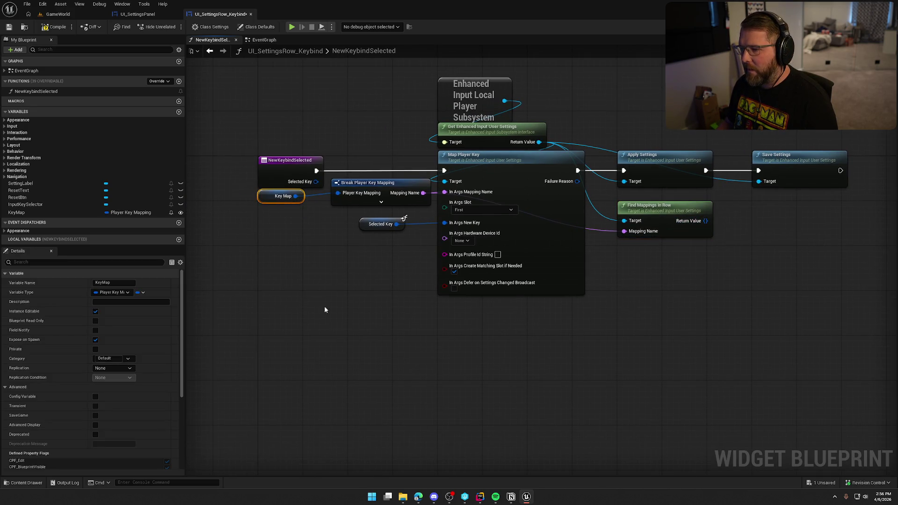
{"action": "left_click_drag", "start_coordinate": [325, 310], "coordinate": [296, 318]}
{"action": "left_click", "coordinate": [322, 178]}
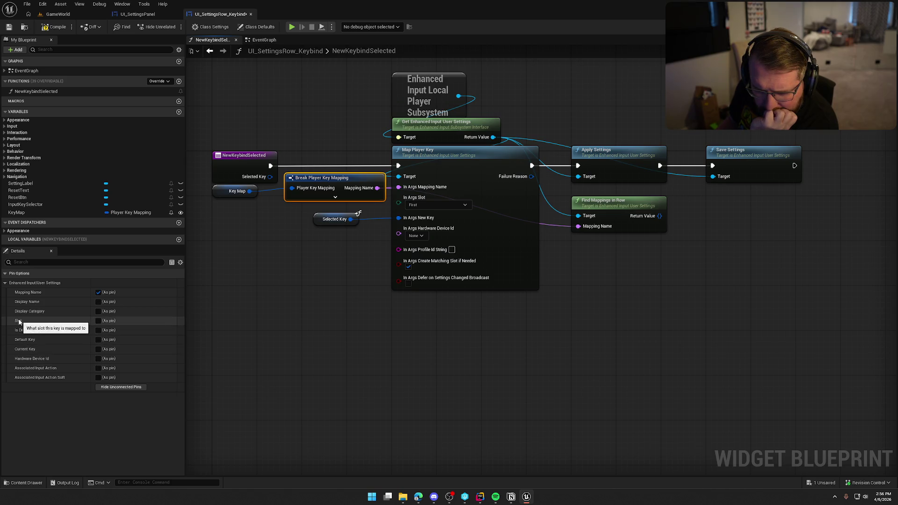
{"action": "left_click_drag", "start_coordinate": [580, 262], "coordinate": [614, 231]}
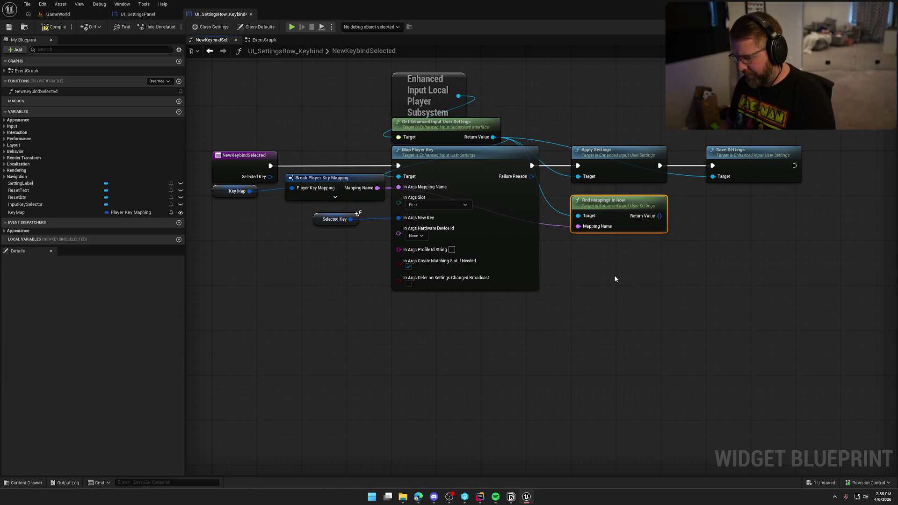
{"action": "key", "text": "Delete"}
{"action": "left_click", "coordinate": [54, 28]}
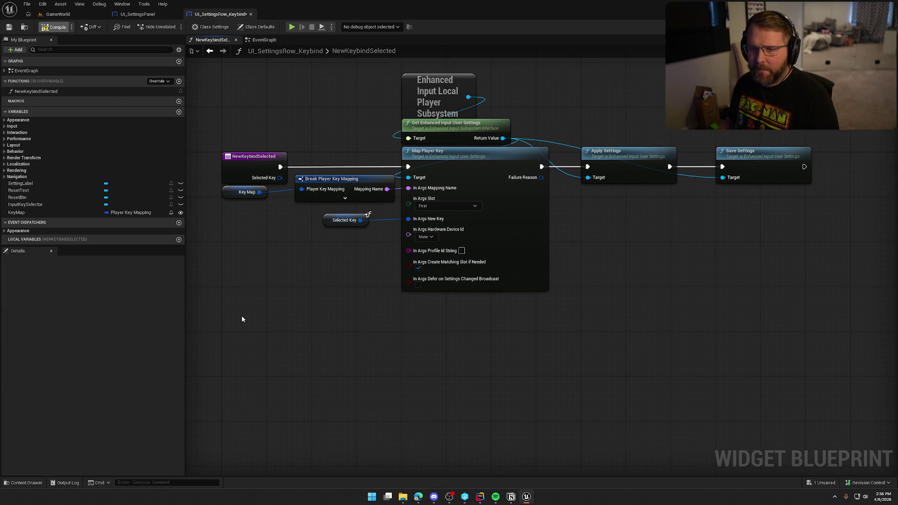
Step: Copy the subsystem and user settings nodes from NewKeybindSelected into the EventGraph
{"action": "left_click", "coordinate": [268, 42]}
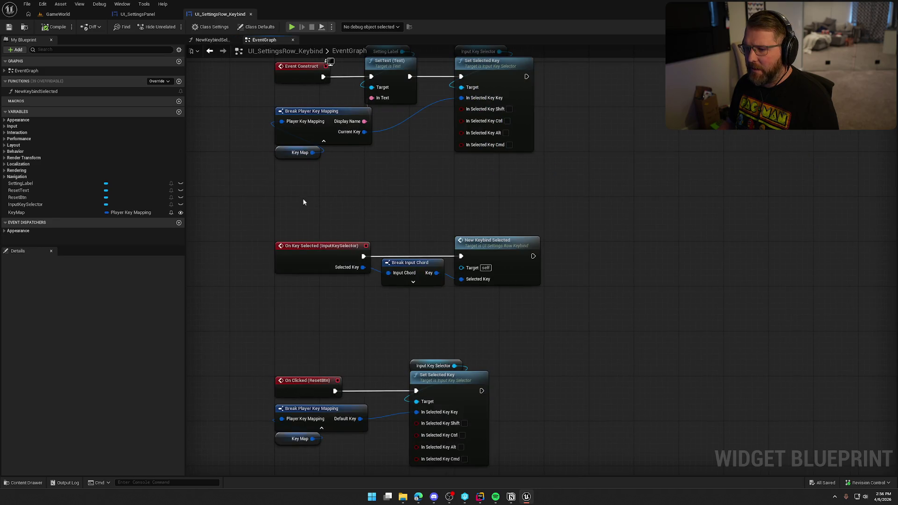
{"action": "mouse_move", "coordinate": [361, 215]}
{"action": "left_mouse_down"}
{"action": "mouse_move", "coordinate": [261, 180]}
{"action": "mouse_move", "coordinate": [420, 238]}
{"action": "mouse_move", "coordinate": [428, 251]}
{"action": "mouse_move", "coordinate": [407, 253]}
{"action": "mouse_move", "coordinate": [391, 197]}
{"action": "left_mouse_up"}
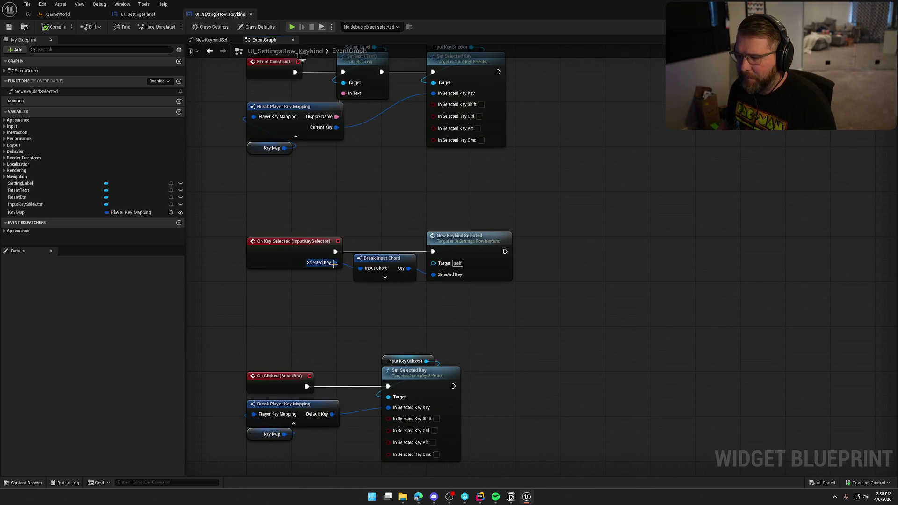
{"action": "left_click", "coordinate": [213, 40]}
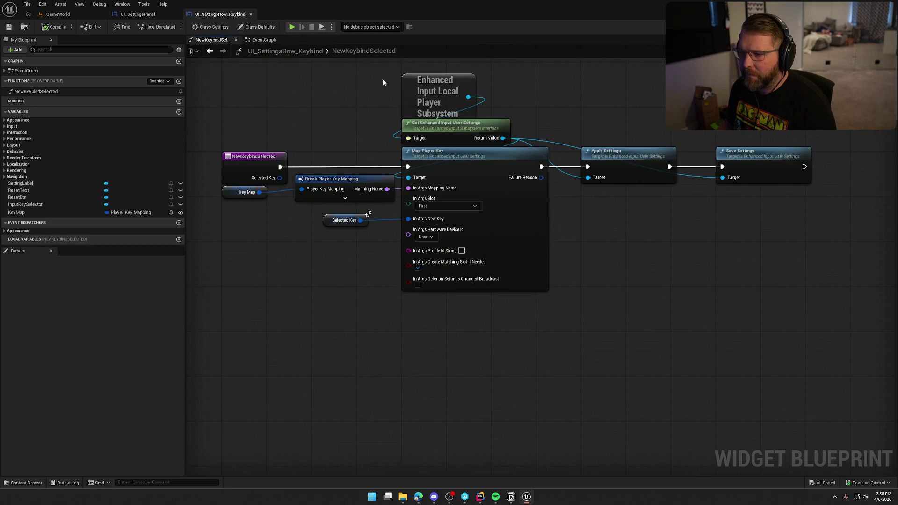
{"action": "mouse_move", "coordinate": [369, 72]}
{"action": "left_mouse_down"}
{"action": "mouse_move", "coordinate": [511, 145]}
{"action": "mouse_move", "coordinate": [496, 139]}
{"action": "left_mouse_up"}
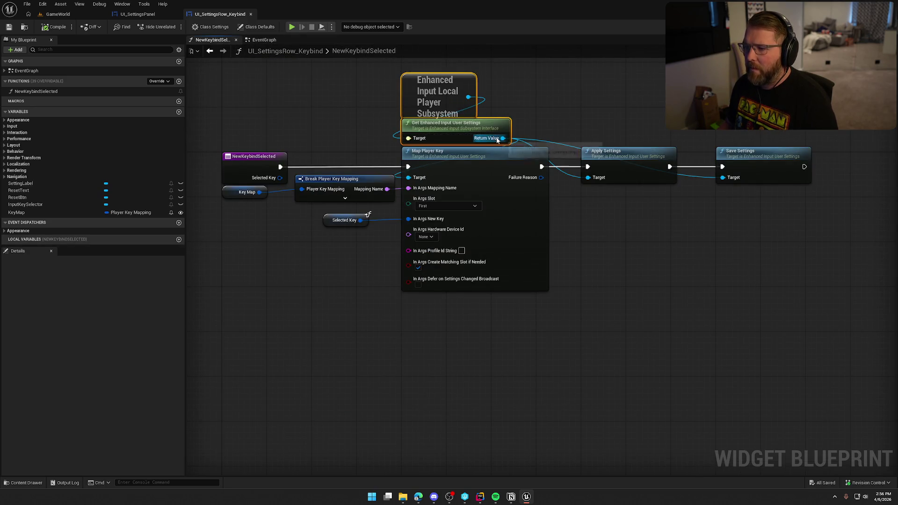
{"action": "key", "text": "ctrl+c"}
{"action": "left_click", "coordinate": [262, 40]}
{"action": "key", "text": "ctrl+v"}
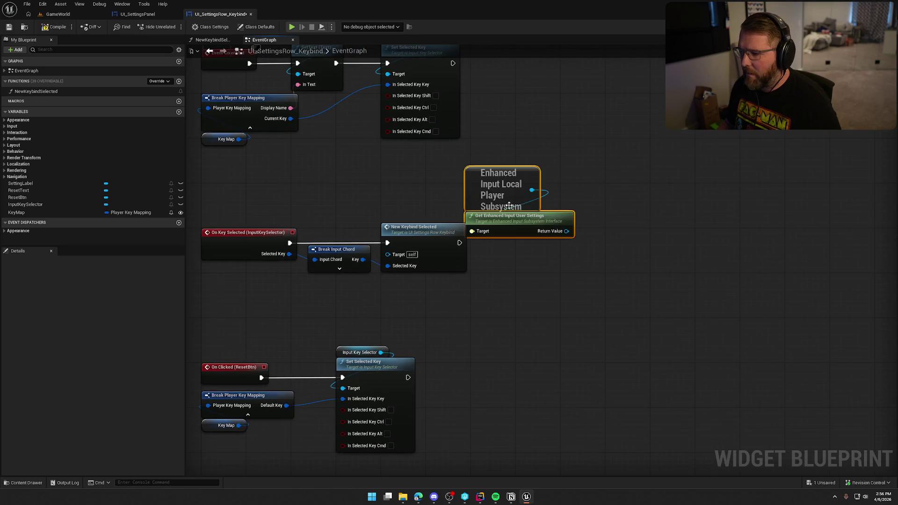
{"action": "left_click_drag", "start_coordinate": [515, 202], "coordinate": [538, 185]}
Step: Add Find Mappings in Row fed by the Mapping Name from a KeyMap Break Player Key Mapping
{"action": "left_click_drag", "start_coordinate": [588, 214], "coordinate": [620, 230]}
{"action": "type", "text": "find"}
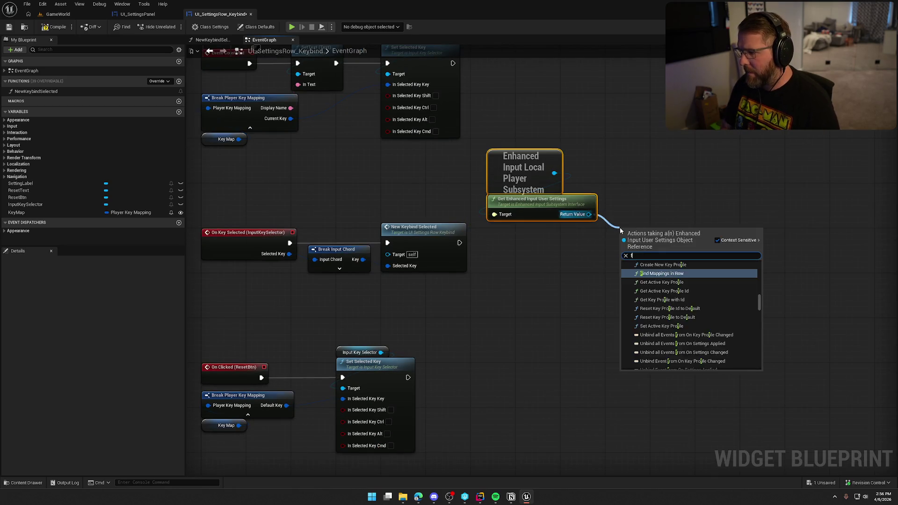
{"action": "left_click", "coordinate": [664, 295]}
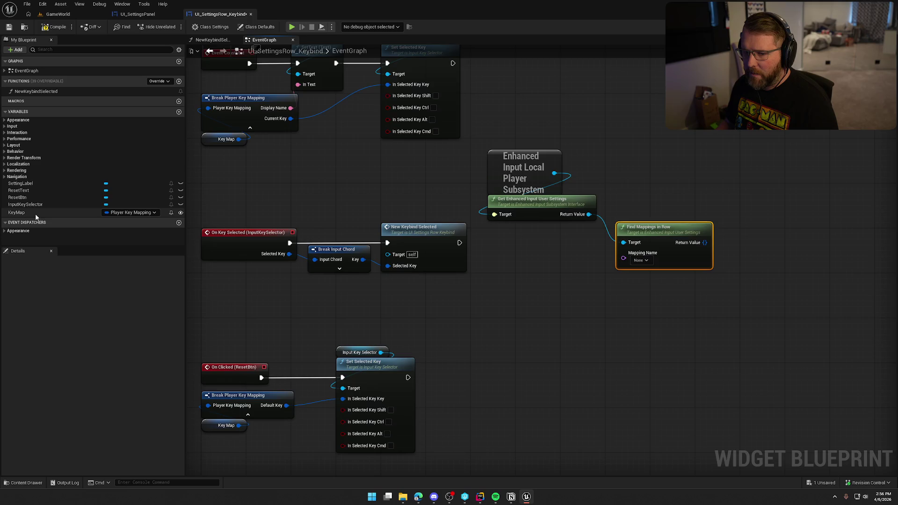
{"action": "left_click_drag", "start_coordinate": [36, 215], "coordinate": [448, 300]}
{"action": "type", "text": "break"}
{"action": "key", "text": "Return"}
{"action": "left_click_drag", "start_coordinate": [535, 310], "coordinate": [623, 257]}
{"action": "left_click", "coordinate": [641, 304]}
{"action": "mouse_move", "coordinate": [641, 304]}
{"action": "left_mouse_down"}
{"action": "mouse_move", "coordinate": [556, 296]}
{"action": "mouse_move", "coordinate": [480, 317]}
{"action": "left_mouse_up"}
{"action": "left_click", "coordinate": [438, 322]}
Step: Add a Get Item By Index node on the found mappings and split its output struct pin
{"action": "left_click_drag", "start_coordinate": [544, 228], "coordinate": [599, 236]}
{"action": "type", "text": "toa"}
{"action": "key", "text": "BackSpace"}
{"action": "key", "text": "BackSpace"}
{"action": "type", "text": "find"}
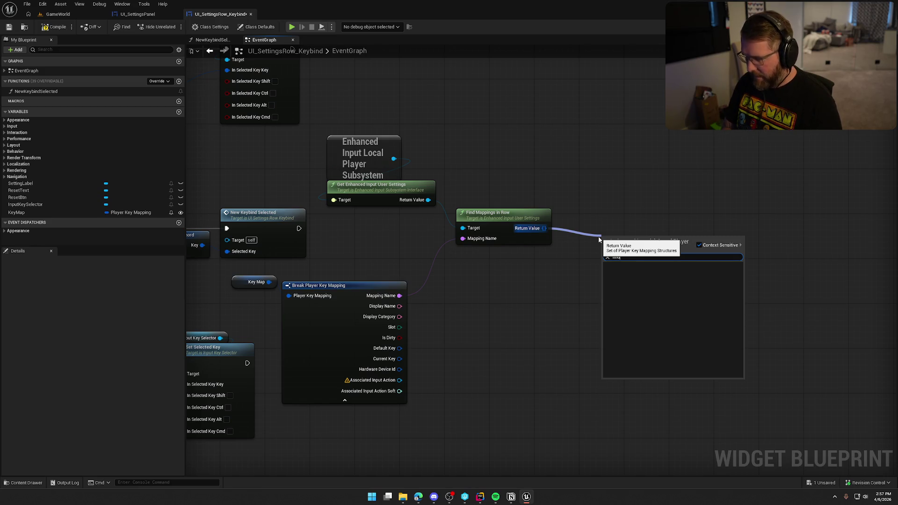
{"action": "key", "text": "BackSpace"}
{"action": "key", "text": "BackSpace"}
{"action": "key", "text": "BackSpace"}
{"action": "type", "text": "get"}
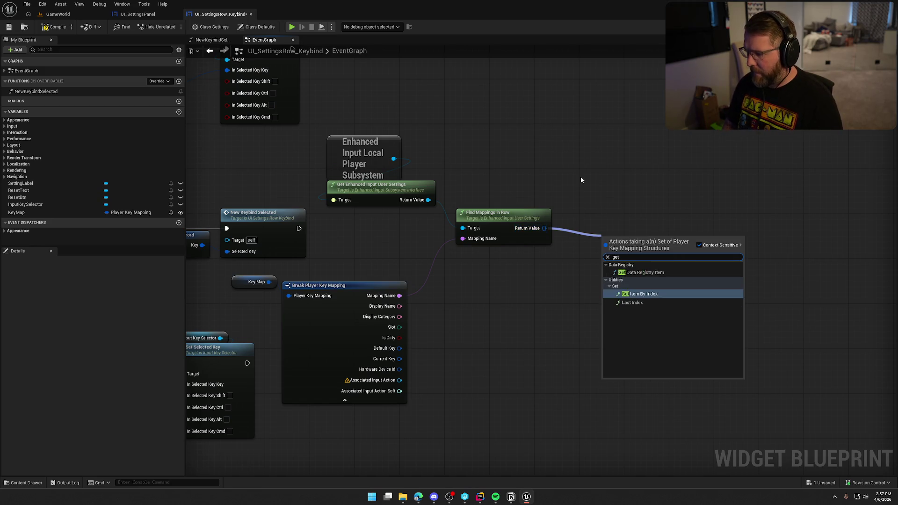
{"action": "left_click", "coordinate": [655, 293]}
{"action": "left_click_drag", "start_coordinate": [676, 242], "coordinate": [643, 242]}
{"action": "right_click", "coordinate": [643, 242]}
{"action": "left_click", "coordinate": [660, 276]}
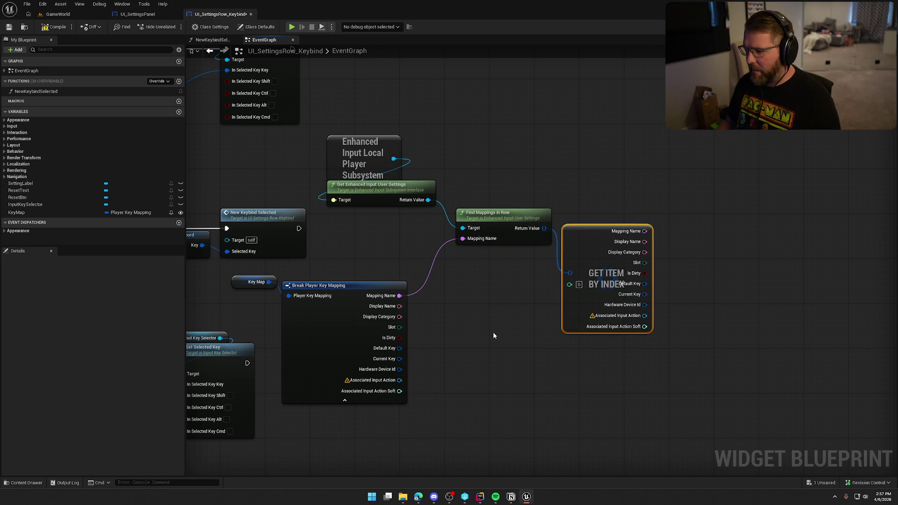
{"action": "left_click", "coordinate": [456, 274]}
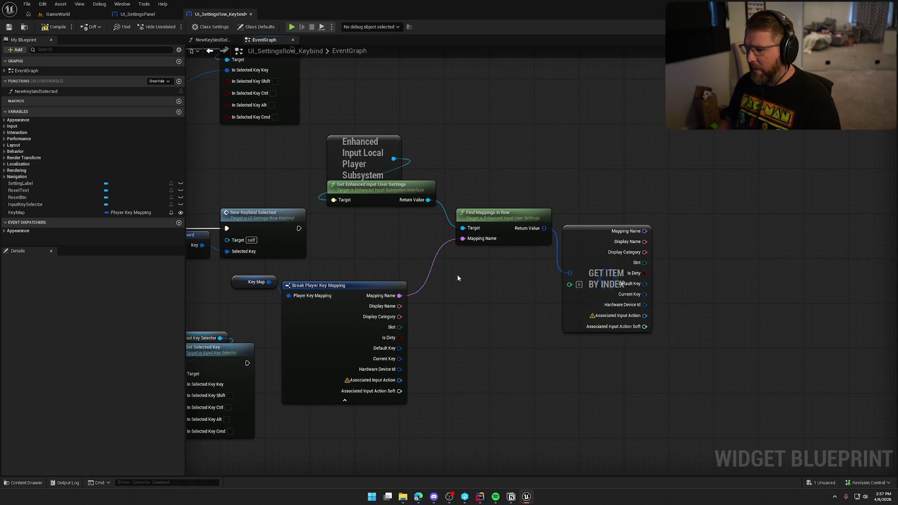
{"action": "left_click_drag", "start_coordinate": [457, 274], "coordinate": [558, 311]}
{"action": "left_click", "coordinate": [152, 16]}
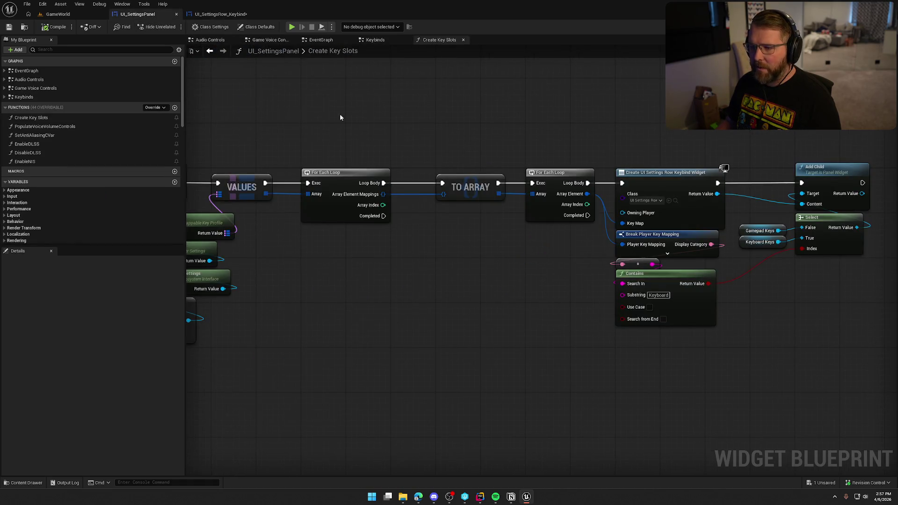
Step: Explore the Create Key Slots graph and pull a wire from the loop's Array Index
{"action": "left_click_drag", "start_coordinate": [354, 212], "coordinate": [483, 193]}
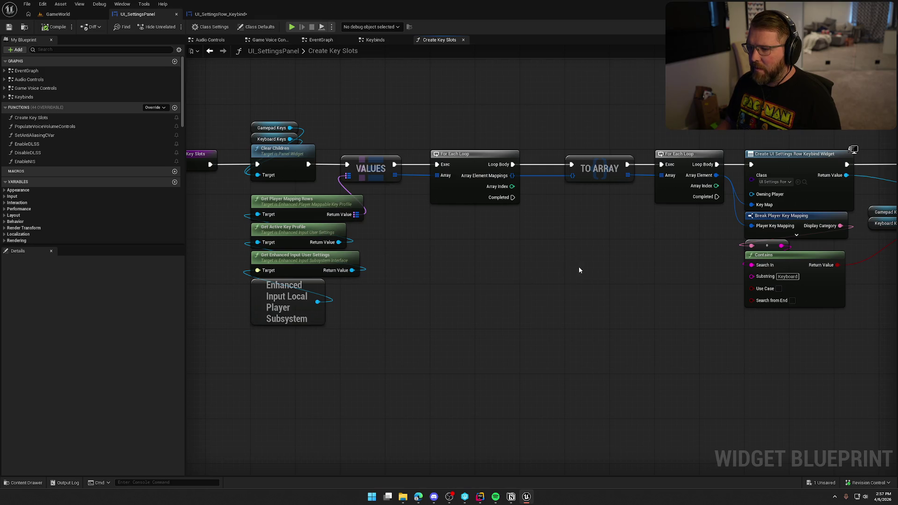
{"action": "left_click_drag", "start_coordinate": [579, 266], "coordinate": [400, 251]}
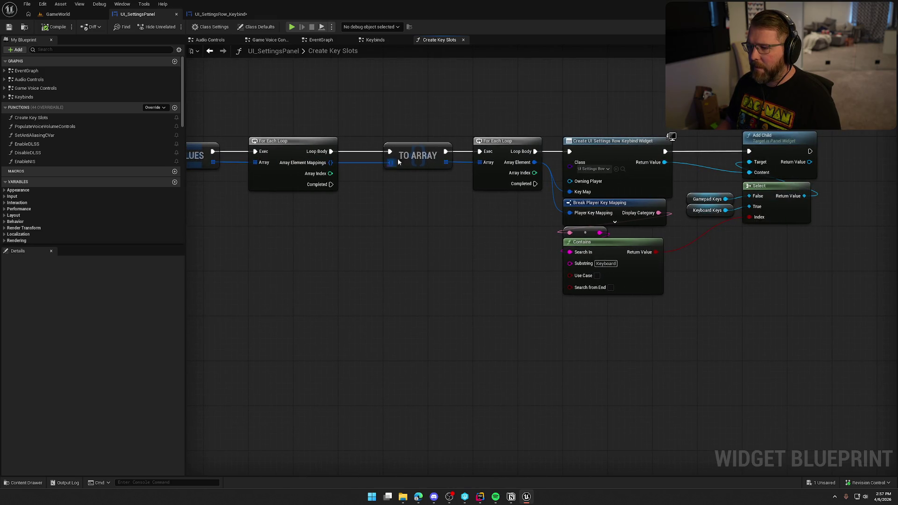
{"action": "left_click_drag", "start_coordinate": [533, 208], "coordinate": [434, 190]}
{"action": "left_click_drag", "start_coordinate": [436, 154], "coordinate": [487, 185]}
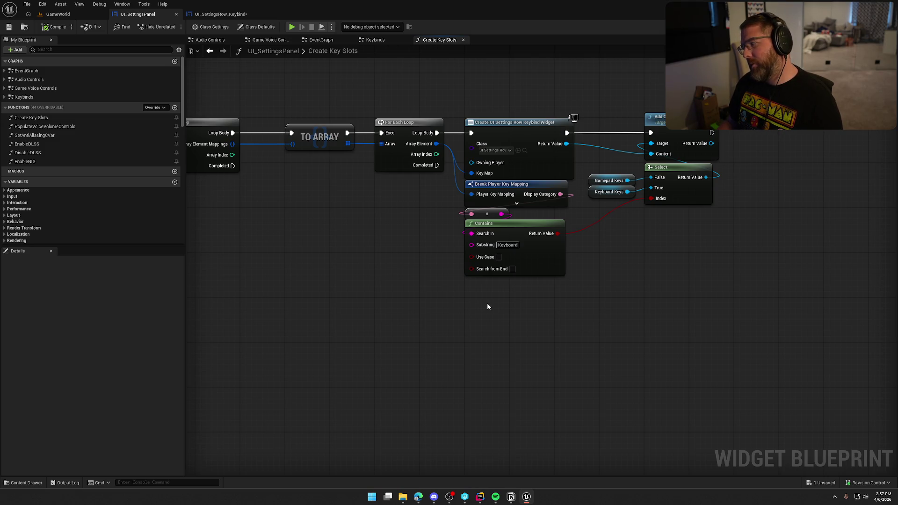
{"action": "left_click_drag", "start_coordinate": [463, 110], "coordinate": [700, 256]}
{"action": "left_click", "coordinate": [652, 297]}
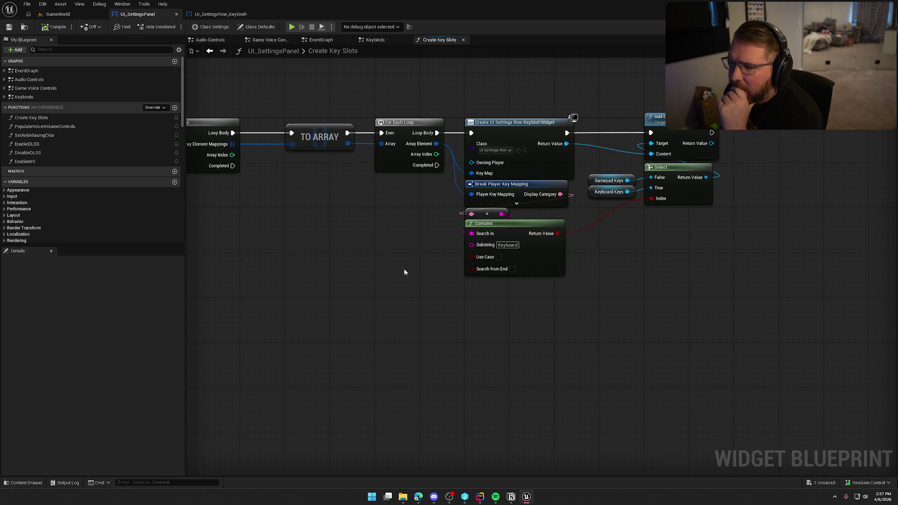
Step: Check the settings panel's EventGraph, then return to the UI_SettingsRow_Keybind blueprint
{"action": "left_click", "coordinate": [321, 41]}
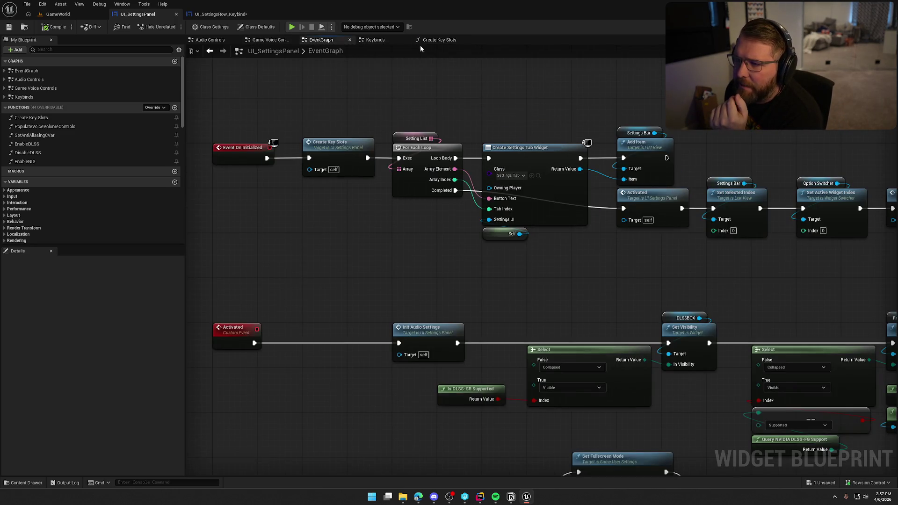
{"action": "left_click", "coordinate": [420, 43]}
{"action": "left_click", "coordinate": [220, 14]}
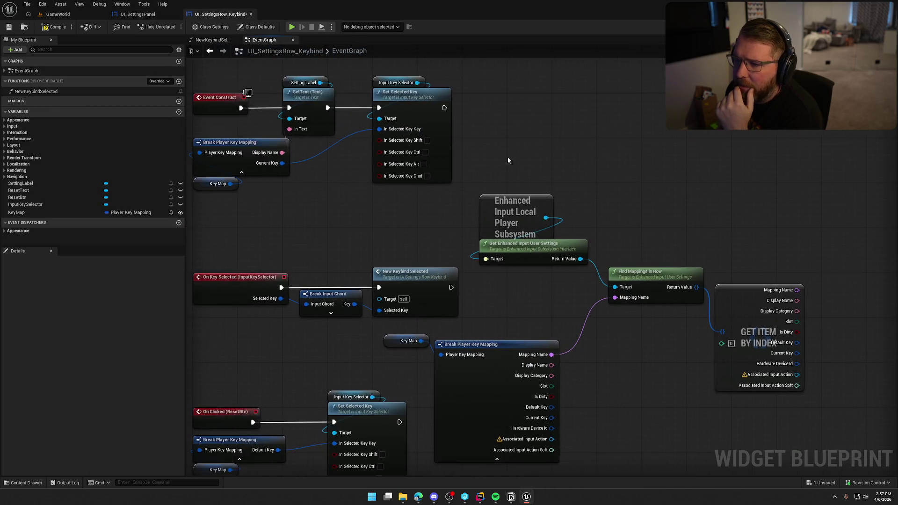
Step: Review Map Player Key and KeyMap details in NewKeybindSelected, then go to UI_SettingsPanel's Create Key Slots
{"action": "left_click", "coordinate": [217, 40]}
{"action": "mouse_move", "coordinate": [532, 337]}
{"action": "left_mouse_down"}
{"action": "mouse_move", "coordinate": [399, 170]}
{"action": "mouse_move", "coordinate": [396, 148]}
{"action": "left_mouse_up"}
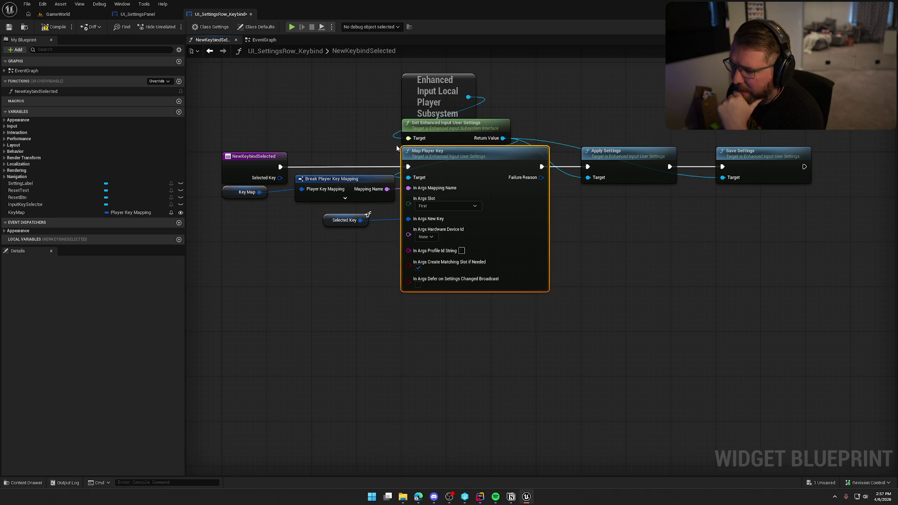
{"action": "left_click", "coordinate": [627, 317]}
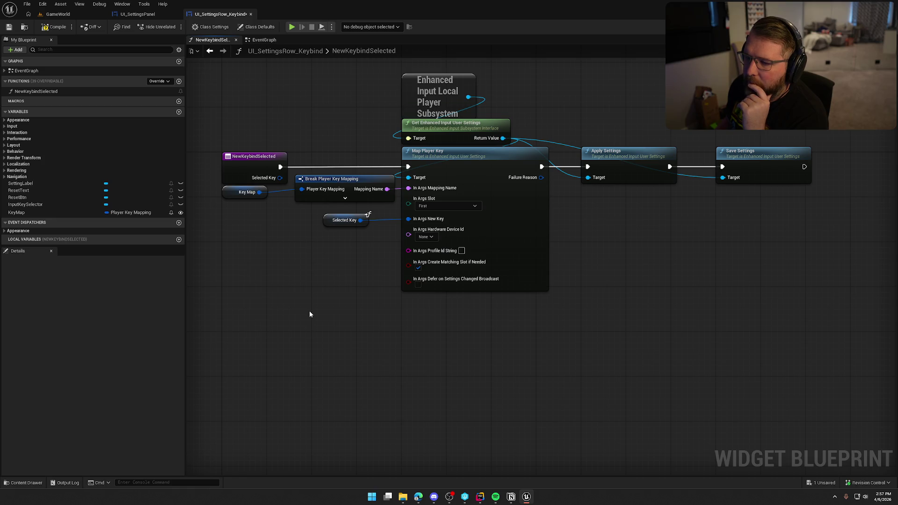
{"action": "left_click", "coordinate": [248, 192]}
{"action": "left_click", "coordinate": [38, 211]}
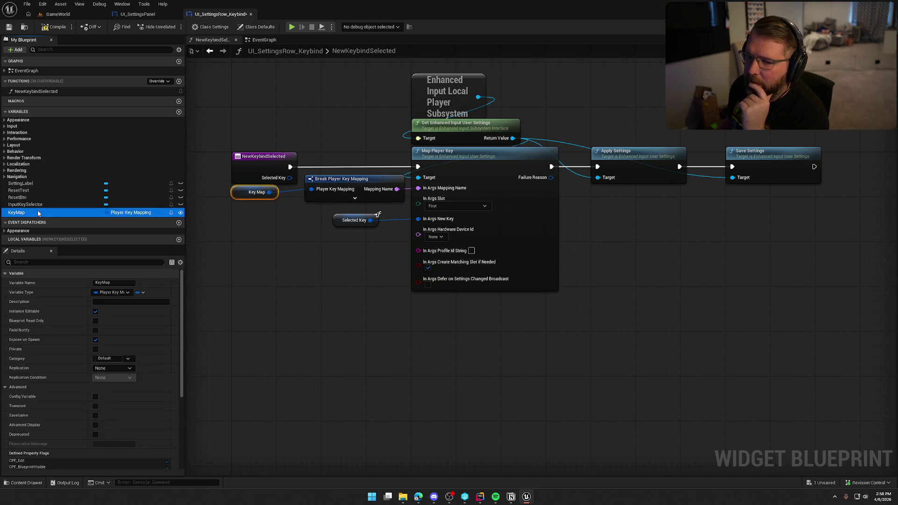
{"action": "left_click", "coordinate": [137, 14]}
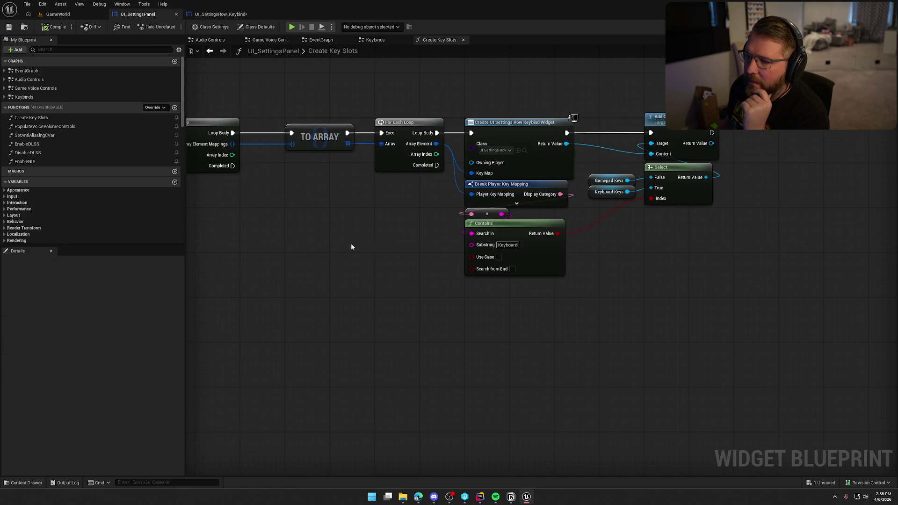
Step: Pan through the Create Key Slots loop chain to the Create UI Settings Row node
{"action": "mouse_move", "coordinate": [571, 331]}
{"action": "left_mouse_down"}
{"action": "mouse_move", "coordinate": [754, 335]}
{"action": "mouse_move", "coordinate": [342, 132]}
{"action": "mouse_move", "coordinate": [430, 180]}
{"action": "left_mouse_up"}
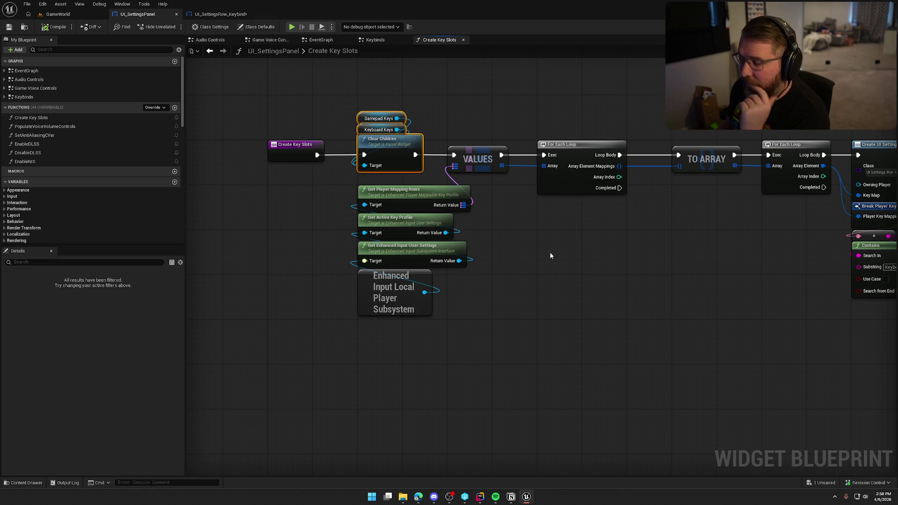
{"action": "left_click_drag", "start_coordinate": [502, 361], "coordinate": [307, 191]}
{"action": "left_click_drag", "start_coordinate": [547, 303], "coordinate": [495, 278]}
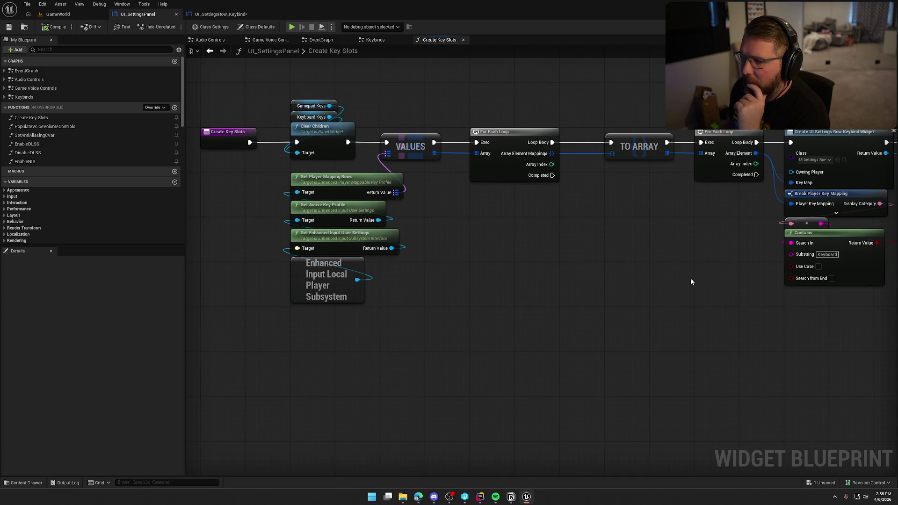
{"action": "left_click_drag", "start_coordinate": [691, 281], "coordinate": [480, 295]}
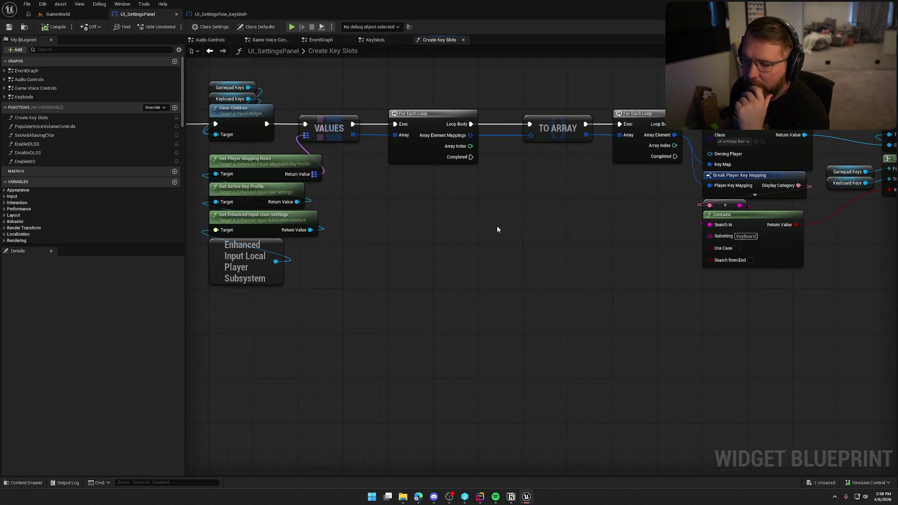
{"action": "left_click_drag", "start_coordinate": [497, 226], "coordinate": [403, 223]}
{"action": "left_click_drag", "start_coordinate": [481, 217], "coordinate": [665, 235]}
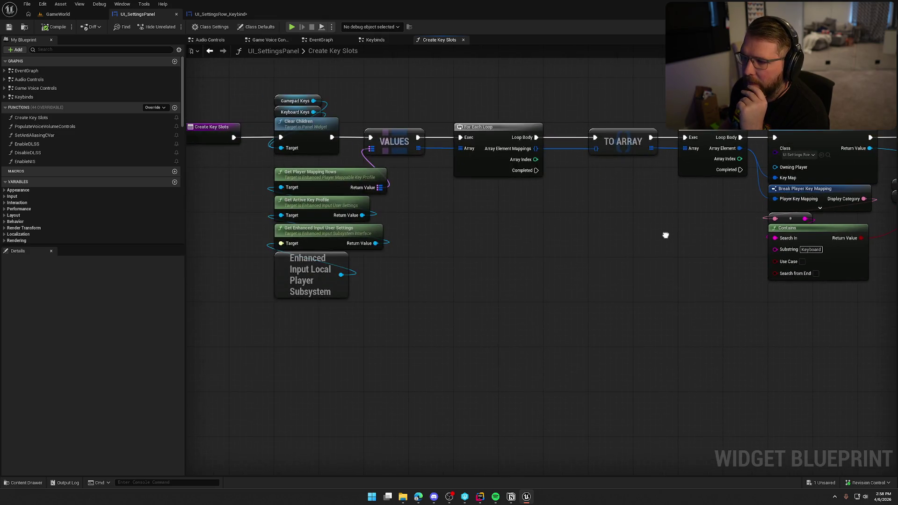
Step: Return to UI_SettingsRow_Keybind's NewKeybindSelected graph with Map Player Key, Apply and Save Settings
{"action": "left_click", "coordinate": [221, 14]}
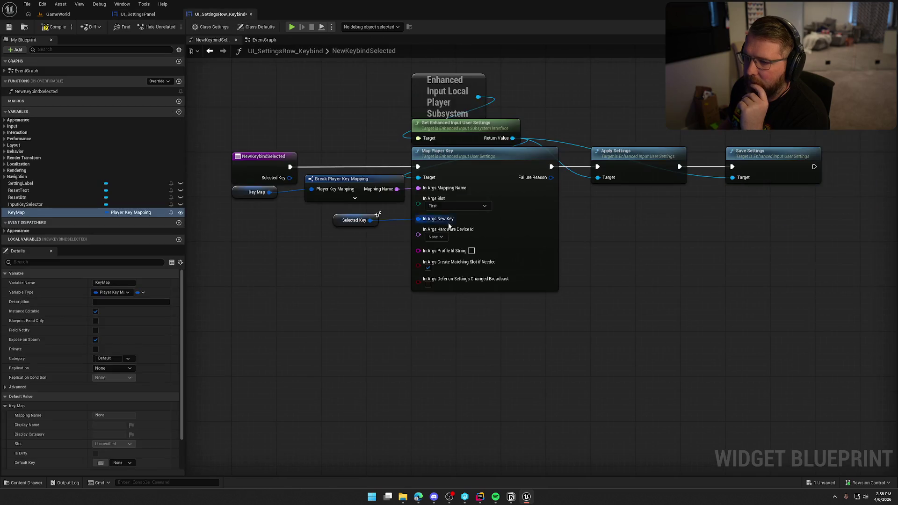
{"action": "left_click", "coordinate": [264, 159]}
{"action": "left_click", "coordinate": [304, 271]}
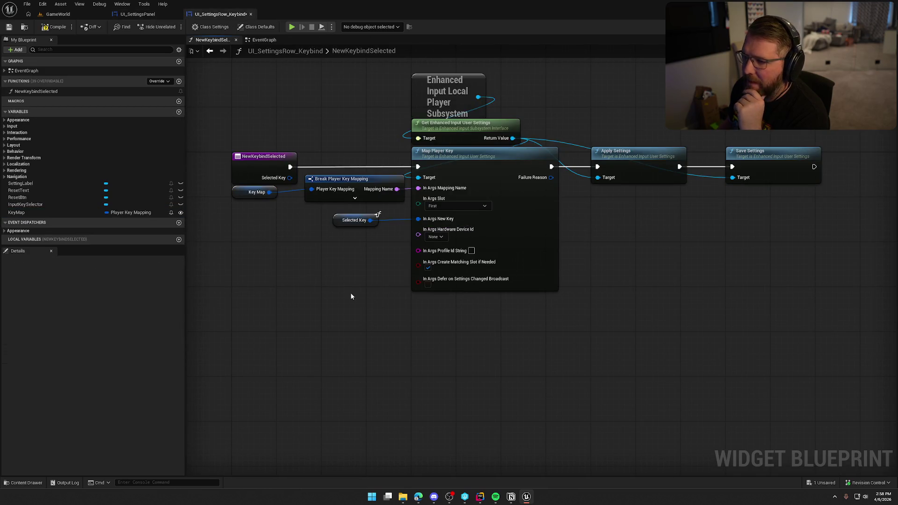
Step: Inspect the keybind row's EventGraph around Set Selected Key and Find Mappings in Row
{"action": "left_click", "coordinate": [264, 40]}
{"action": "mouse_move", "coordinate": [441, 359]}
{"action": "left_mouse_down"}
{"action": "mouse_move", "coordinate": [416, 250]}
{"action": "mouse_move", "coordinate": [424, 253]}
{"action": "left_mouse_up"}
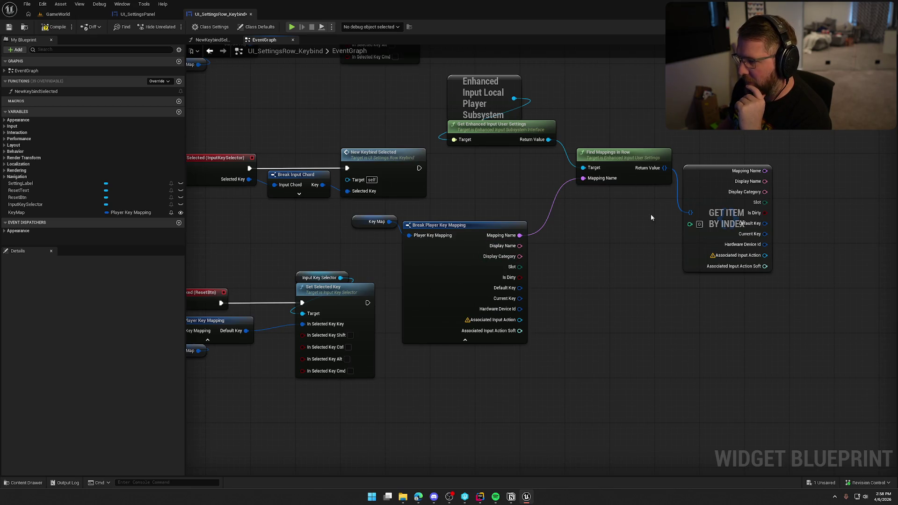
{"action": "left_click", "coordinate": [633, 159]}
{"action": "mouse_move", "coordinate": [690, 224]}
{"action": "left_mouse_down"}
{"action": "mouse_move", "coordinate": [604, 219]}
{"action": "mouse_move", "coordinate": [652, 253]}
{"action": "left_mouse_up"}
{"action": "left_click", "coordinate": [596, 221]}
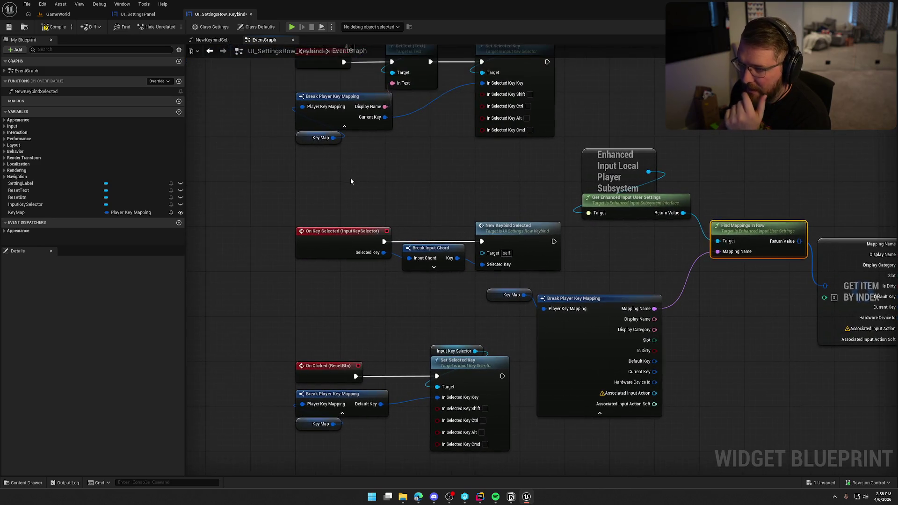
Step: Add an Integer variable RowIndex to the keybind row, exposed on spawn and instance editable
{"action": "left_click", "coordinate": [178, 112]}
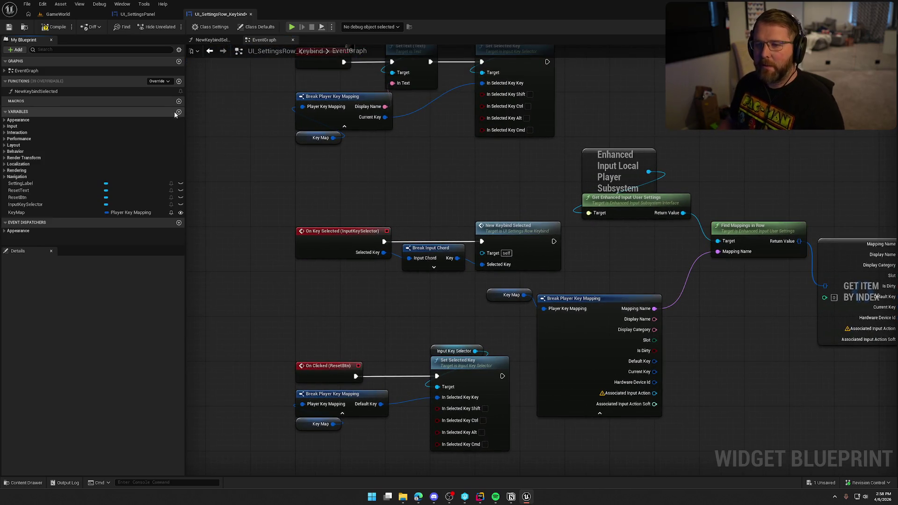
{"action": "type", "text": "RowIndex"}
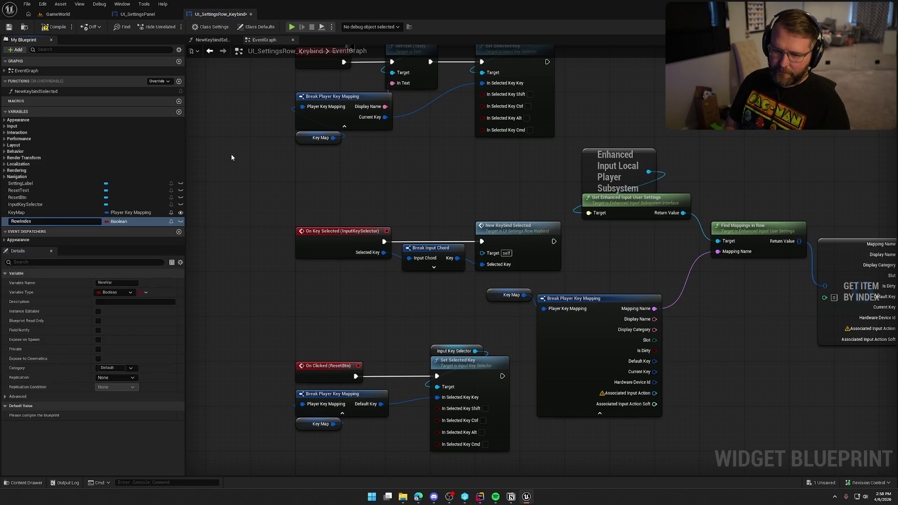
{"action": "key", "text": "Return"}
{"action": "left_click", "coordinate": [118, 221]}
{"action": "left_click", "coordinate": [143, 251]}
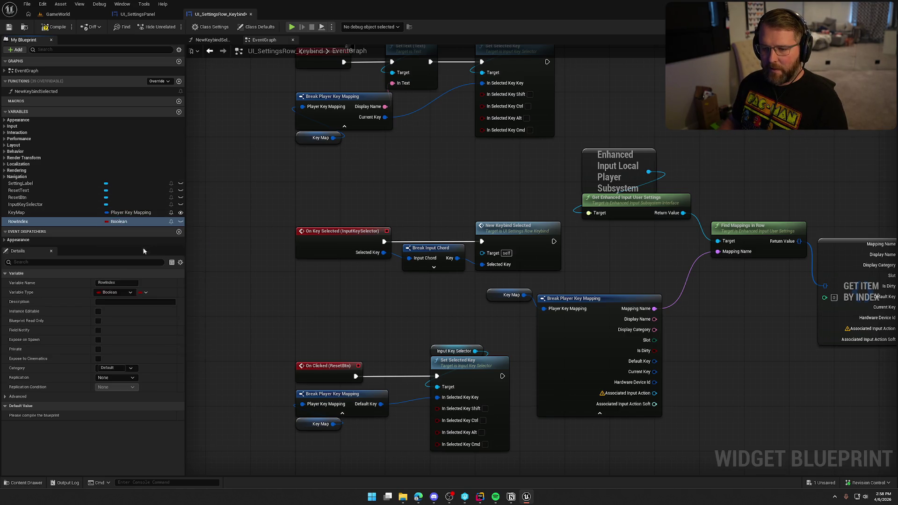
{"action": "left_click", "coordinate": [98, 340]}
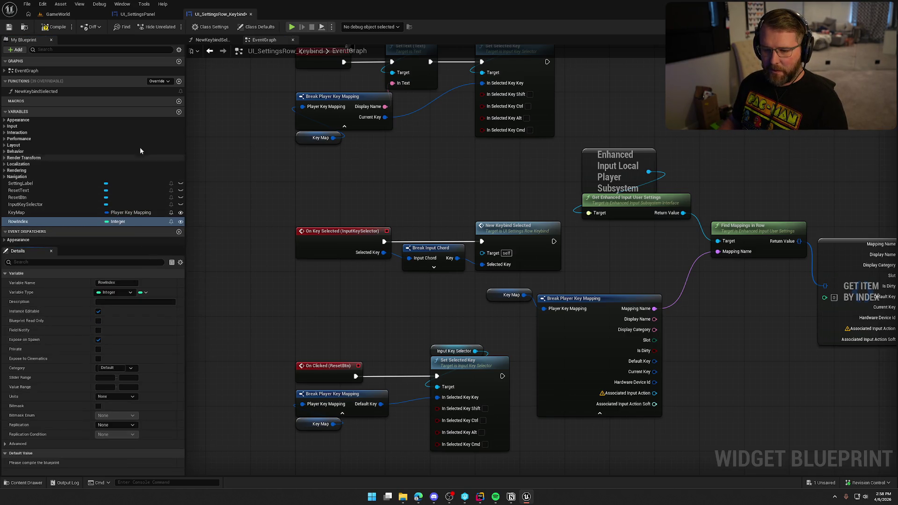
Step: In UI_SettingsPanel, refresh Create UI Settings Row and wire Array Index into Row Index
{"action": "left_click", "coordinate": [140, 14]}
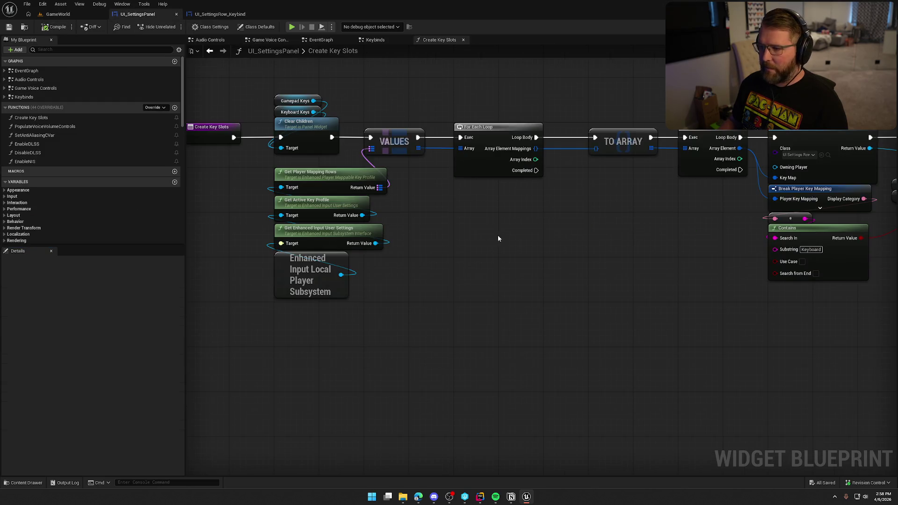
{"action": "scroll", "coordinate": [498, 235], "scroll_direction": "up", "scroll_amount": 2}
{"action": "mouse_move", "coordinate": [556, 328]}
{"action": "left_mouse_down"}
{"action": "mouse_move", "coordinate": [468, 214]}
{"action": "mouse_move", "coordinate": [468, 232]}
{"action": "left_mouse_up"}
{"action": "right_click", "coordinate": [491, 145]}
{"action": "left_click", "coordinate": [534, 200]}
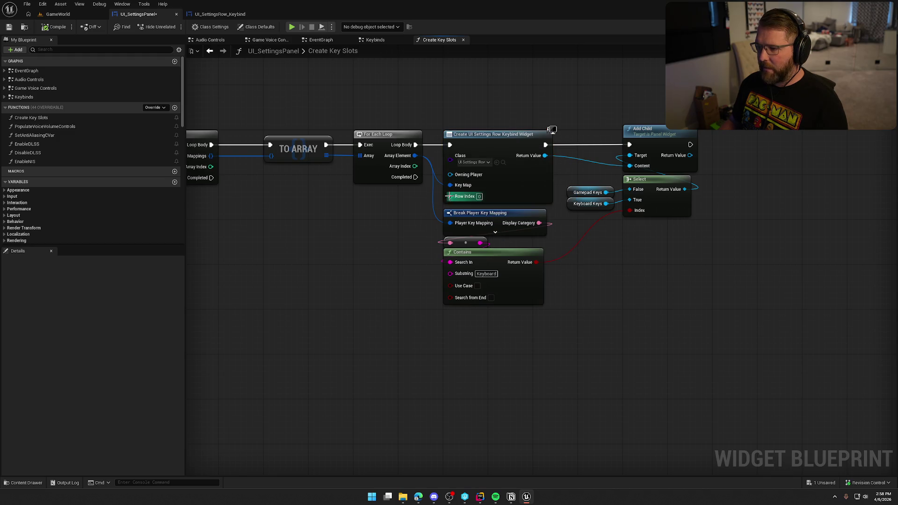
{"action": "left_click_drag", "start_coordinate": [450, 196], "coordinate": [415, 166]}
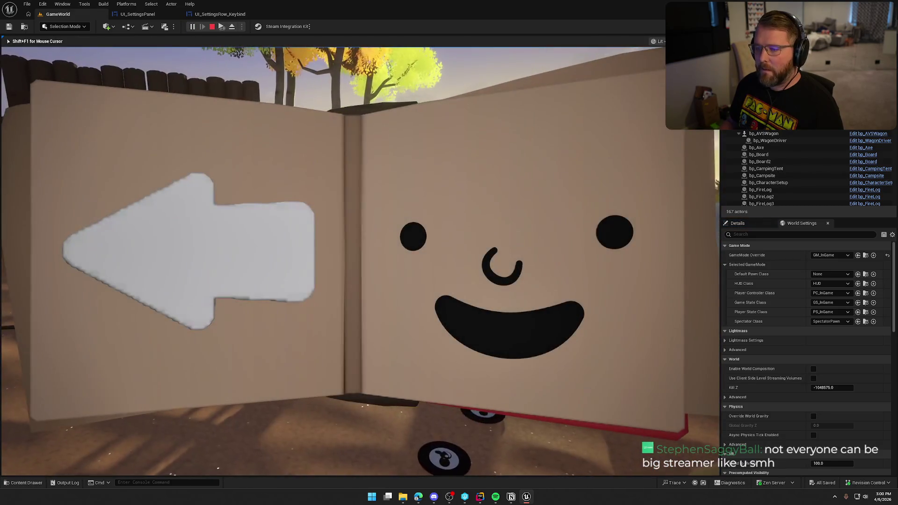
Step: In the play test, open the pause menu's settings Keybinds list, then resume
{"action": "key", "text": "Escape"}
{"action": "left_click", "coordinate": [95, 15]}
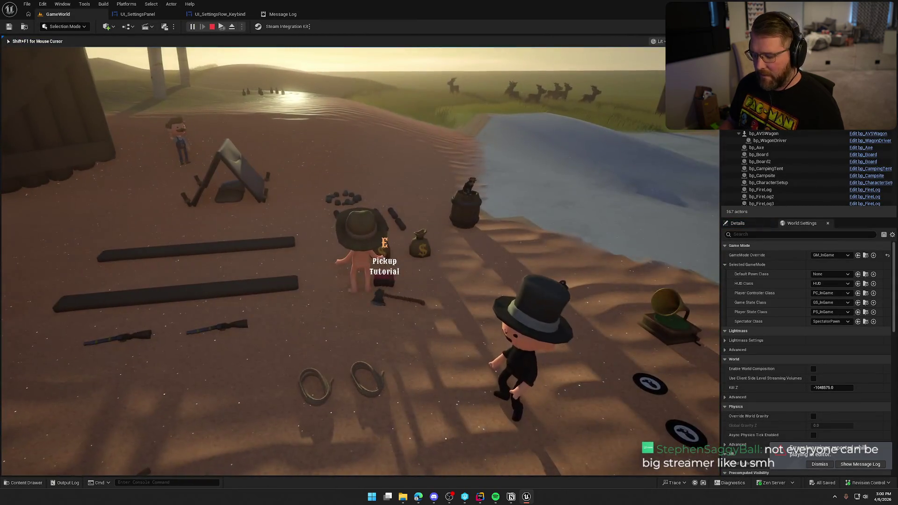
{"action": "key", "text": "Escape"}
{"action": "left_click", "coordinate": [393, 207]}
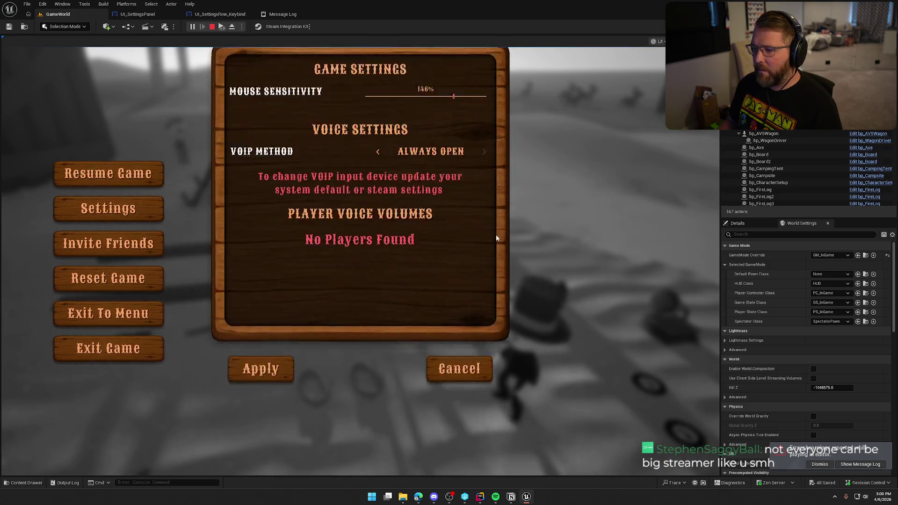
{"action": "left_click", "coordinate": [460, 84]}
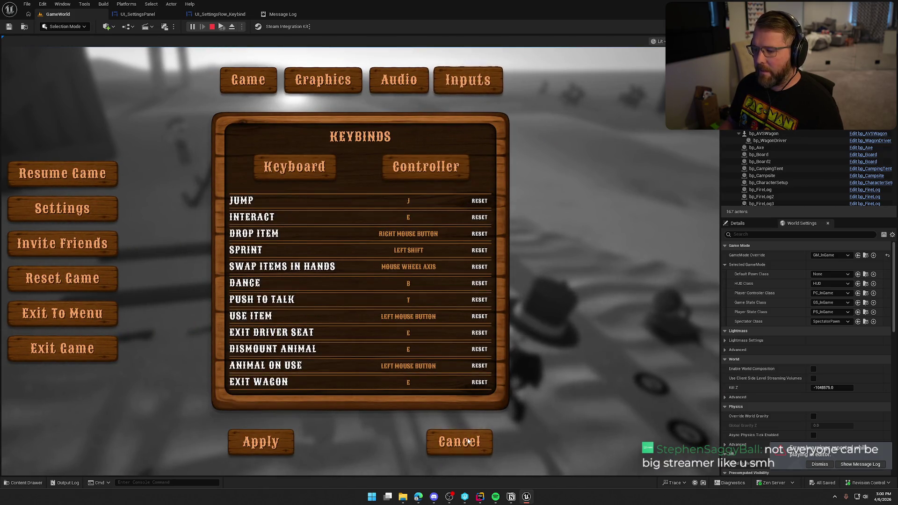
{"action": "key", "text": "Escape"}
{"action": "key", "text": "Escape"}
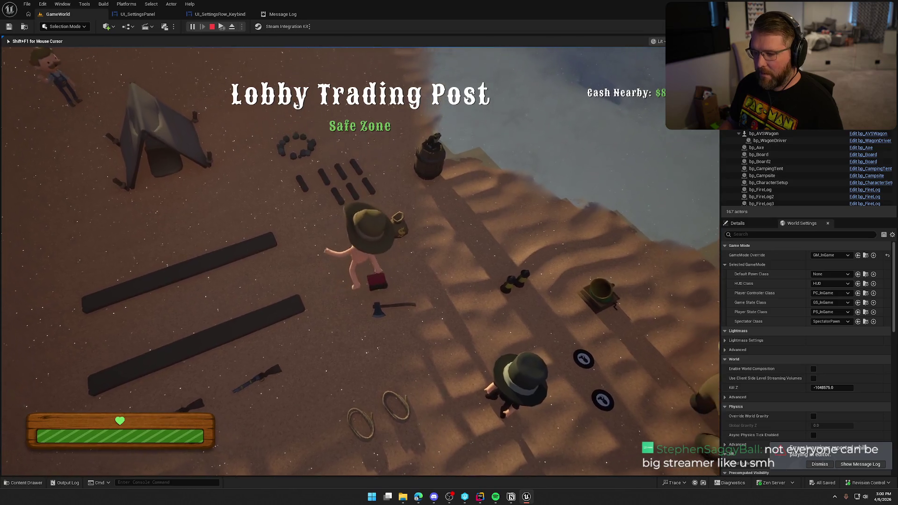
Step: Walk the character, rebind Jump to the space bar, run up the dune, then stop play
{"action": "key", "text": "w"}
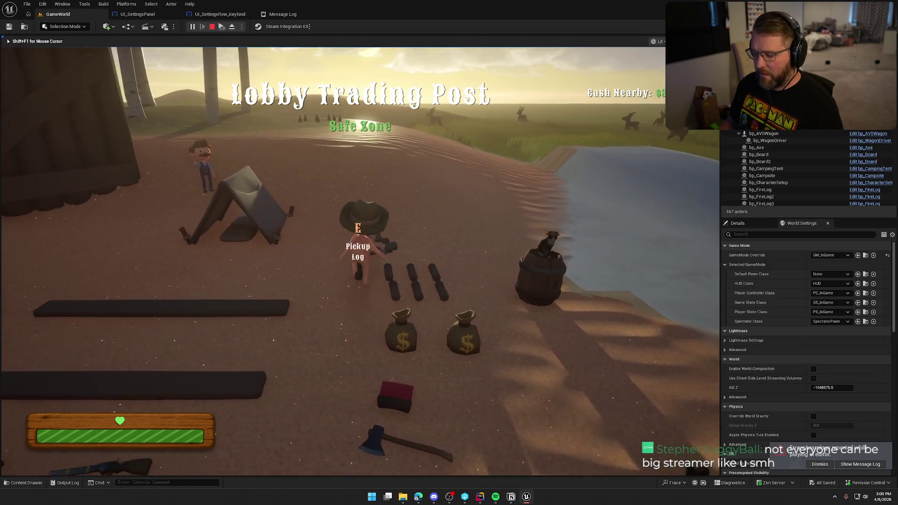
{"action": "key", "text": "w"}
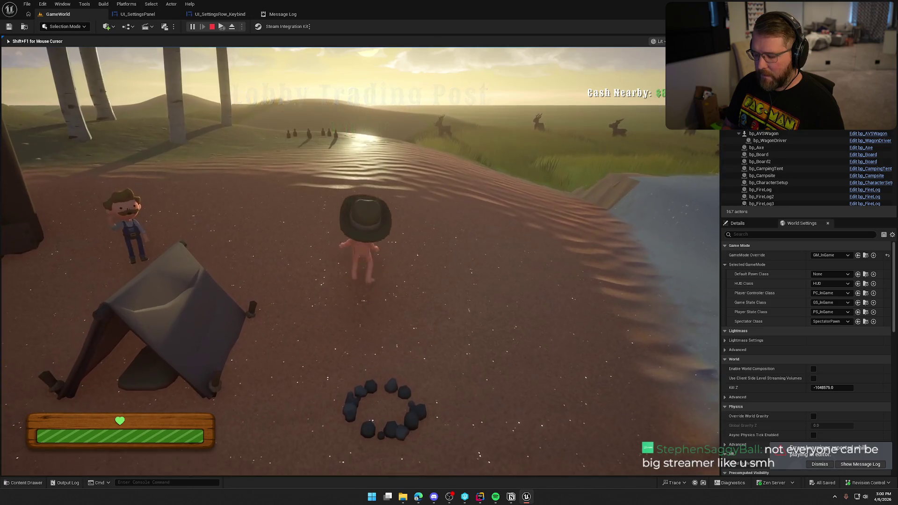
{"action": "key", "text": "Escape"}
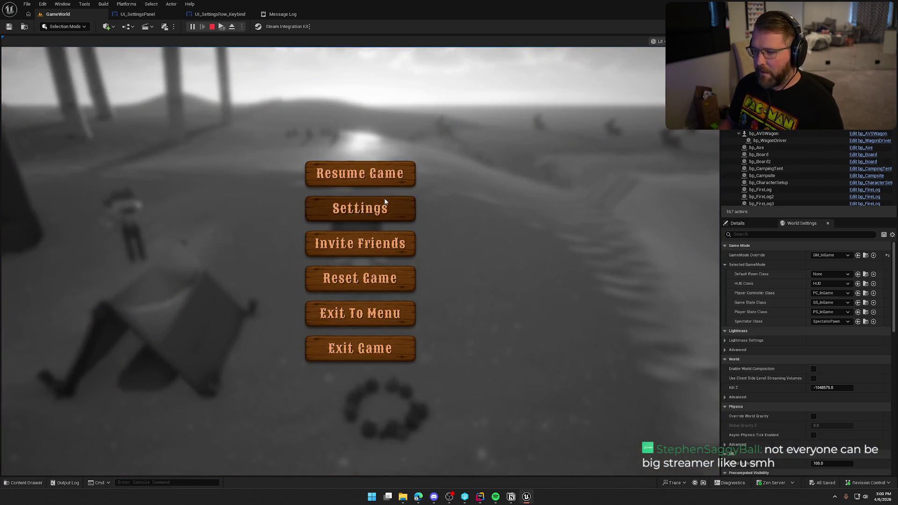
{"action": "left_click", "coordinate": [385, 209]}
{"action": "left_click", "coordinate": [431, 201]}
{"action": "key", "text": "space"}
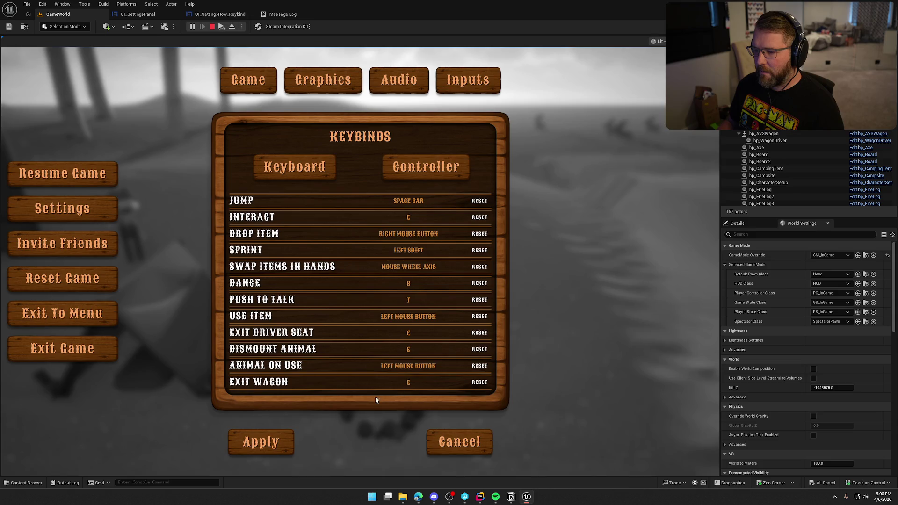
{"action": "key", "text": "Escape"}
{"action": "left_click", "coordinate": [338, 181]}
{"action": "key", "text": "w"}
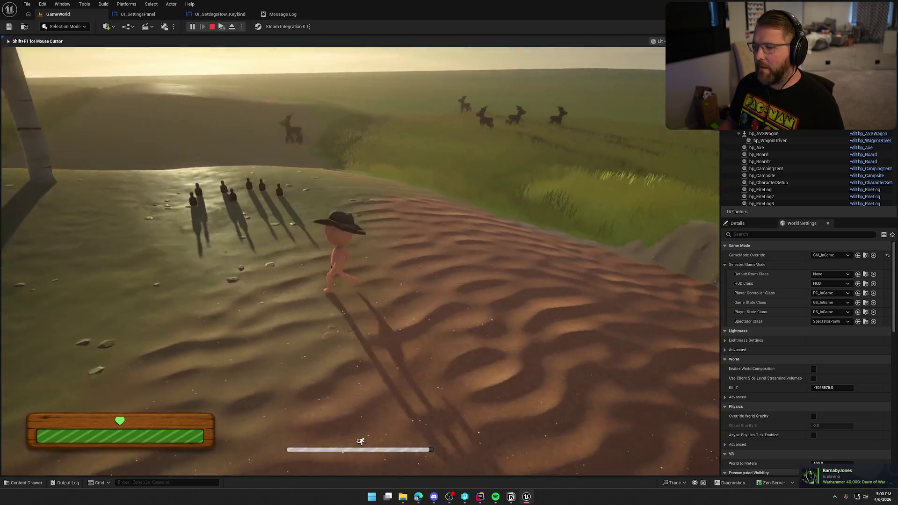
{"action": "key", "text": "Escape"}
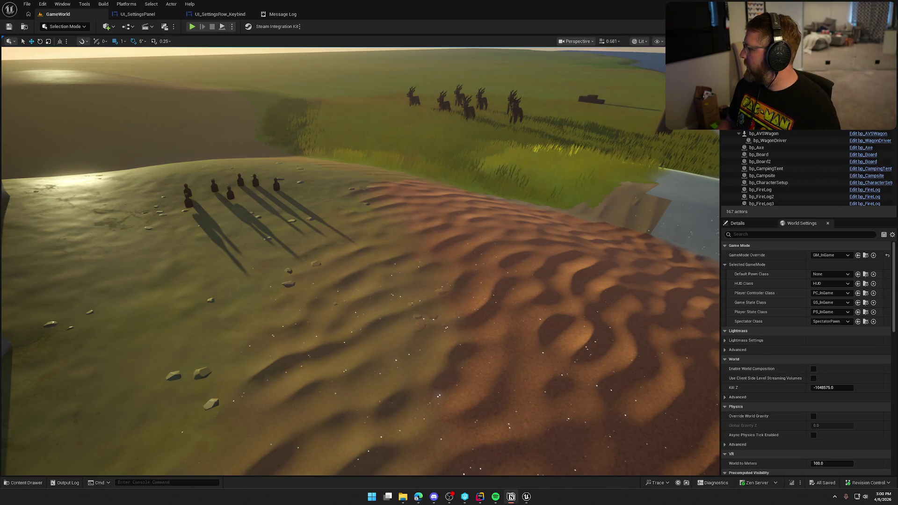
Step: Fly the viewport camera to the campsite and bring up the Content Drawer
{"action": "left_click_drag", "start_coordinate": [422, 239], "coordinate": [422, 239]}
{"action": "left_click_drag", "start_coordinate": [344, 227], "coordinate": [344, 227]}
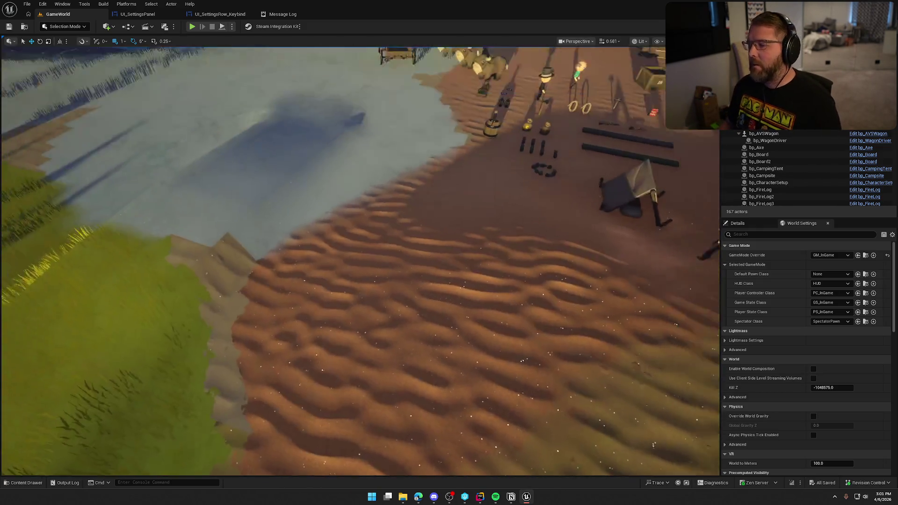
{"action": "key", "text": "ctrl+space"}
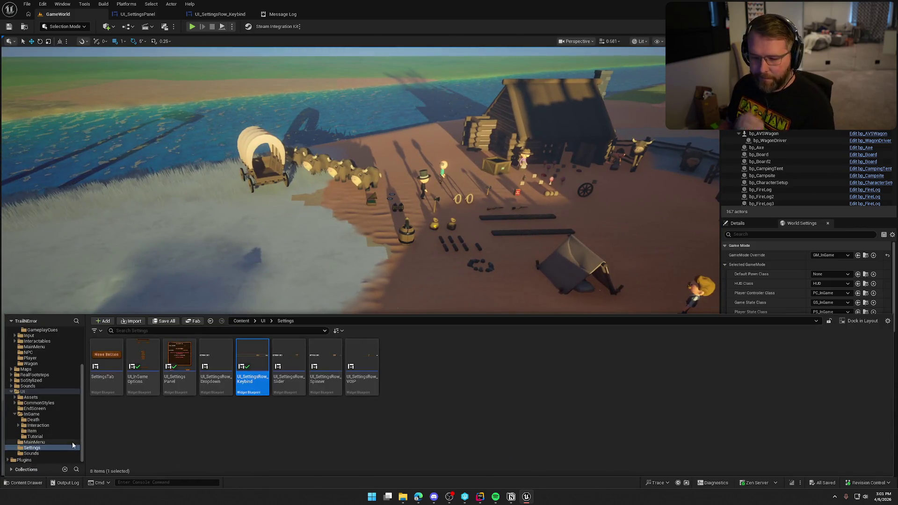
Step: Open UI_Interact_Drive from UI/InGame/Interaction and inspect its E key text
{"action": "left_click", "coordinate": [37, 425]}
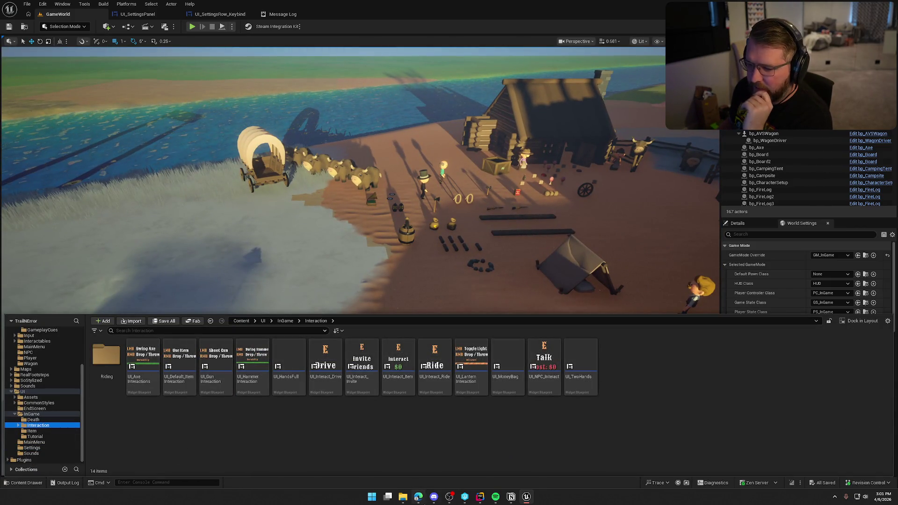
{"action": "left_click", "coordinate": [331, 357]}
{"action": "right_click", "coordinate": [331, 356]}
{"action": "double_click", "coordinate": [329, 358]}
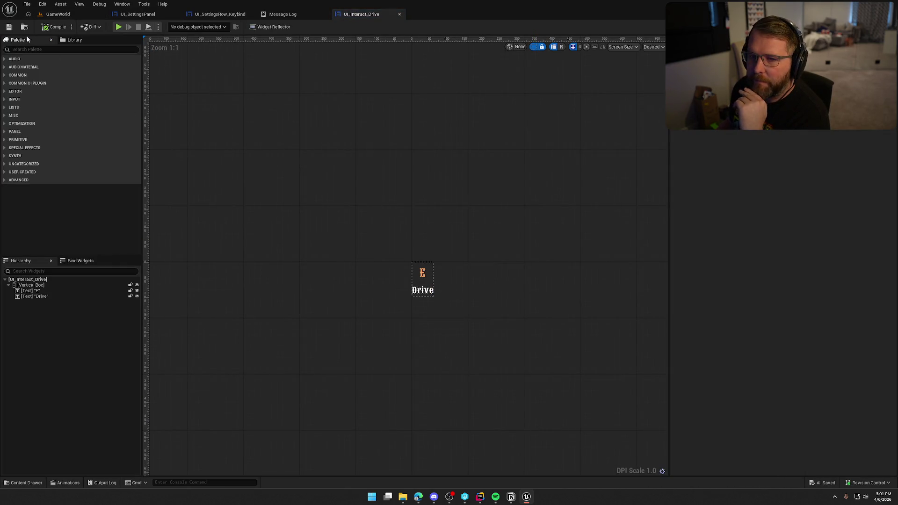
{"action": "left_click", "coordinate": [422, 273]}
{"action": "scroll", "coordinate": [481, 315], "scroll_direction": "up", "scroll_amount": 4}
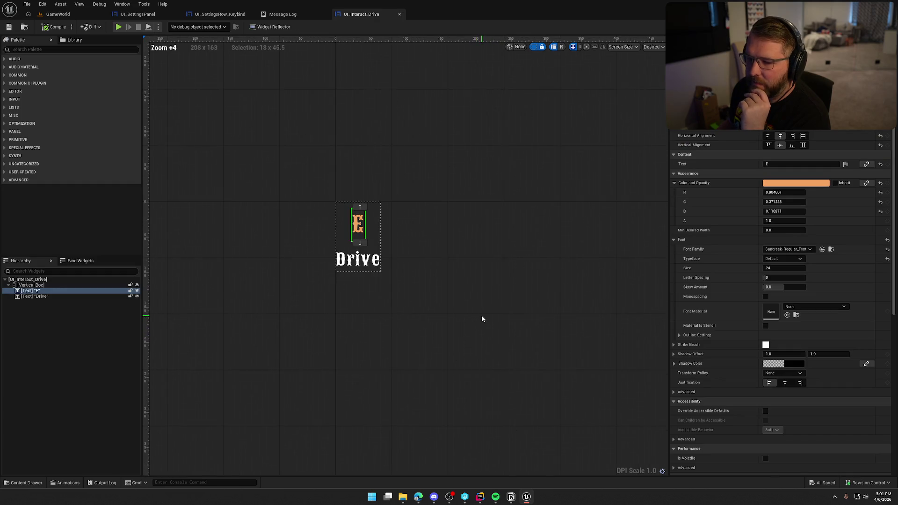
{"action": "left_click", "coordinate": [432, 202]}
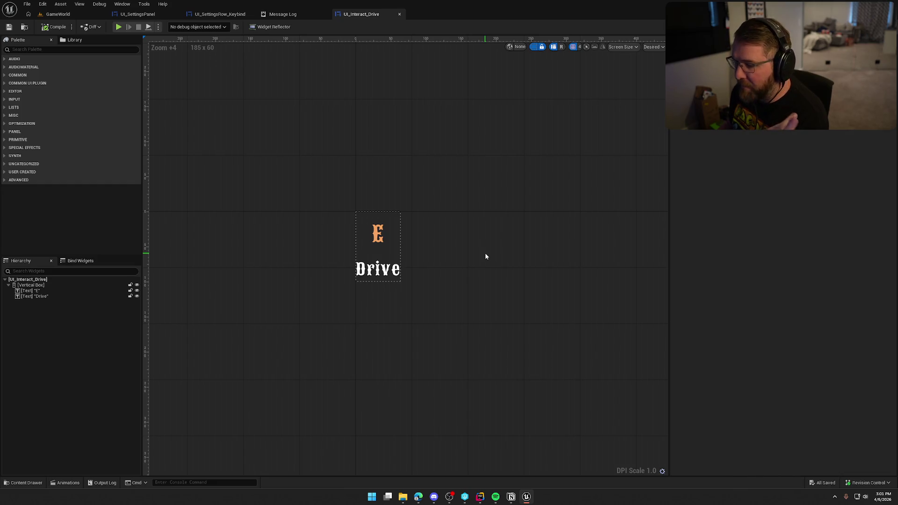
{"action": "left_click", "coordinate": [378, 233]}
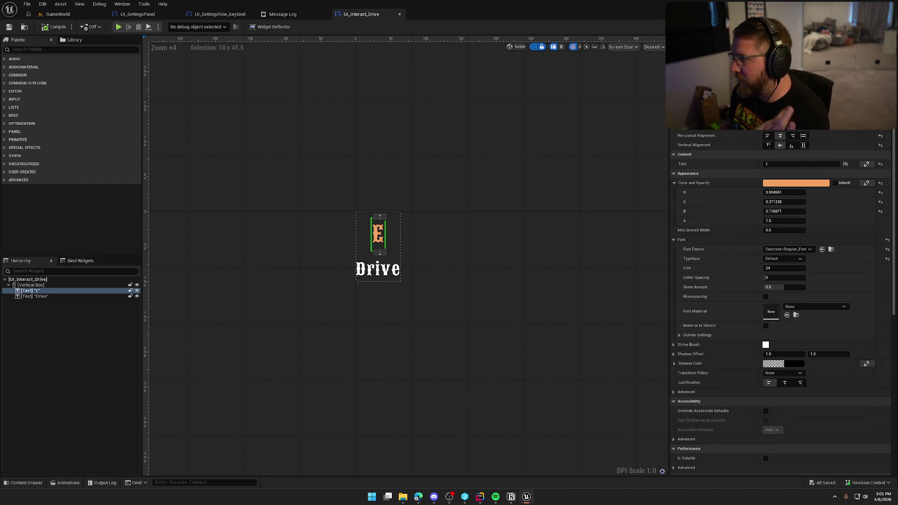
Step: View the widget's EventGraph, then close the Message Log, UI_SettingsRow_Keybind and UI_SettingsPanel tabs
{"action": "left_click", "coordinate": [882, 26]}
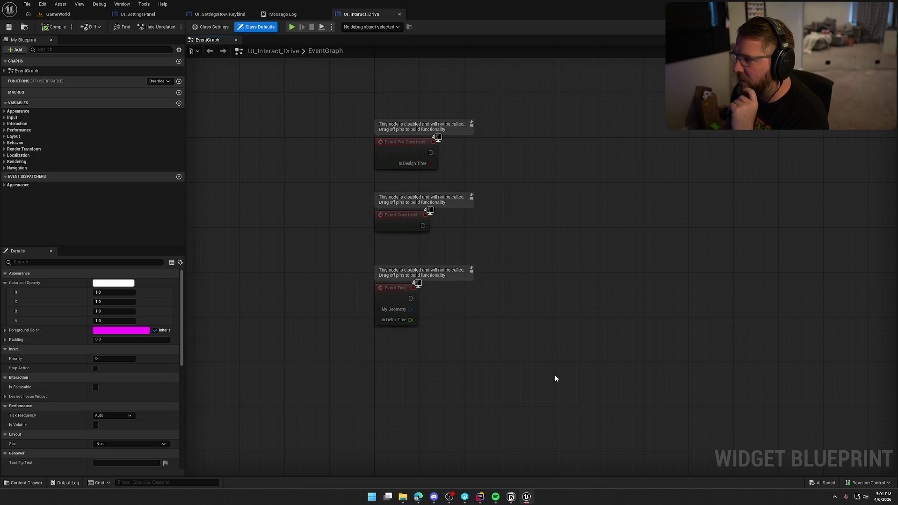
{"action": "key", "text": "ctrl+a"}
{"action": "left_click", "coordinate": [575, 215]}
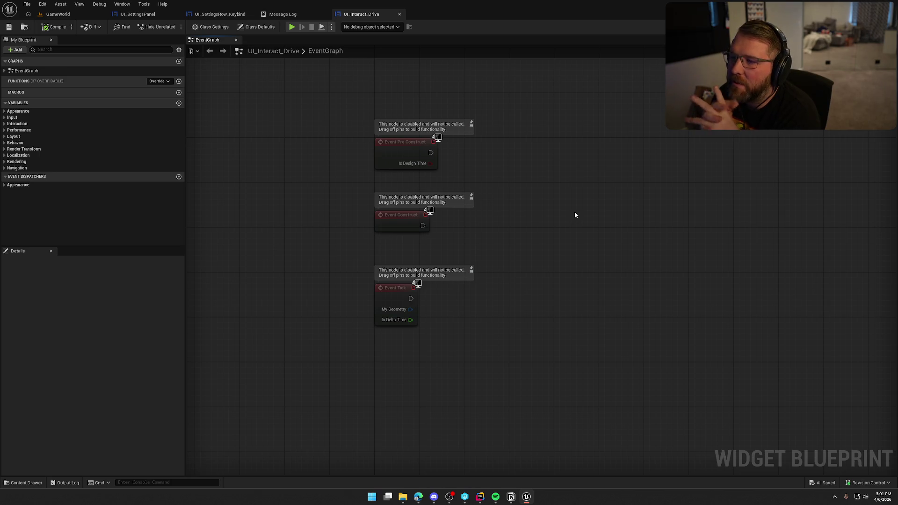
{"action": "left_click", "coordinate": [281, 15]}
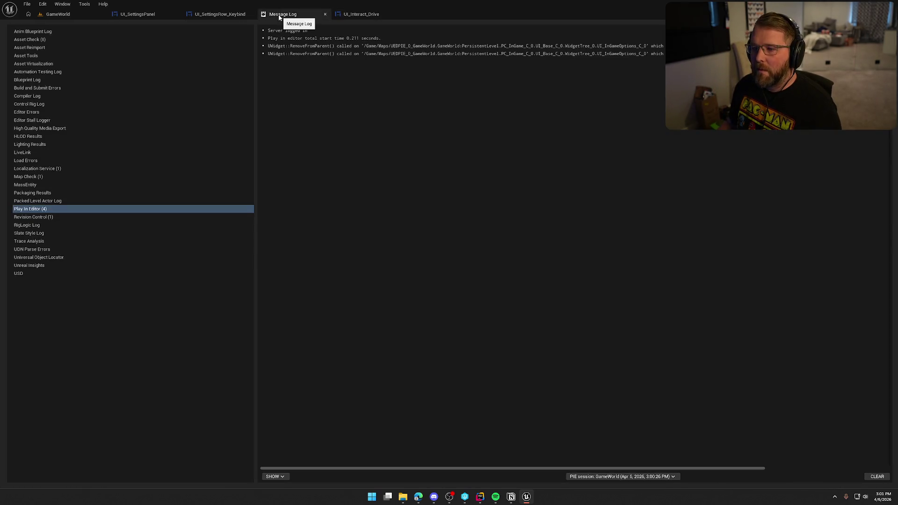
{"action": "middle_click", "coordinate": [279, 16]}
{"action": "left_click", "coordinate": [206, 15]}
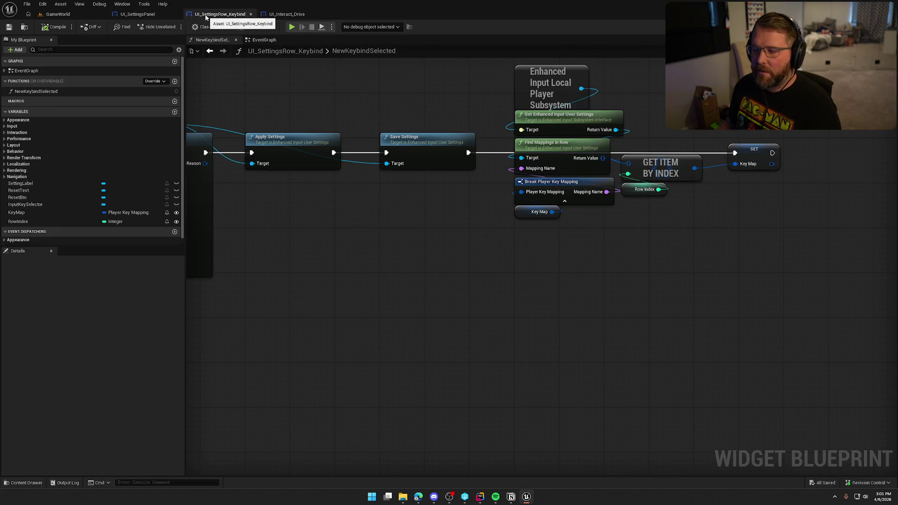
{"action": "middle_click", "coordinate": [196, 17]}
{"action": "middle_click", "coordinate": [136, 14]}
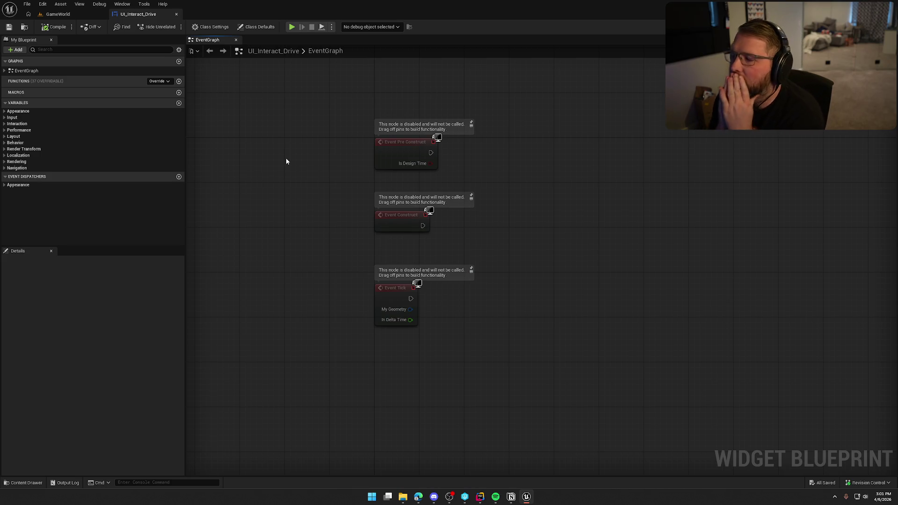
Step: Browse to UI_Interact_Drive in the content browser, check the Riding subfolder, and open UI_NPC_Interact
{"action": "left_click", "coordinate": [24, 27]}
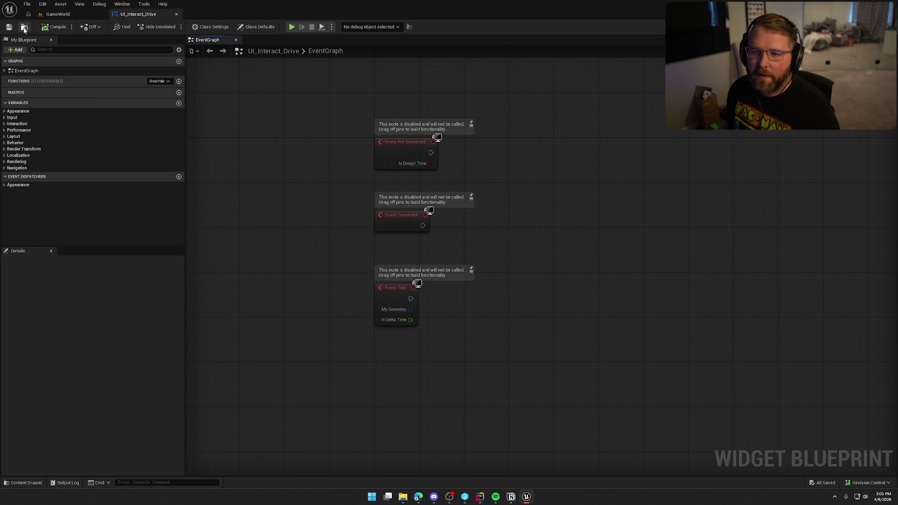
{"action": "left_click", "coordinate": [414, 435]}
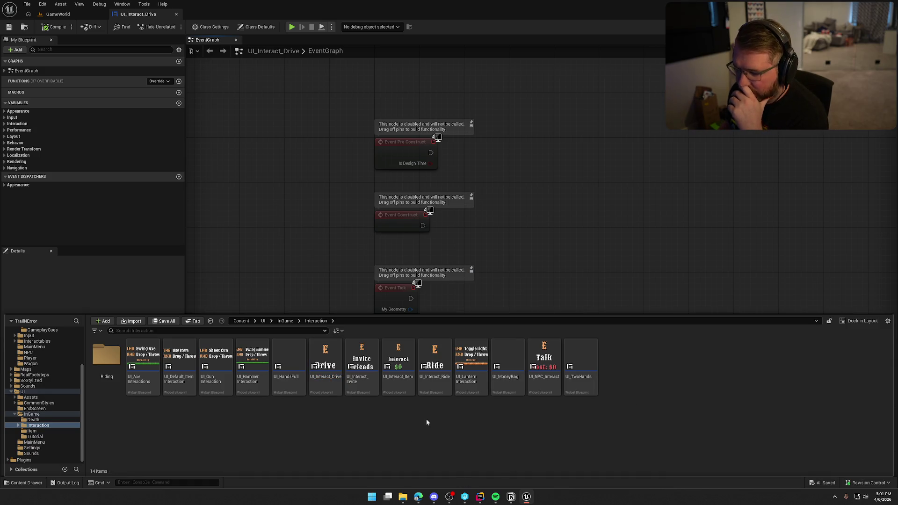
{"action": "double_click", "coordinate": [103, 370]}
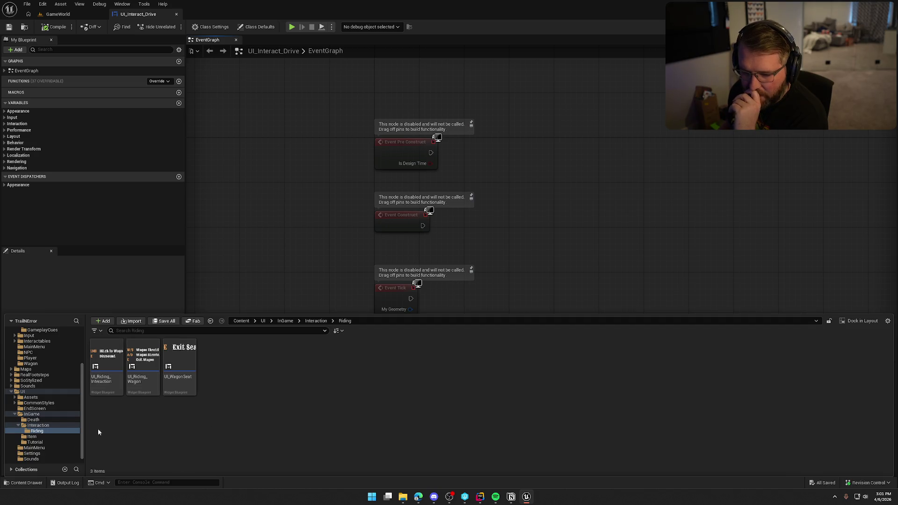
{"action": "left_click", "coordinate": [38, 425]}
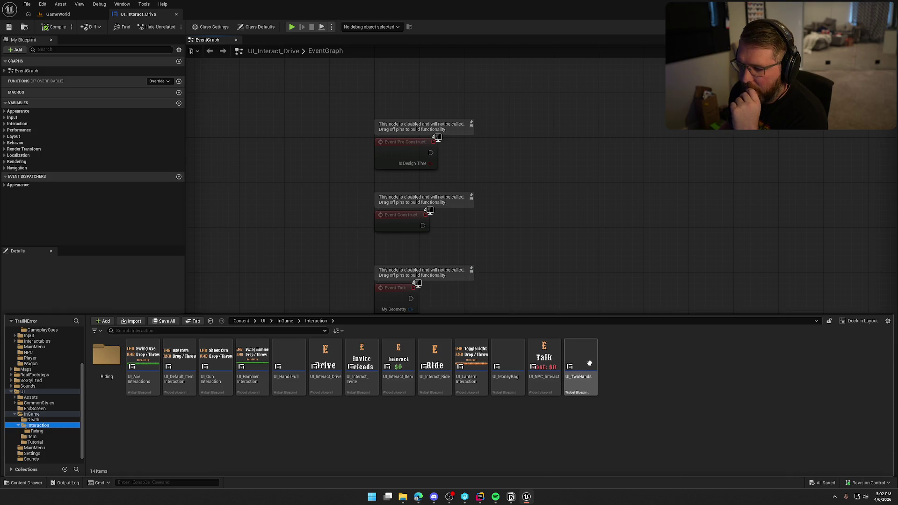
{"action": "double_click", "coordinate": [548, 358]}
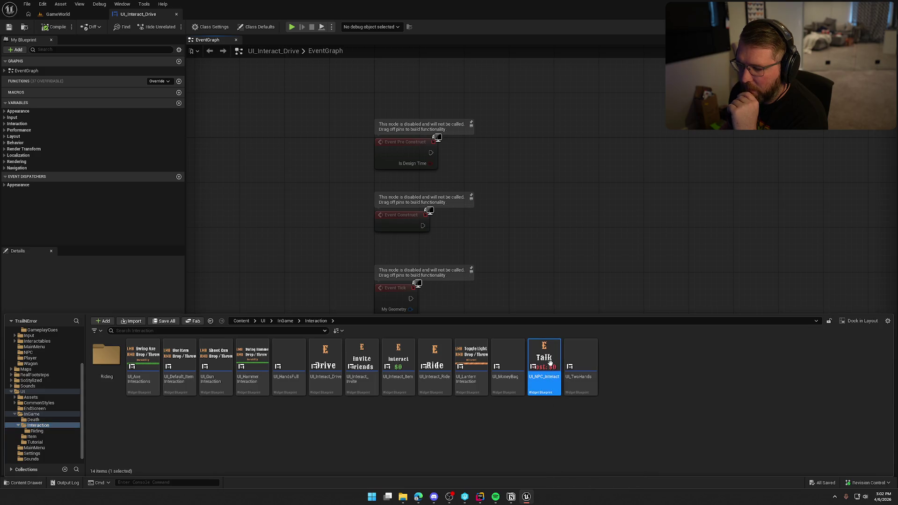
Step: Inspect UI_NPC_Interact's E key text, then review the Init_UI and UpdateCostText events in its EventGraph
{"action": "scroll", "coordinate": [423, 327], "scroll_direction": "up", "scroll_amount": 6}
{"action": "left_click", "coordinate": [381, 187]}
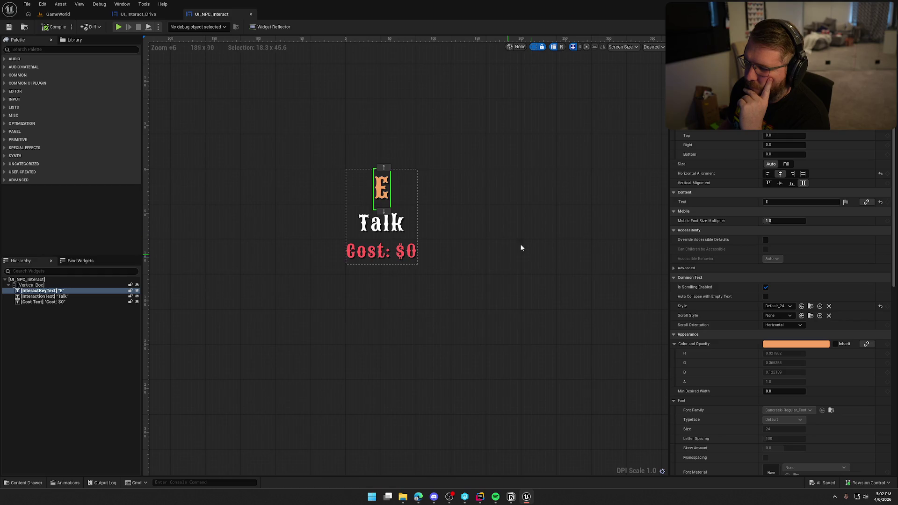
{"action": "key", "text": "ctrl+shift+g"}
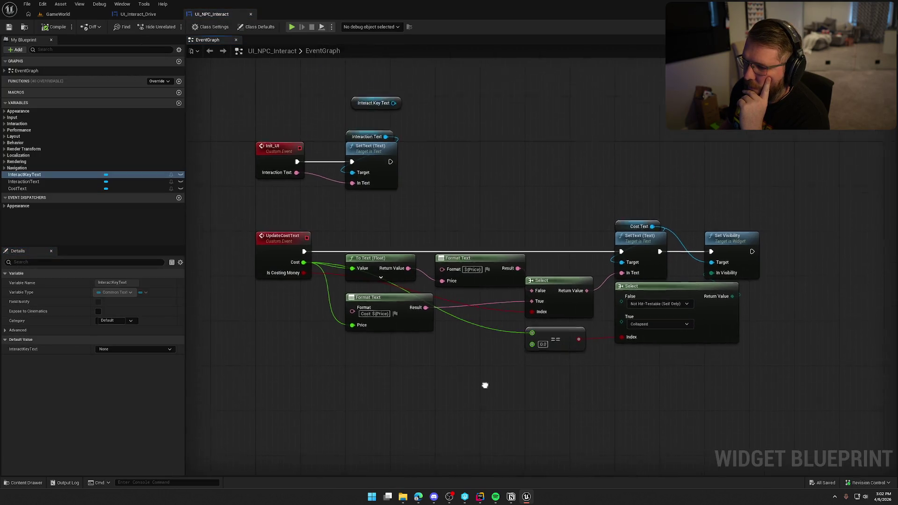
{"action": "left_click", "coordinate": [366, 123]}
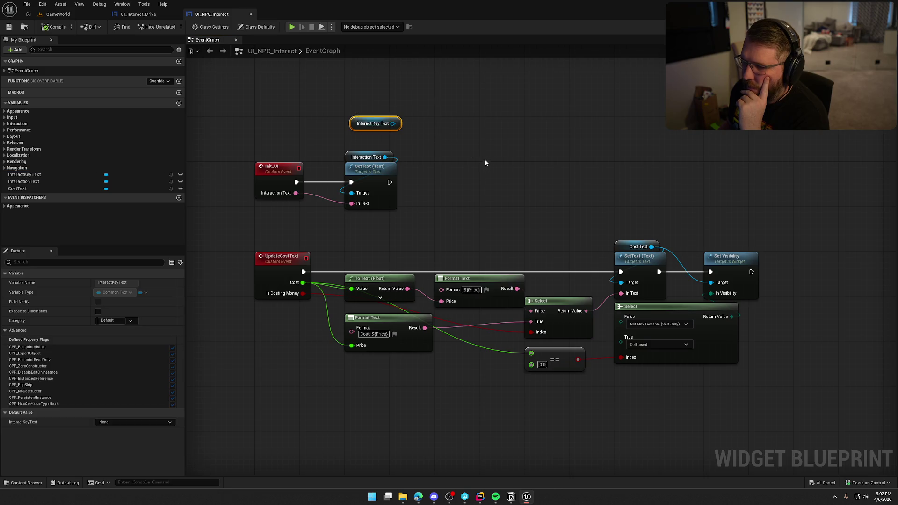
{"action": "left_click", "coordinate": [453, 193]}
{"action": "left_click_drag", "start_coordinate": [404, 181], "coordinate": [521, 257]}
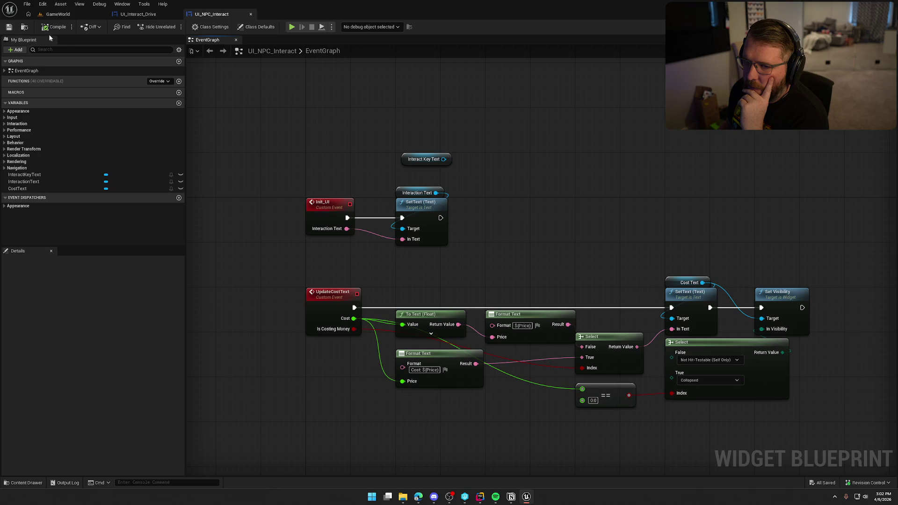
{"action": "left_click", "coordinate": [322, 204]}
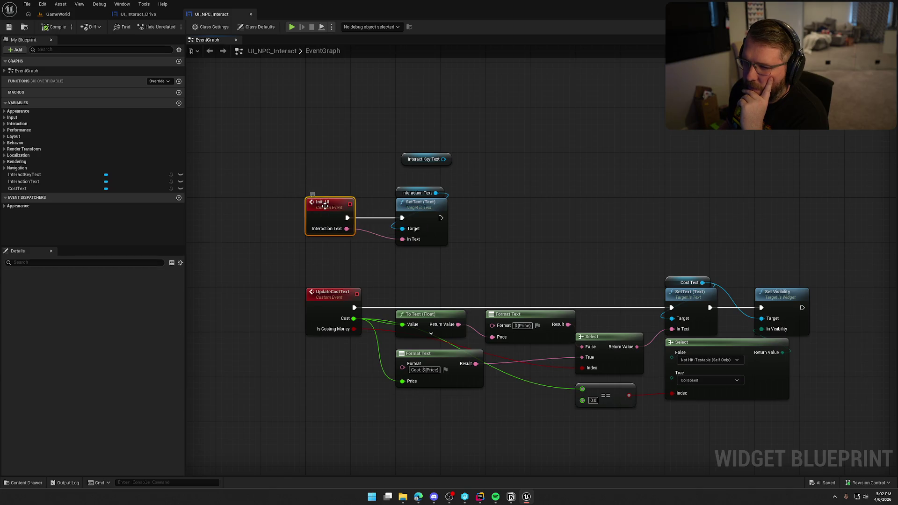
{"action": "right_click", "coordinate": [326, 208]}
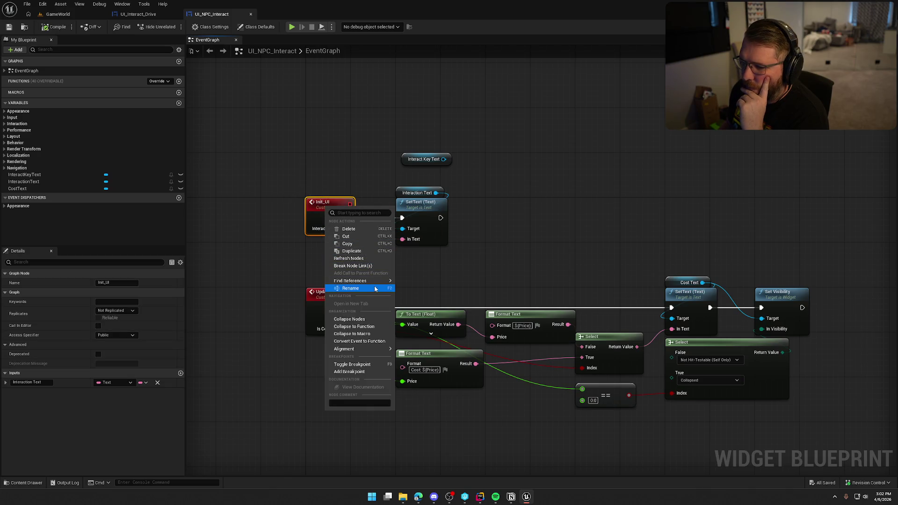
{"action": "left_click", "coordinate": [503, 269]}
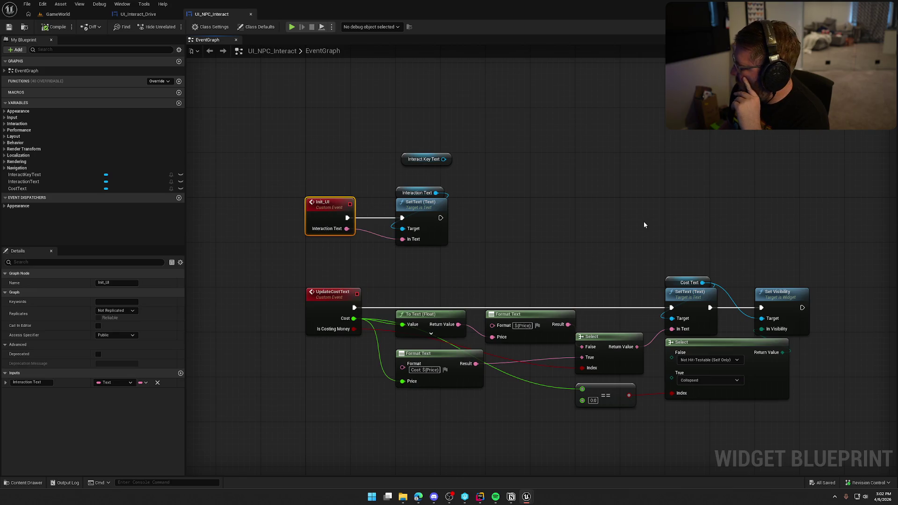
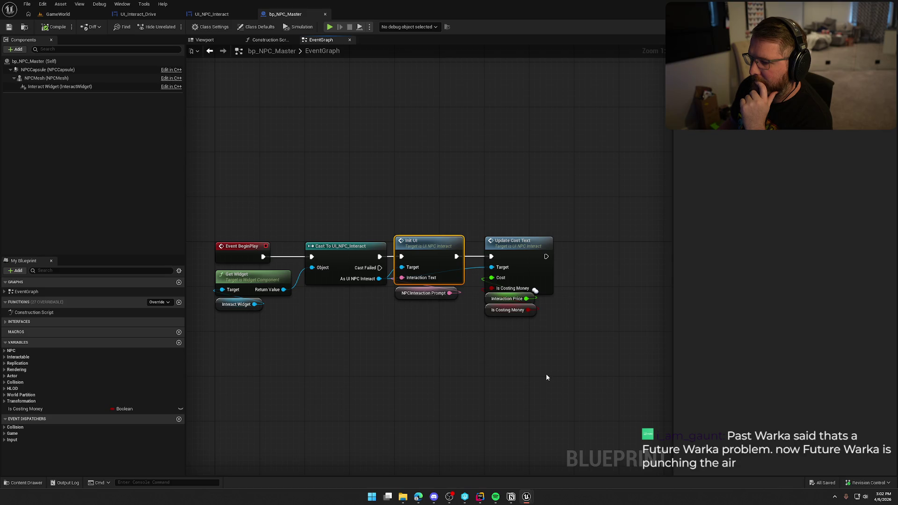
Step: In UI_NPC_Interact's graph, move the Interact Key Text getter up and shift both event groups down to free space
{"action": "left_click", "coordinate": [325, 14]}
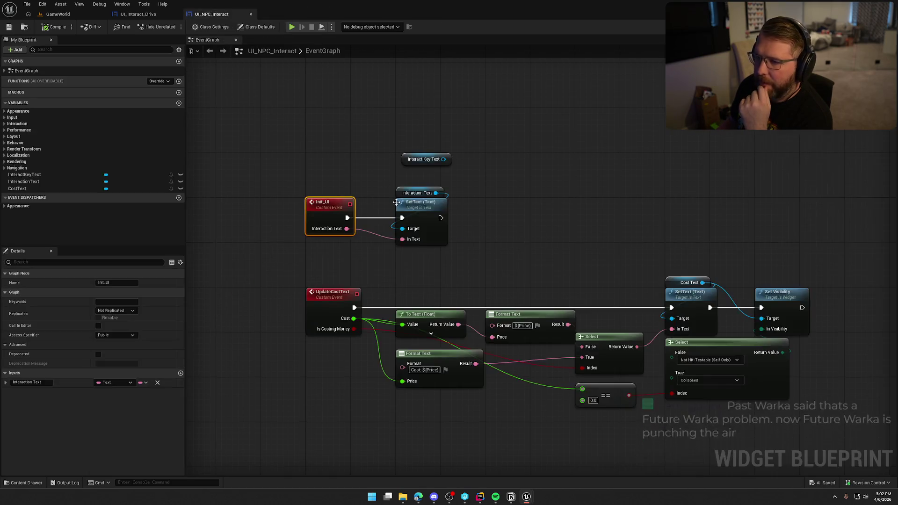
{"action": "left_click", "coordinate": [504, 225]}
{"action": "left_click_drag", "start_coordinate": [429, 175], "coordinate": [400, 108]}
{"action": "left_click_drag", "start_coordinate": [311, 187], "coordinate": [692, 445]}
{"action": "left_click_drag", "start_coordinate": [330, 233], "coordinate": [333, 370]}
{"action": "left_click", "coordinate": [327, 201]}
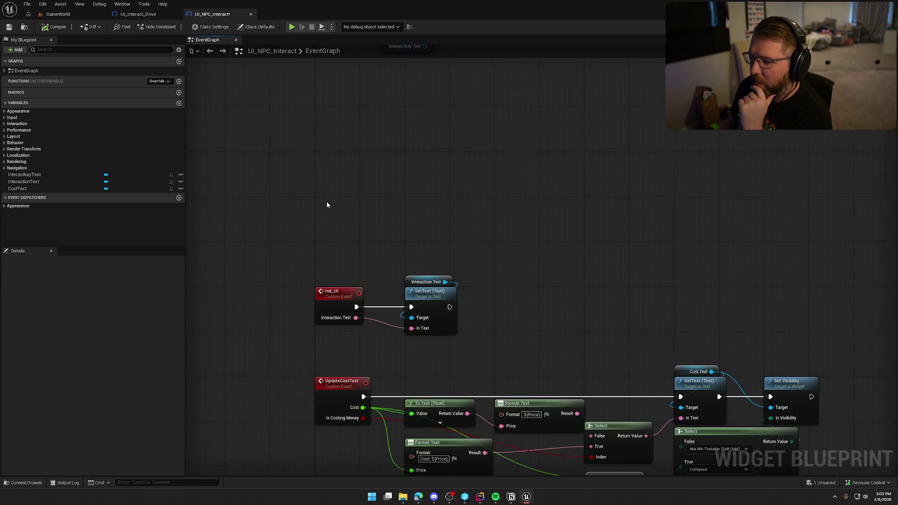
Step: Add an Event Construct node to the empty area of the graph
{"action": "right_click", "coordinate": [321, 159]}
{"action": "type", "text": "event"}
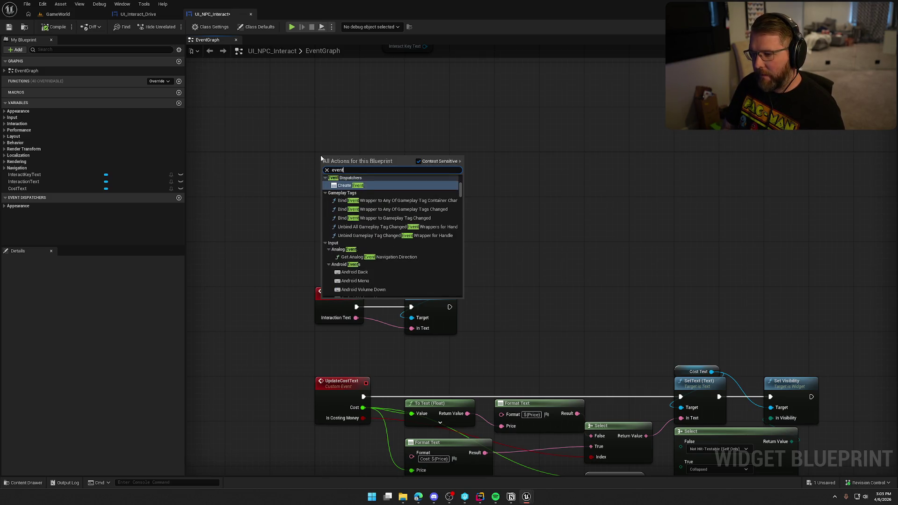
{"action": "type", "text": " construct"}
{"action": "key", "text": "Return"}
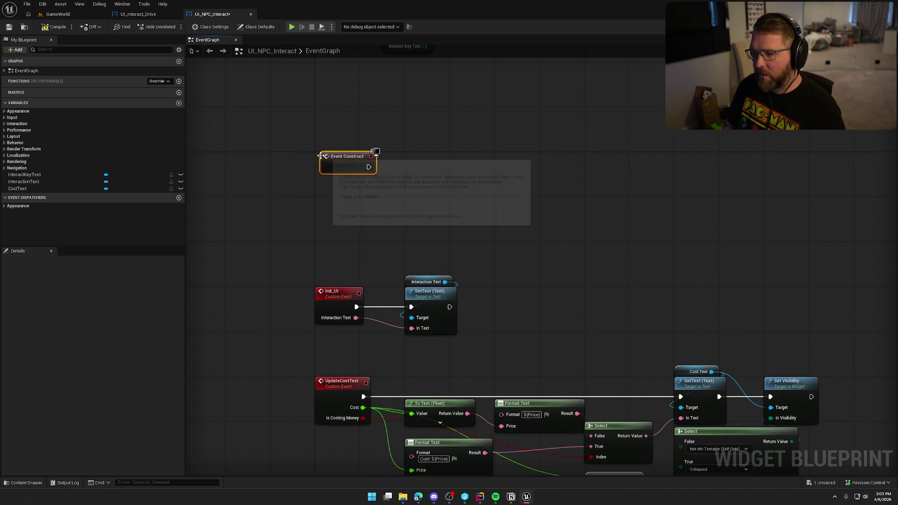
{"action": "left_click", "coordinate": [392, 239]}
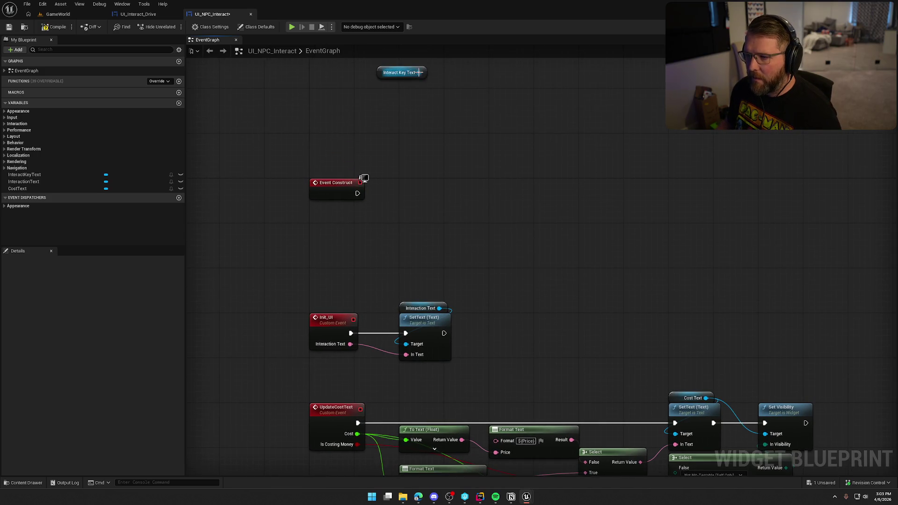
Step: Add a SetText (Text) node targeting Interact Key Text and drive it from Event Construct
{"action": "left_click_drag", "start_coordinate": [419, 72], "coordinate": [461, 129]}
{"action": "type", "text": "set text"}
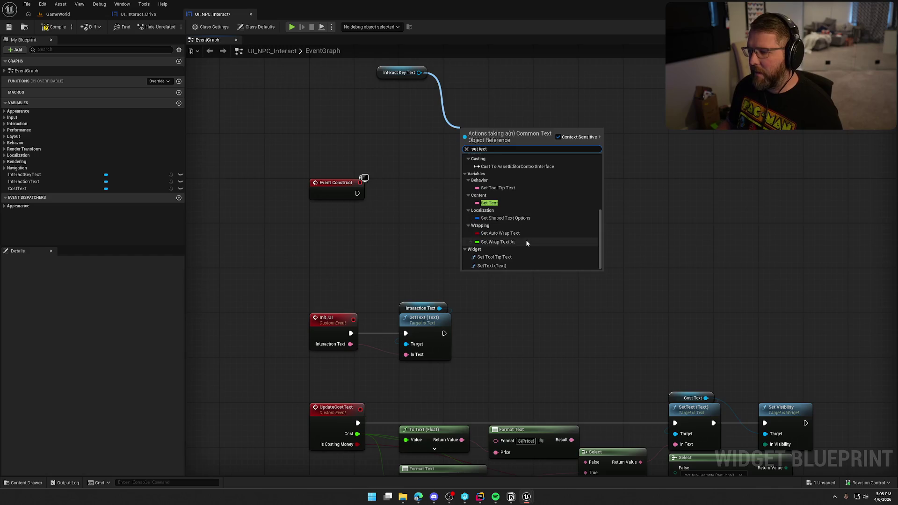
{"action": "left_click", "coordinate": [514, 265]}
{"action": "mouse_move", "coordinate": [358, 193]}
{"action": "left_mouse_down"}
{"action": "mouse_move", "coordinate": [481, 159]}
{"action": "mouse_move", "coordinate": [462, 148]}
{"action": "mouse_move", "coordinate": [529, 191]}
{"action": "left_mouse_up"}
{"action": "mouse_move", "coordinate": [389, 76]}
{"action": "left_mouse_down"}
{"action": "mouse_move", "coordinate": [506, 112]}
{"action": "mouse_move", "coordinate": [501, 174]}
{"action": "left_mouse_up"}
{"action": "left_click", "coordinate": [474, 110]}
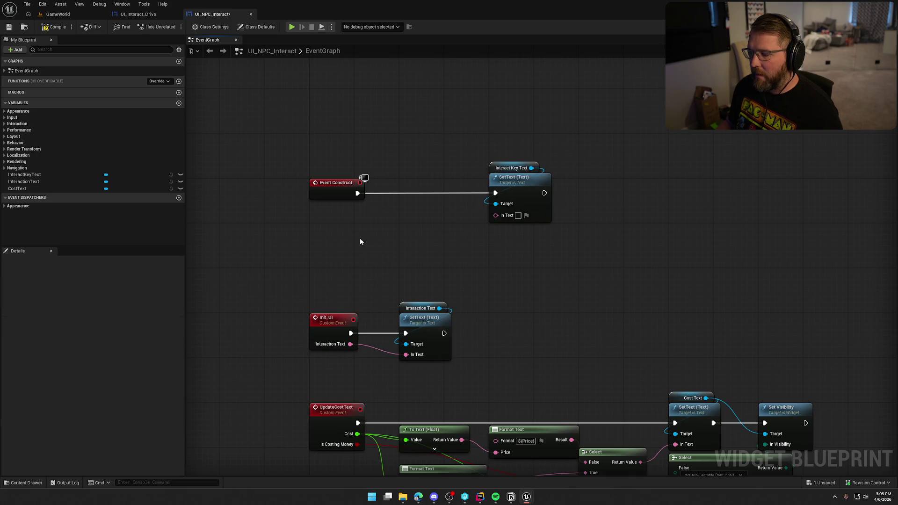
{"action": "right_click", "coordinate": [329, 237]}
{"action": "left_click", "coordinate": [216, 40]}
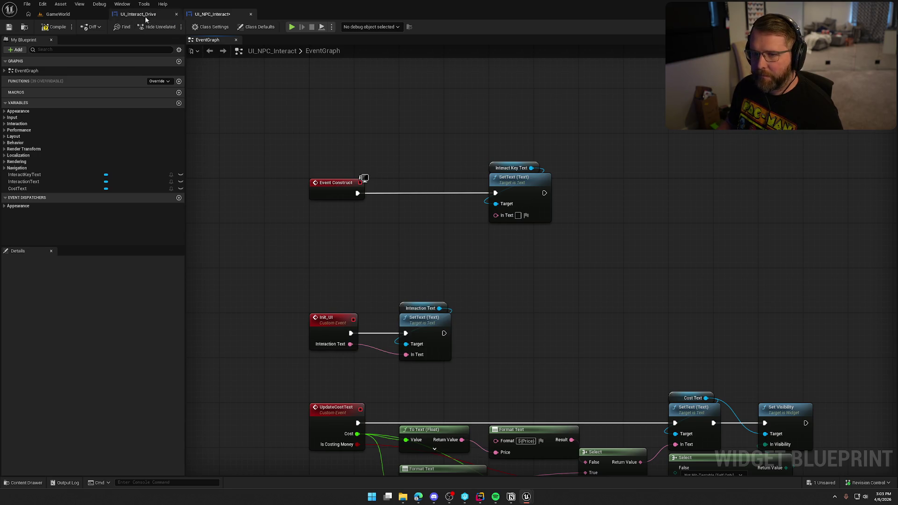
Step: Open UI_SettingsPanel from the Settings folder, select its Enhanced Input subsystem and user settings nodes, then return to UI_NPC_Interact
{"action": "key", "text": "ctrl+space"}
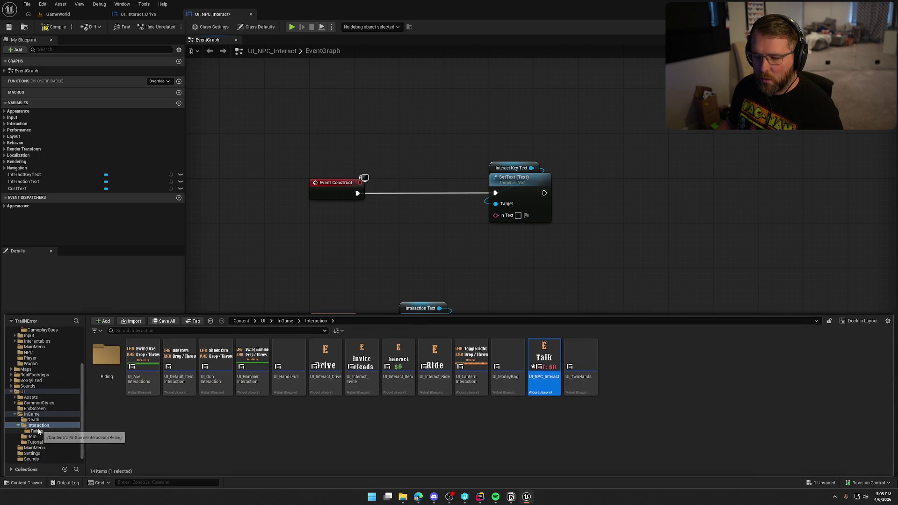
{"action": "scroll", "coordinate": [46, 436], "scroll_direction": "down", "scroll_amount": 1}
{"action": "left_click", "coordinate": [53, 450]}
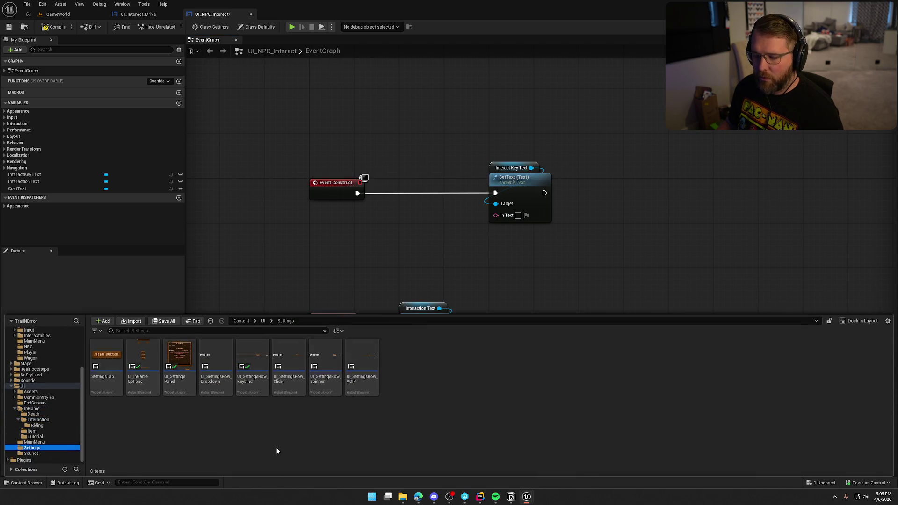
{"action": "double_click", "coordinate": [180, 365]}
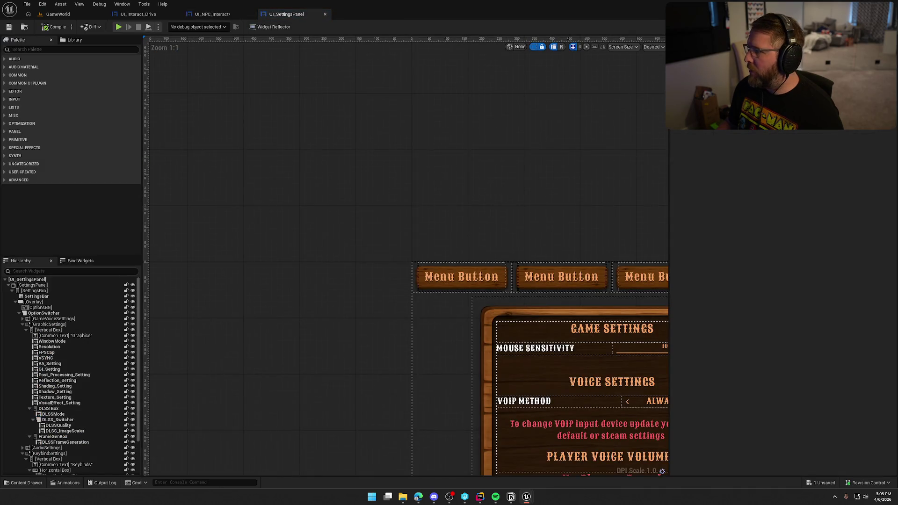
{"action": "left_click_drag", "start_coordinate": [480, 357], "coordinate": [700, 324]}
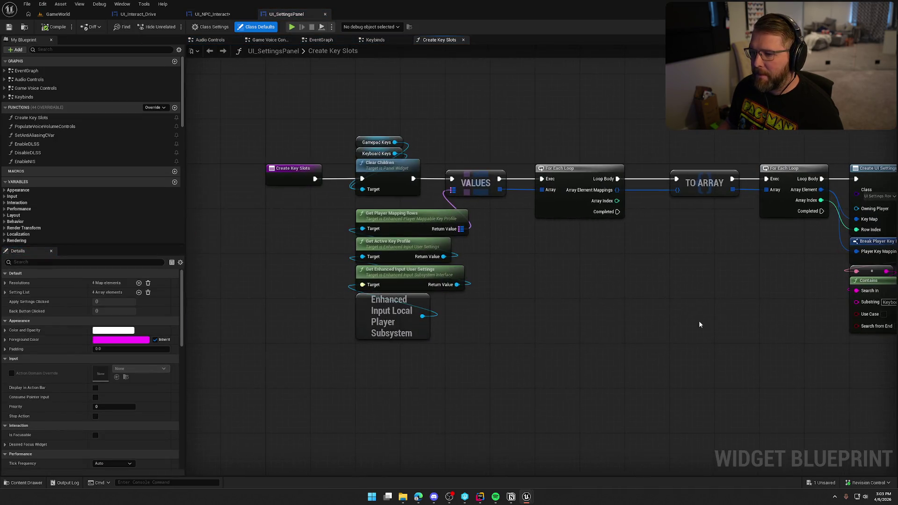
{"action": "mouse_move", "coordinate": [459, 350]}
{"action": "left_mouse_down"}
{"action": "mouse_move", "coordinate": [358, 299]}
{"action": "mouse_move", "coordinate": [360, 278]}
{"action": "left_mouse_up"}
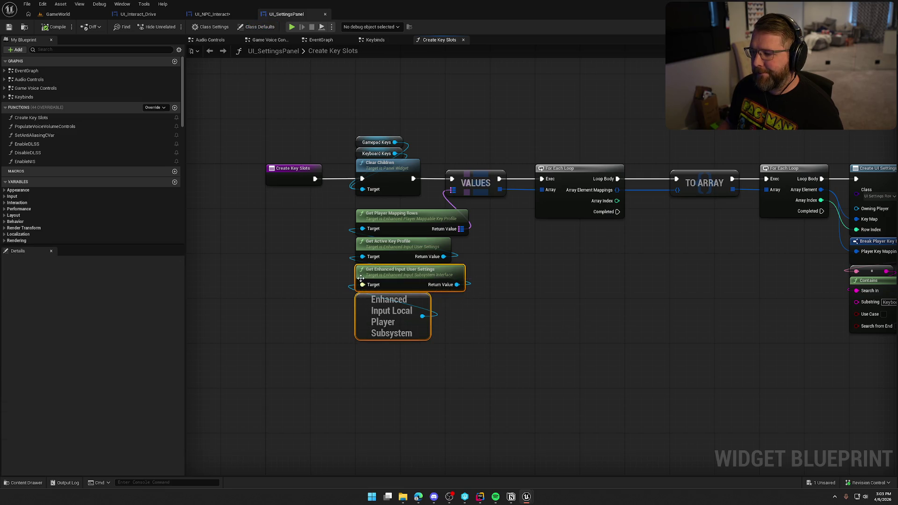
{"action": "left_click", "coordinate": [212, 14]}
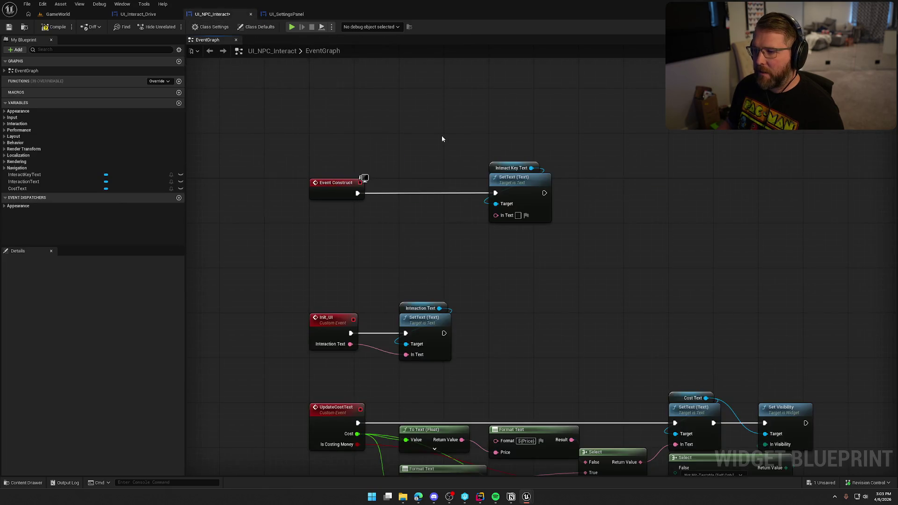
Step: Paste the Enhanced Input settings nodes and add Find Mappings in Row from the user settings output
{"action": "key", "text": "ctrl+v"}
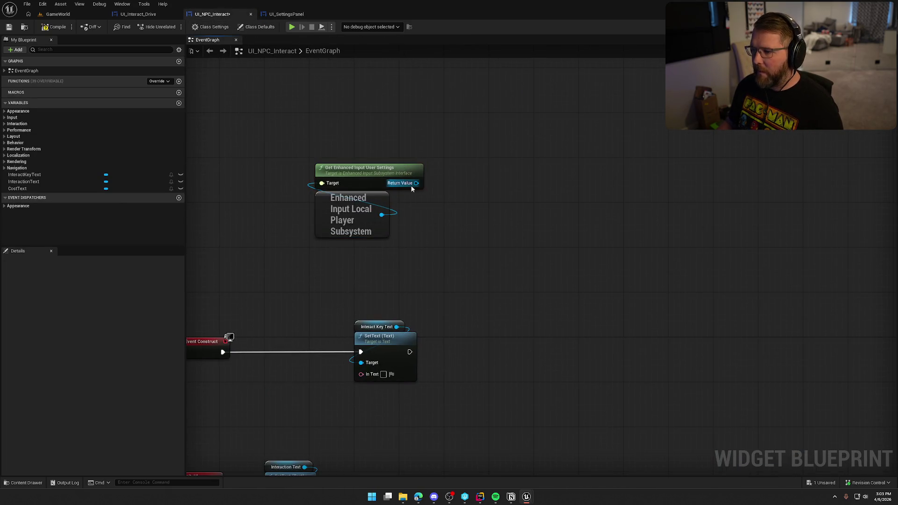
{"action": "left_click_drag", "start_coordinate": [411, 186], "coordinate": [469, 182]}
{"action": "type", "text": "find"}
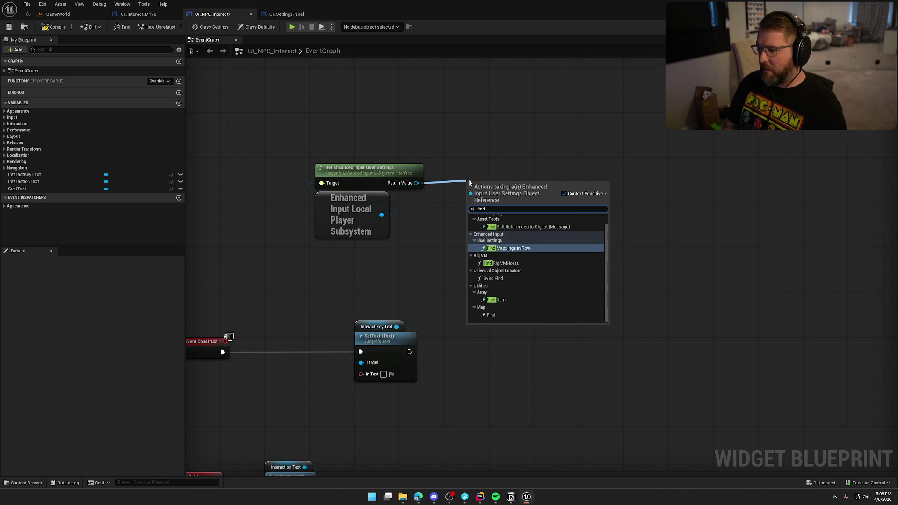
{"action": "scroll", "coordinate": [549, 308], "scroll_direction": "up", "scroll_amount": 1}
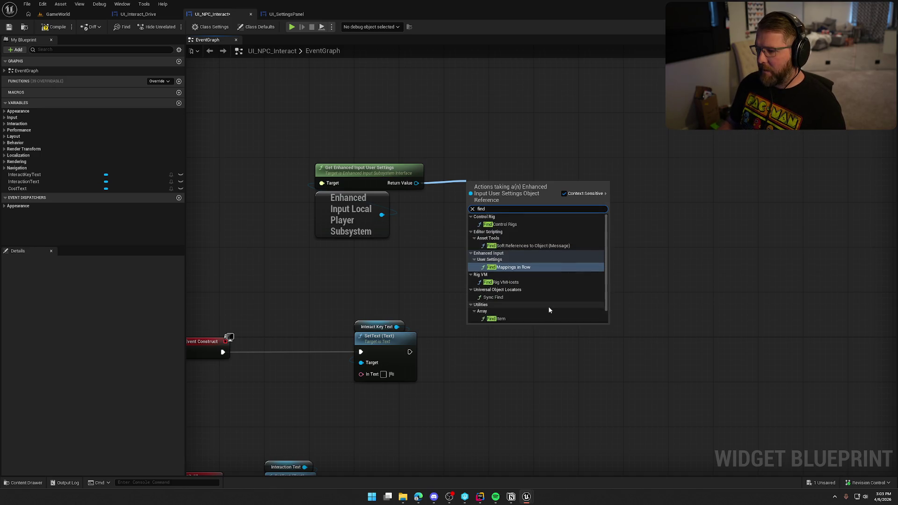
{"action": "scroll", "coordinate": [549, 293], "scroll_direction": "down", "scroll_amount": 1}
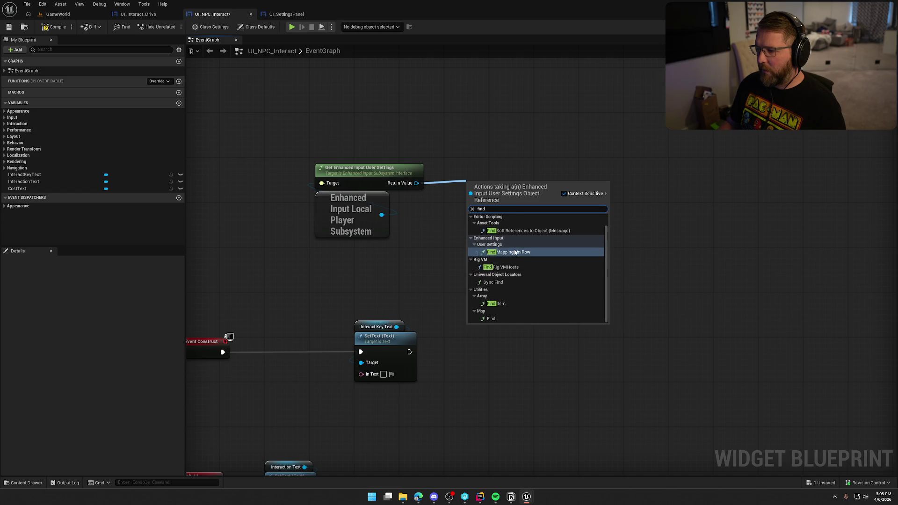
{"action": "left_click", "coordinate": [517, 256]}
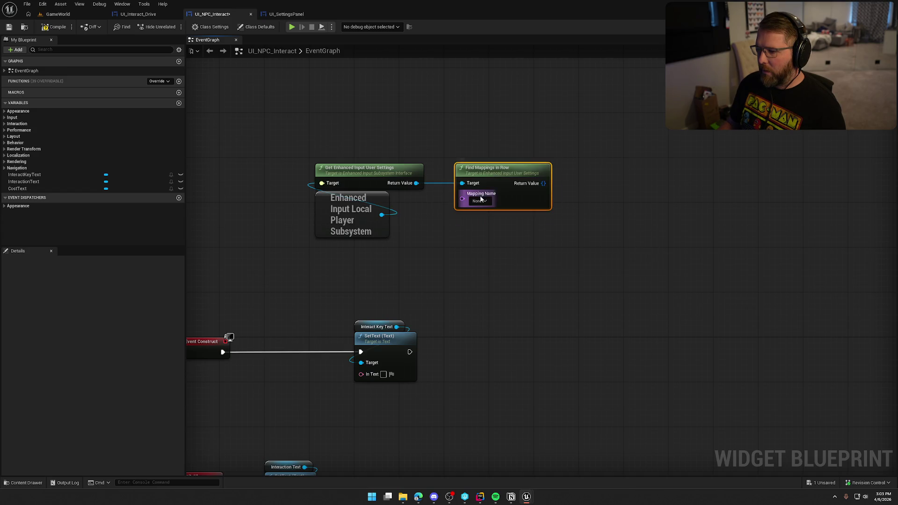
Step: Set Find Mappings in Row's Mapping Name to KBM_Interact
{"action": "left_click", "coordinate": [479, 201]}
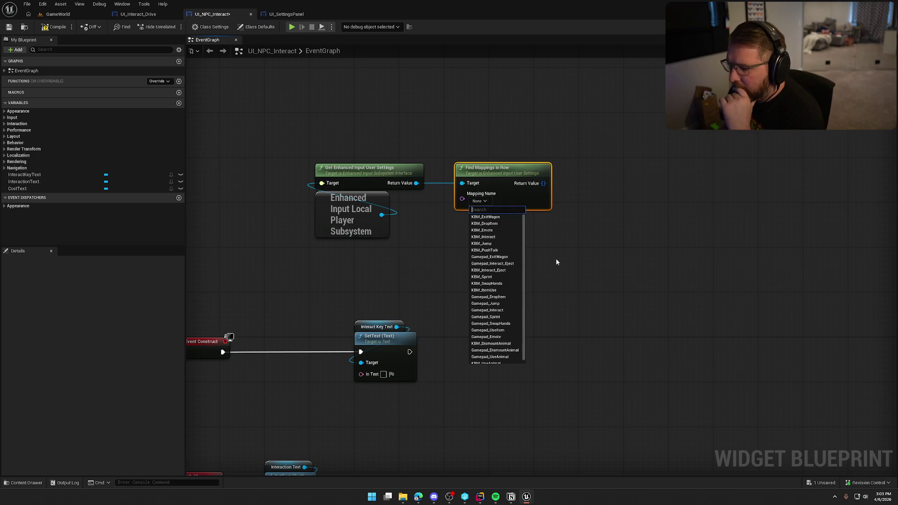
{"action": "left_click", "coordinate": [495, 237]}
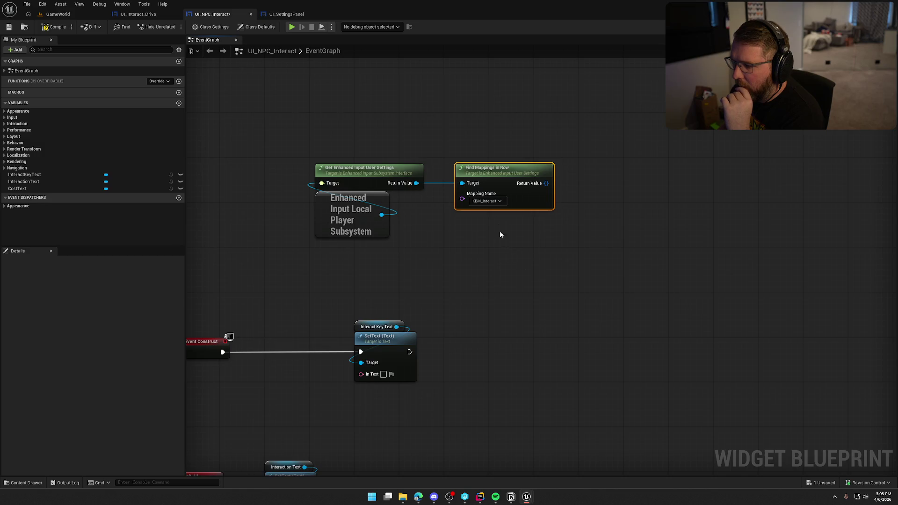
{"action": "left_click", "coordinate": [493, 203]}
{"action": "scroll", "coordinate": [506, 271], "scroll_direction": "down", "scroll_amount": 1}
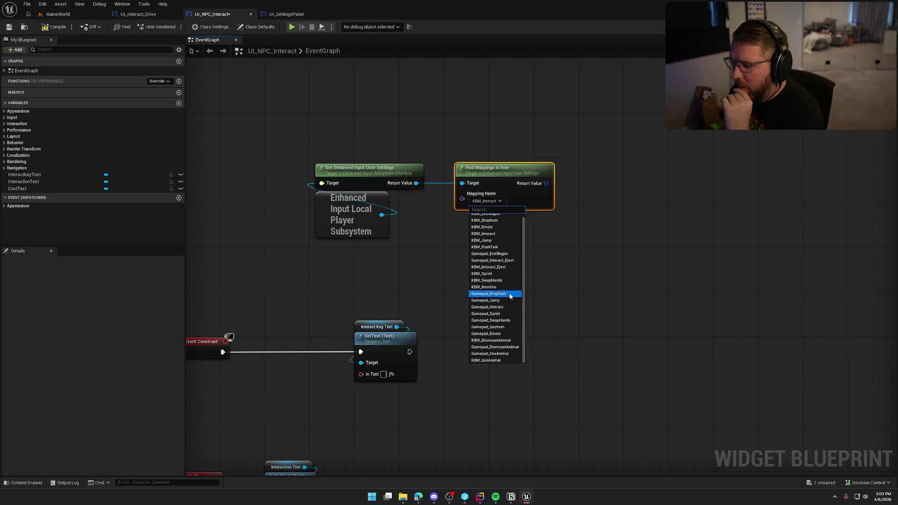
{"action": "scroll", "coordinate": [508, 318], "scroll_direction": "up", "scroll_amount": 1}
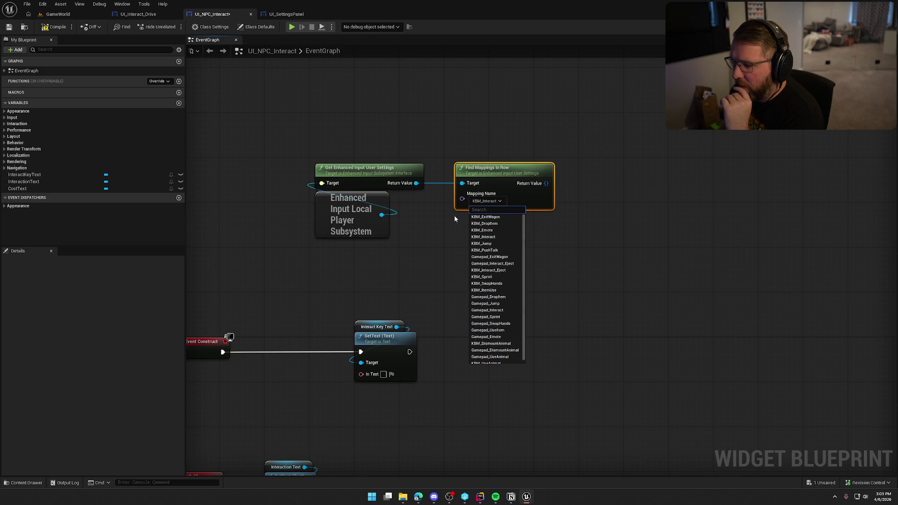
{"action": "left_click", "coordinate": [453, 215]}
{"action": "left_click_drag", "start_coordinate": [511, 173], "coordinate": [500, 173]}
{"action": "left_click", "coordinate": [523, 126]}
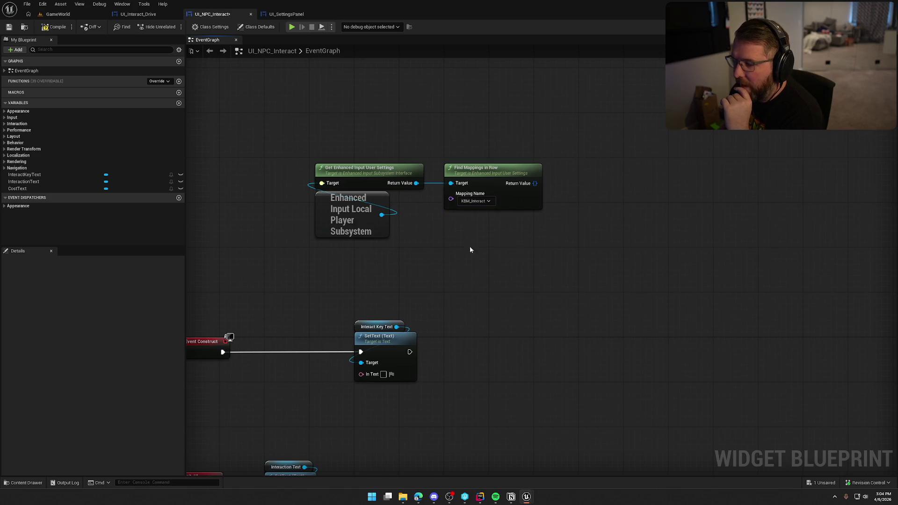
Step: Arrange the subsystem, user settings and Find Mappings in Row nodes above Event Construct
{"action": "left_click_drag", "start_coordinate": [351, 215], "coordinate": [353, 140]}
{"action": "left_click_drag", "start_coordinate": [267, 101], "coordinate": [336, 178]}
{"action": "mouse_move", "coordinate": [356, 164]}
{"action": "left_mouse_down"}
{"action": "mouse_move", "coordinate": [377, 140]}
{"action": "mouse_move", "coordinate": [491, 138]}
{"action": "mouse_move", "coordinate": [483, 134]}
{"action": "left_mouse_up"}
{"action": "left_click_drag", "start_coordinate": [629, 250], "coordinate": [533, 101]}
{"action": "mouse_move", "coordinate": [562, 155]}
{"action": "left_mouse_down"}
{"action": "mouse_move", "coordinate": [332, 205]}
{"action": "mouse_move", "coordinate": [291, 200]}
{"action": "left_mouse_up"}
{"action": "left_click_drag", "start_coordinate": [407, 229], "coordinate": [490, 163]}
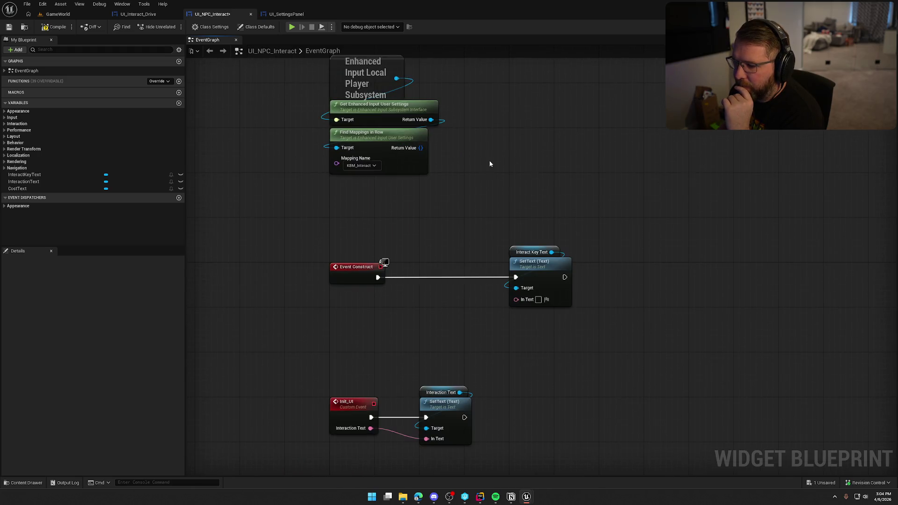
{"action": "left_click_drag", "start_coordinate": [337, 163], "coordinate": [310, 217]}
{"action": "left_click", "coordinate": [290, 186]}
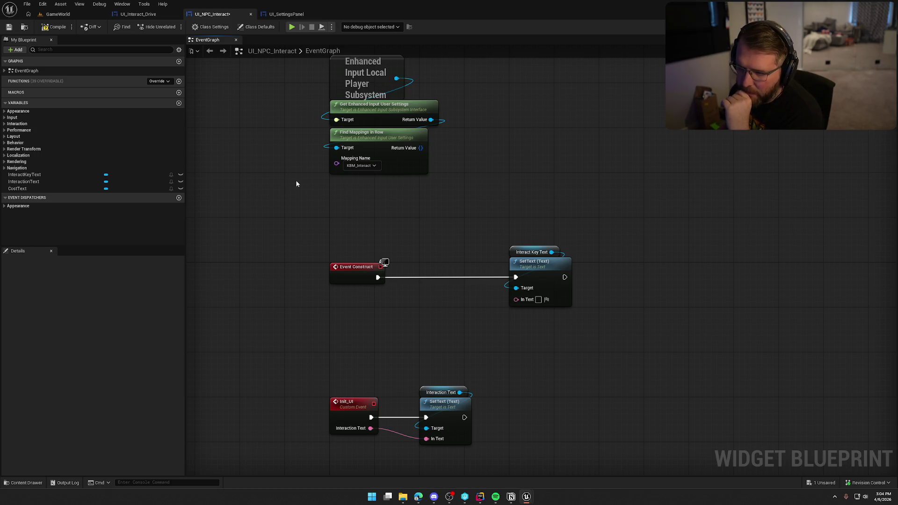
Step: Add Get Item By Index on the mappings result and split its item output into fields
{"action": "left_click_drag", "start_coordinate": [421, 148], "coordinate": [449, 152]}
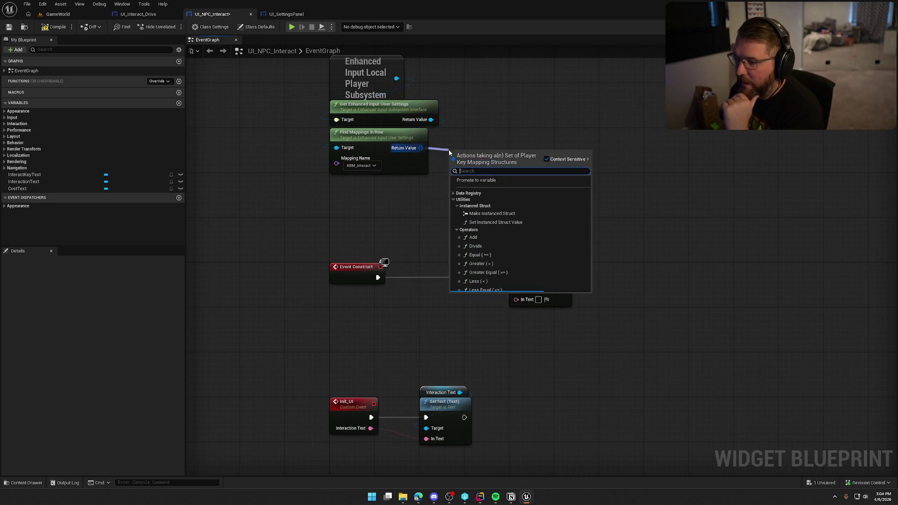
{"action": "type", "text": "get"}
{"action": "key", "text": "Return"}
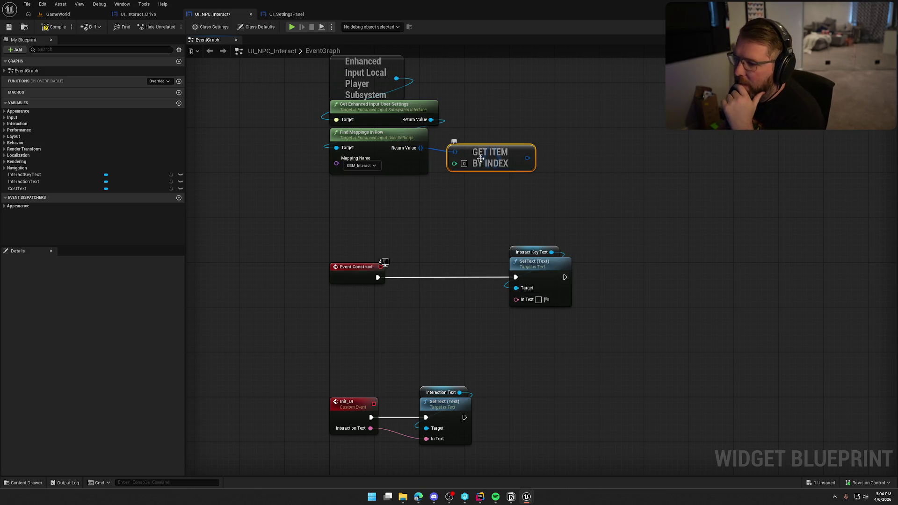
{"action": "right_click", "coordinate": [517, 161]}
{"action": "left_click", "coordinate": [540, 189]}
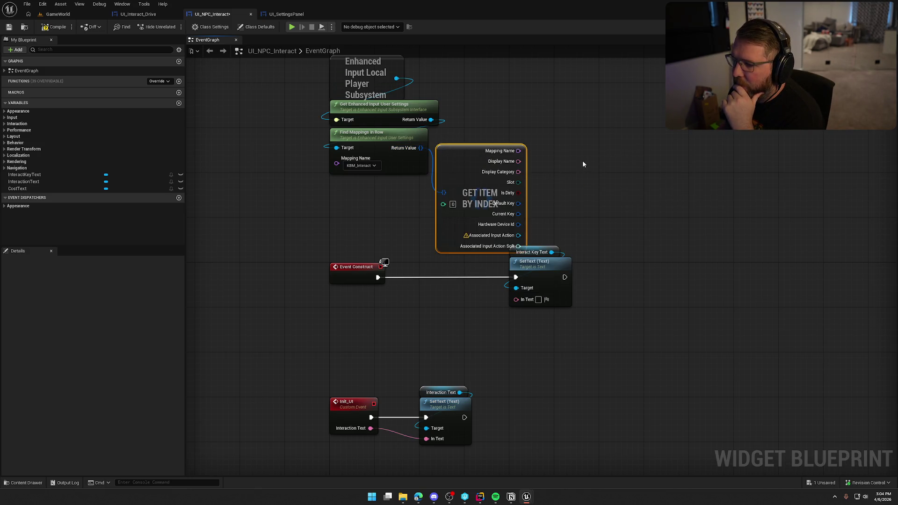
{"action": "left_click_drag", "start_coordinate": [481, 169], "coordinate": [481, 152]}
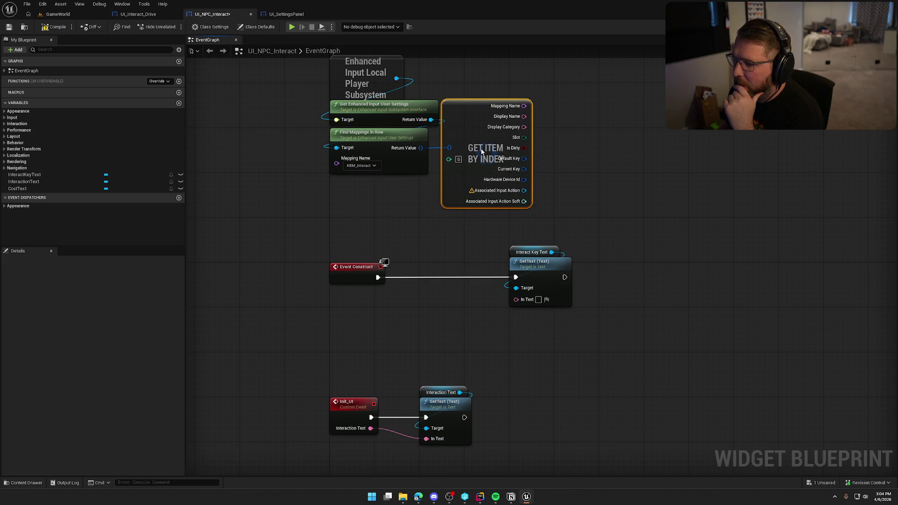
{"action": "left_click", "coordinate": [560, 170]}
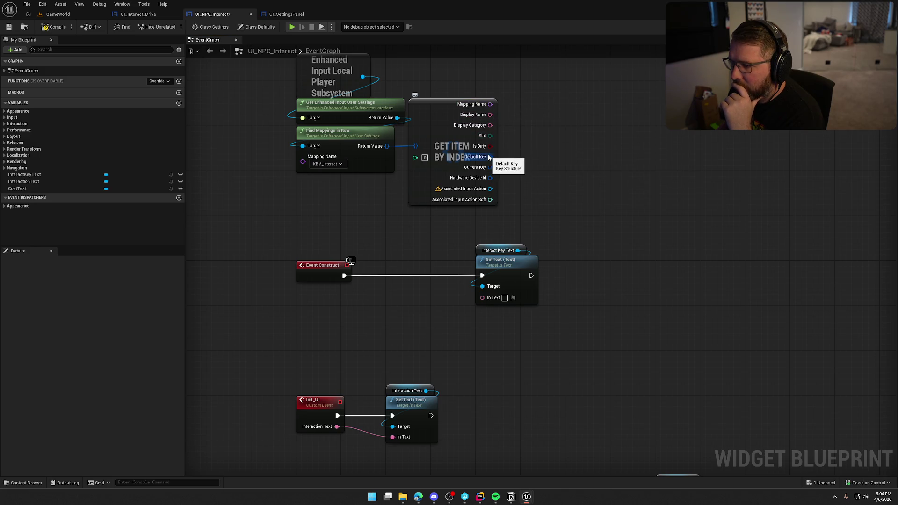
Step: Feed Current Key through Get Key Display Name into SetText's In Text and compile
{"action": "left_click_drag", "start_coordinate": [491, 167], "coordinate": [537, 175]}
{"action": "type", "text": "get"}
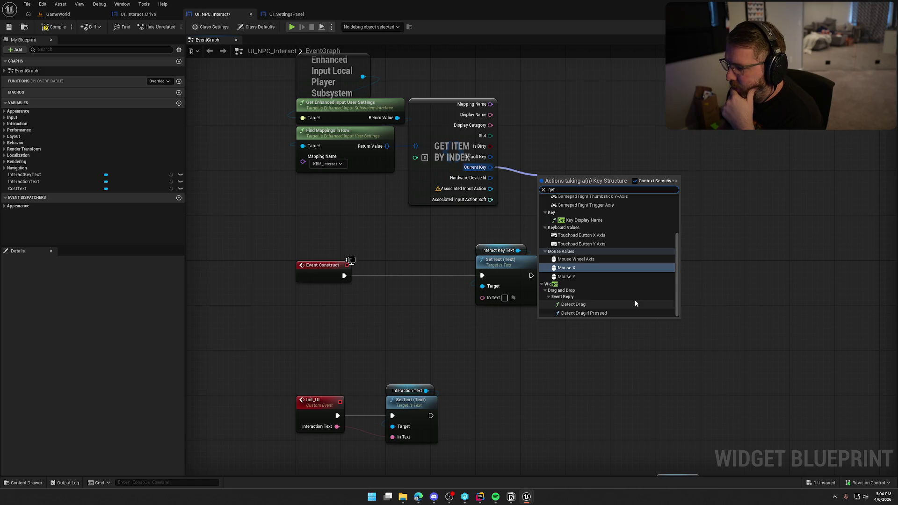
{"action": "scroll", "coordinate": [636, 303], "scroll_direction": "up", "scroll_amount": 3}
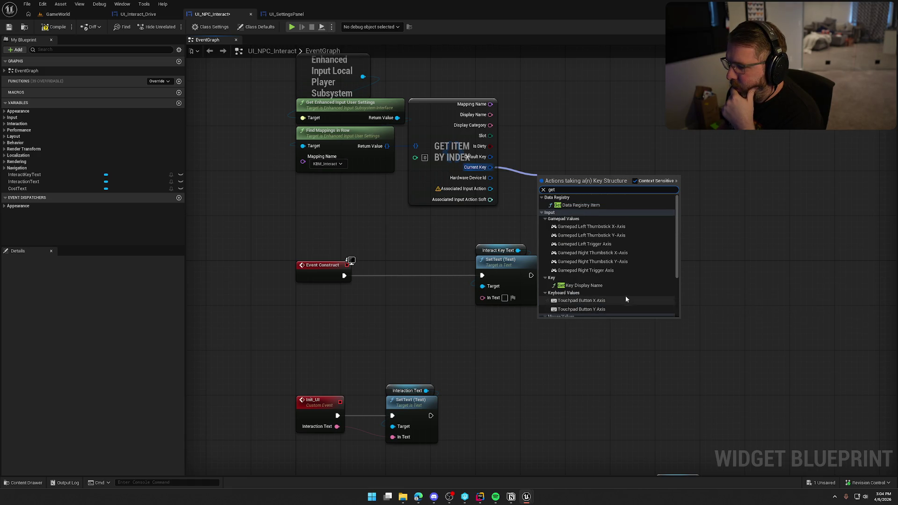
{"action": "left_click", "coordinate": [594, 285]}
{"action": "mouse_move", "coordinate": [578, 182]}
{"action": "left_mouse_down"}
{"action": "mouse_move", "coordinate": [561, 170]}
{"action": "mouse_move", "coordinate": [482, 297]}
{"action": "left_mouse_up"}
{"action": "left_click", "coordinate": [628, 260]}
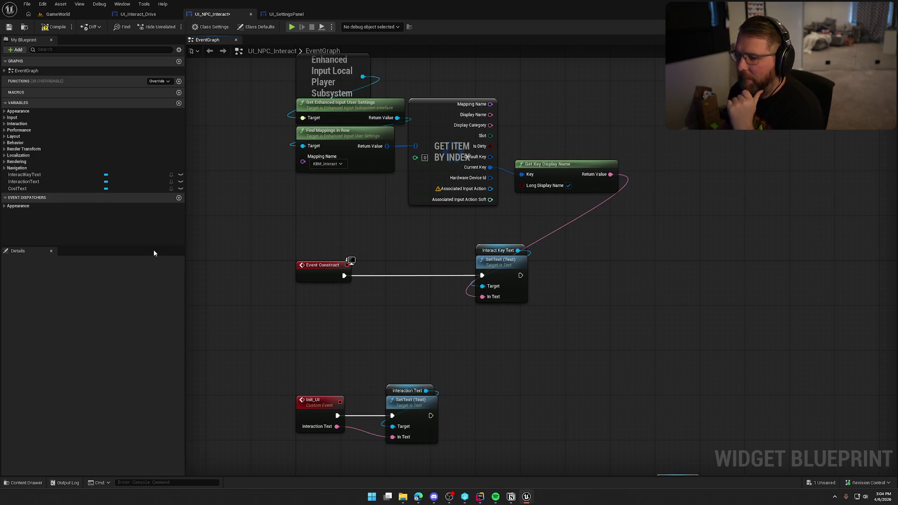
{"action": "left_click", "coordinate": [52, 27]}
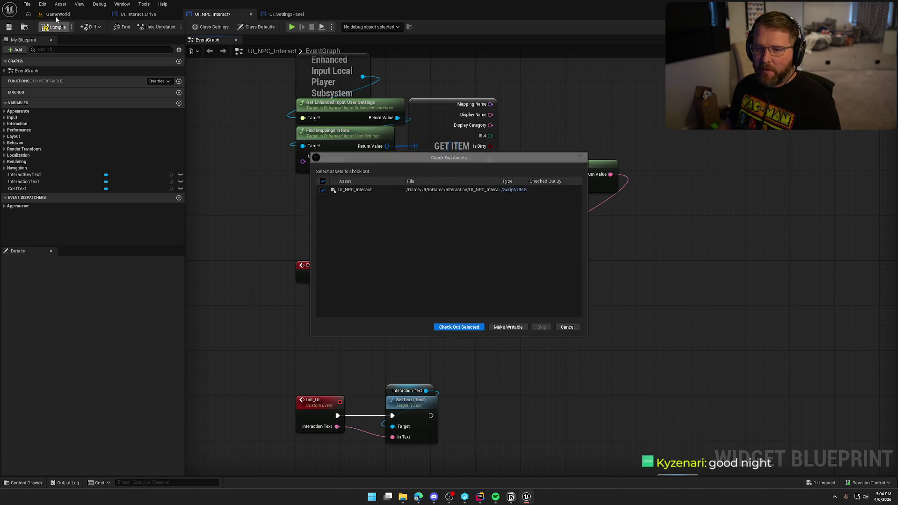
Step: Check out the widget asset, then play-test the interact prompt in GameWorld
{"action": "left_click", "coordinate": [470, 327]}
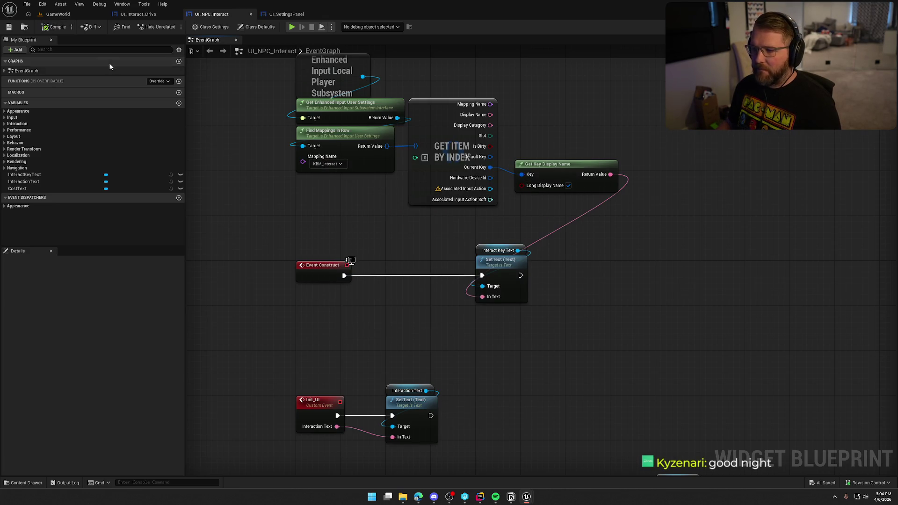
{"action": "left_click", "coordinate": [89, 15]}
{"action": "left_click", "coordinate": [191, 26]}
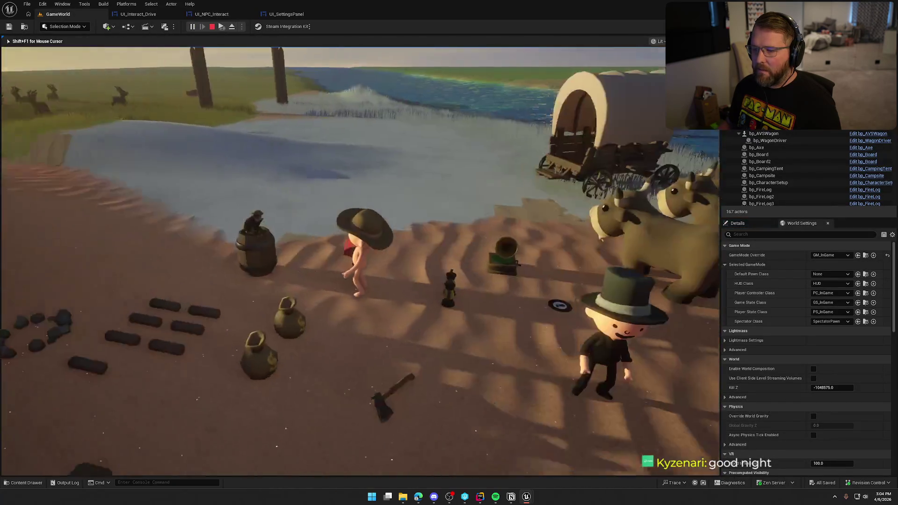
{"action": "key", "text": "w"}
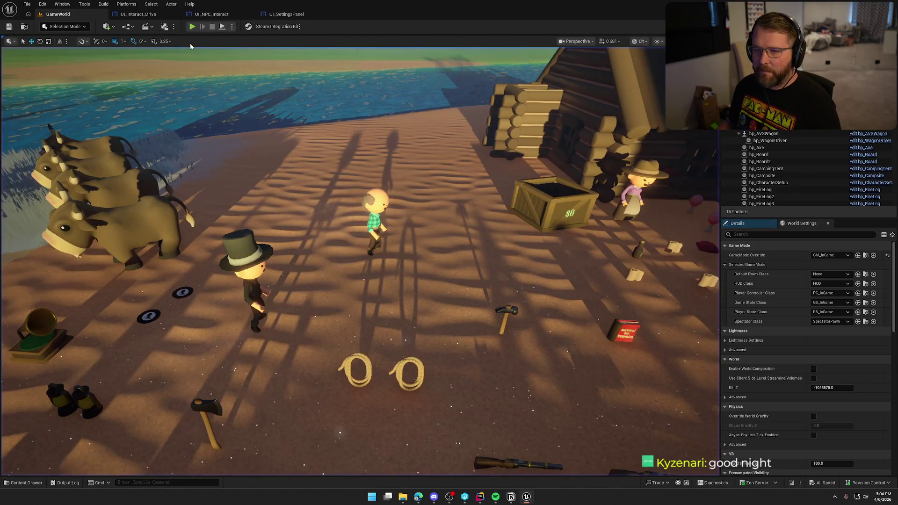
{"action": "key", "text": "shift+F1"}
{"action": "left_click", "coordinate": [213, 15]}
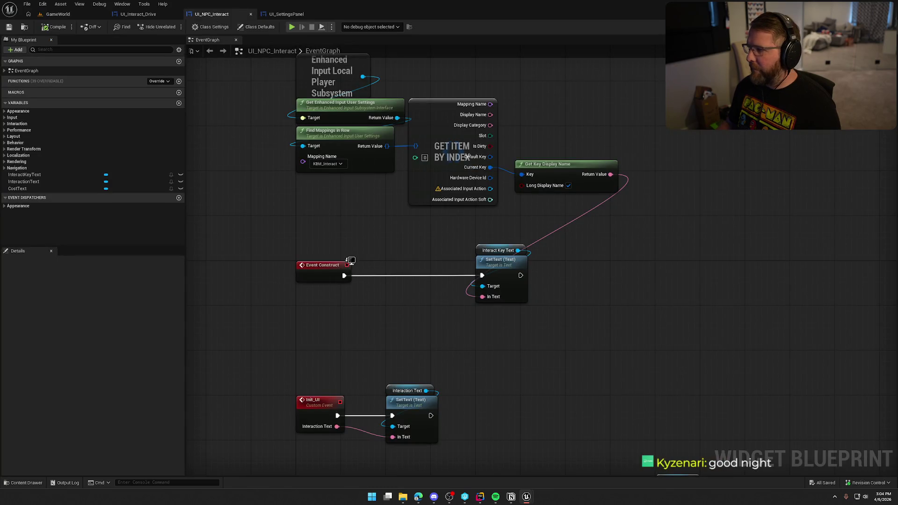
Step: In the Designer, change InteractKeyText's Text from E to 'Some Key' and compile
{"action": "left_click", "coordinate": [865, 27]}
{"action": "left_click", "coordinate": [776, 202]}
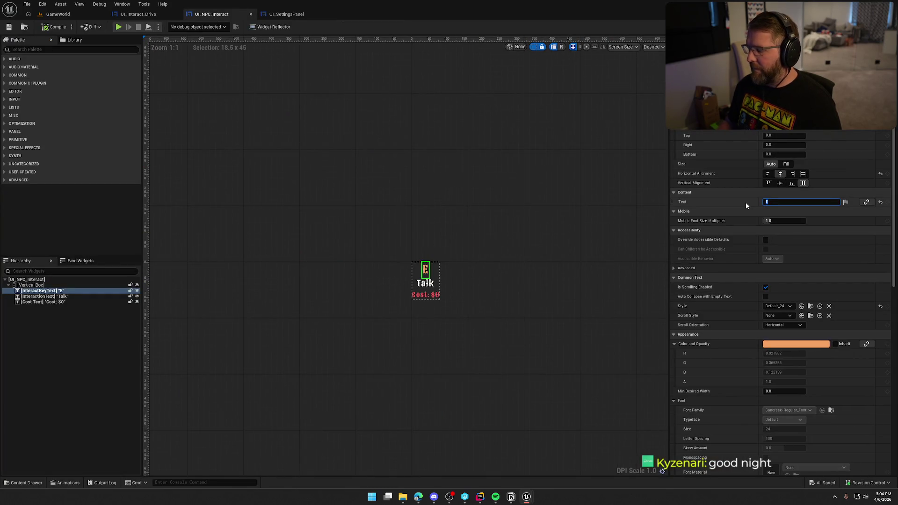
{"action": "type", "text": "Some Key"}
{"action": "key", "text": "Return"}
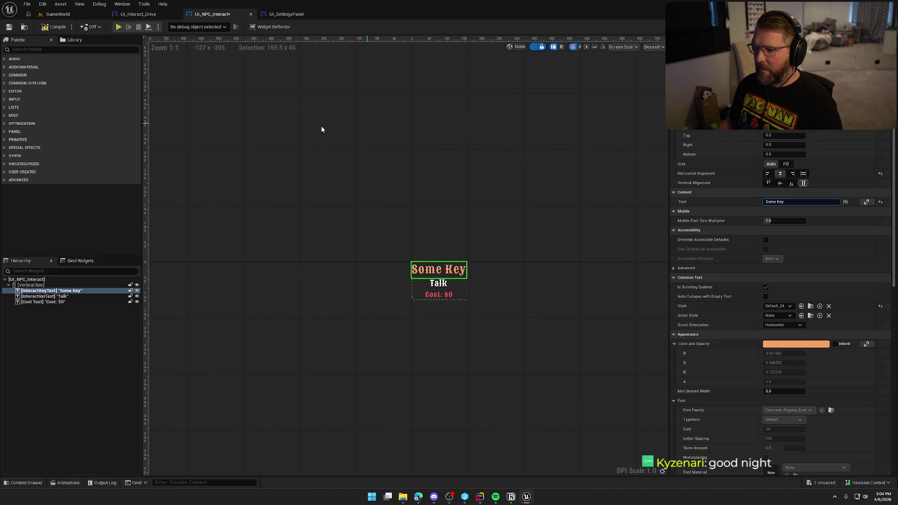
{"action": "left_click", "coordinate": [55, 28]}
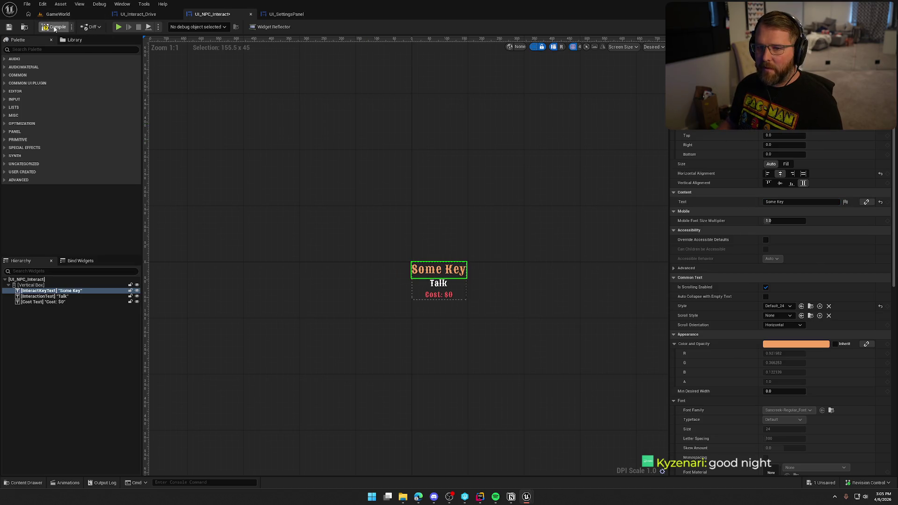
Step: Play GameWorld again, walking up to the green-shirt NPC to check the prompt's key text
{"action": "left_click", "coordinate": [58, 14]}
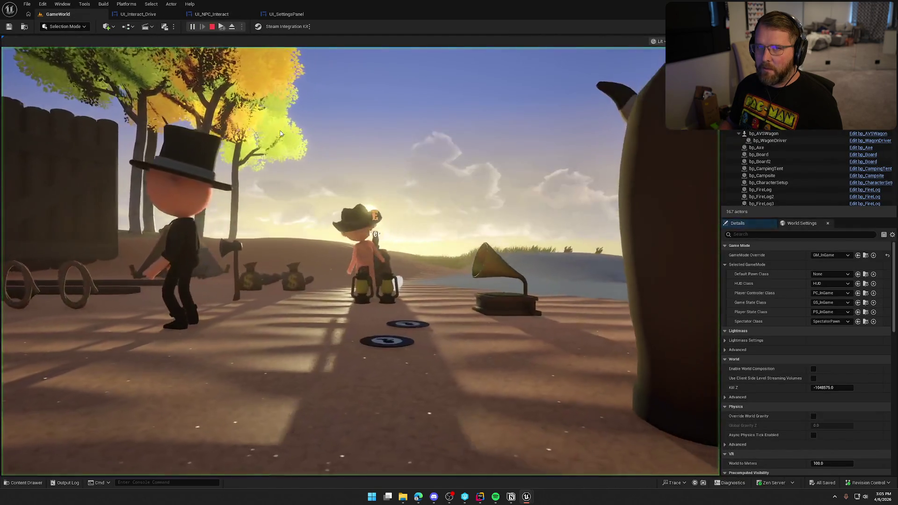
{"action": "left_click", "coordinate": [281, 133]}
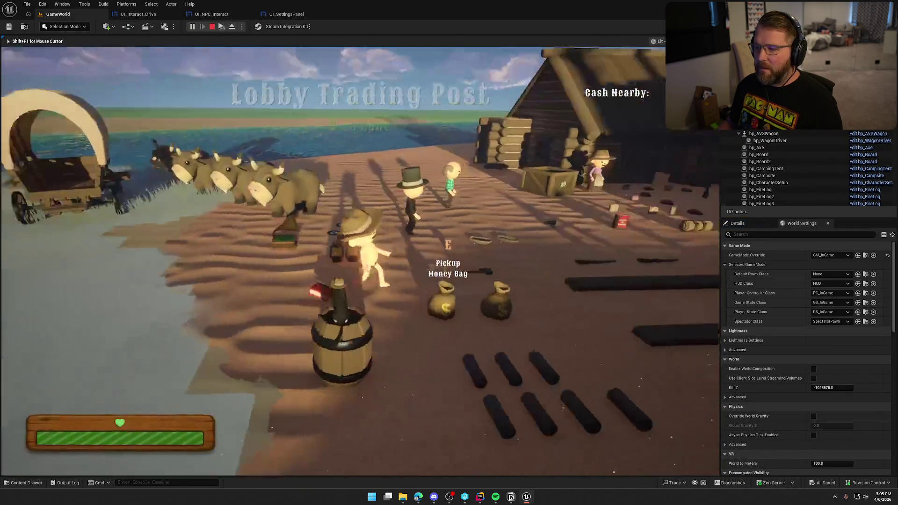
{"action": "key", "text": "w"}
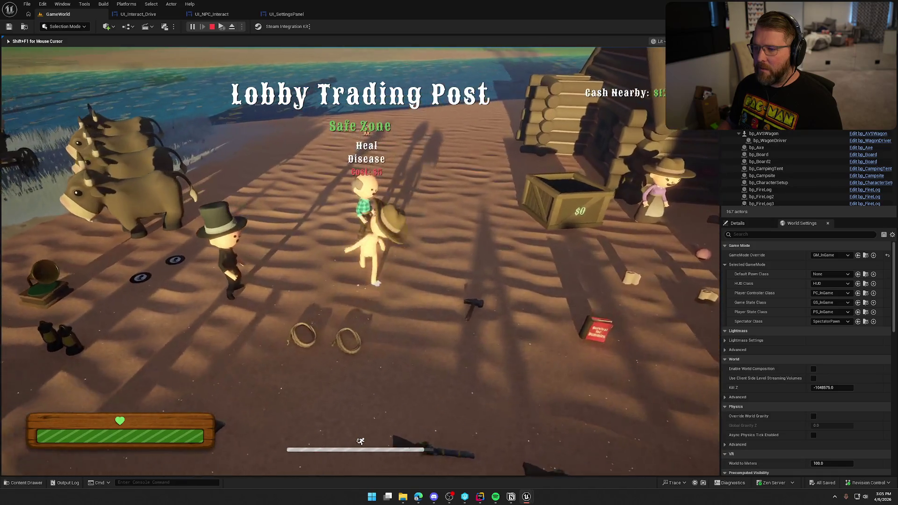
{"action": "key", "text": "s"}
{"action": "key", "text": "w"}
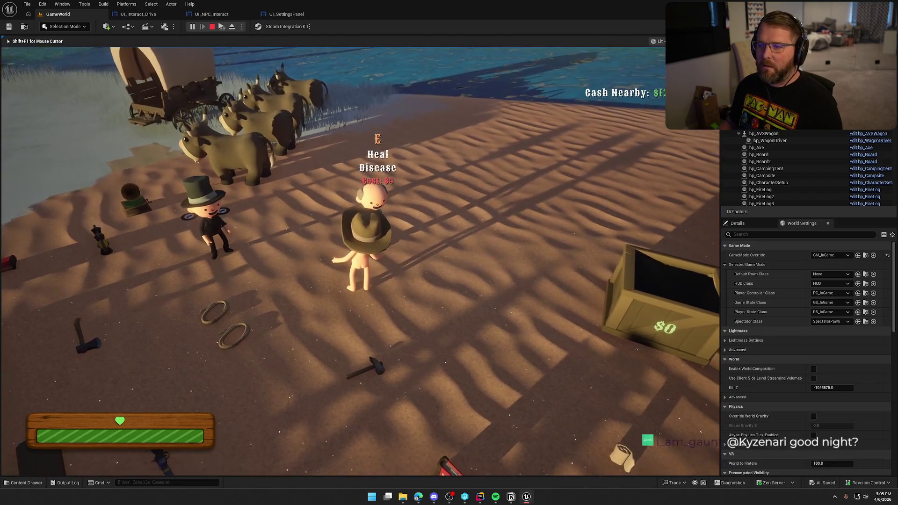
{"action": "key", "text": "a"}
{"action": "key", "text": "shift+F1"}
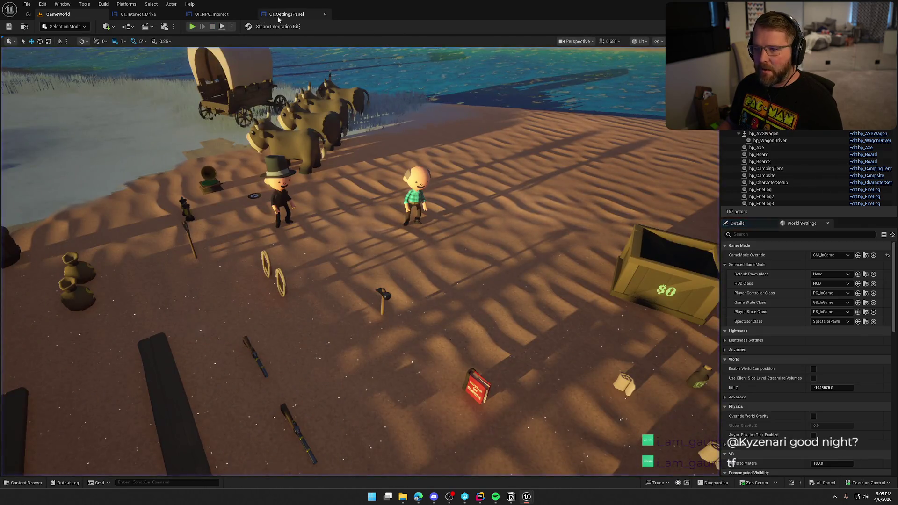
{"action": "left_click", "coordinate": [286, 14]}
{"action": "left_click", "coordinate": [227, 15]}
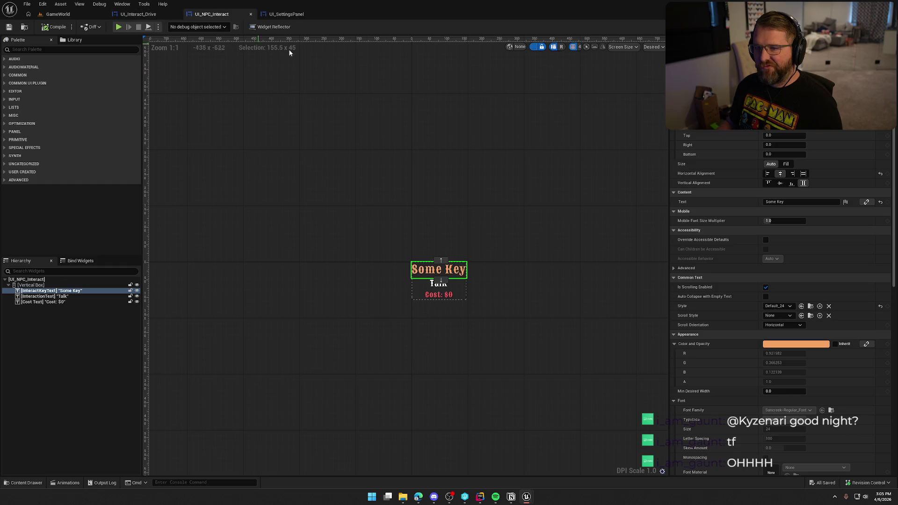
{"action": "left_click", "coordinate": [879, 26]}
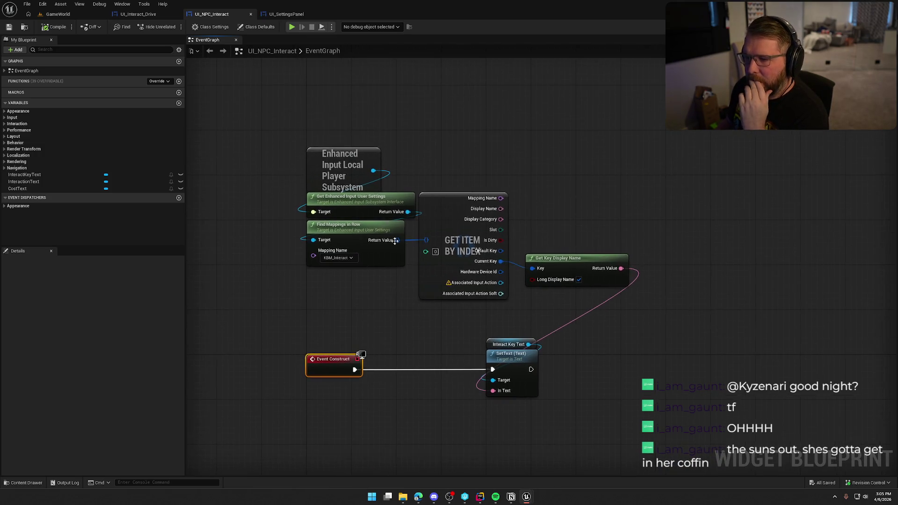
Step: Bind a new Custom Event to the user settings' On Key Profile Changed
{"action": "left_click_drag", "start_coordinate": [408, 211], "coordinate": [516, 150]}
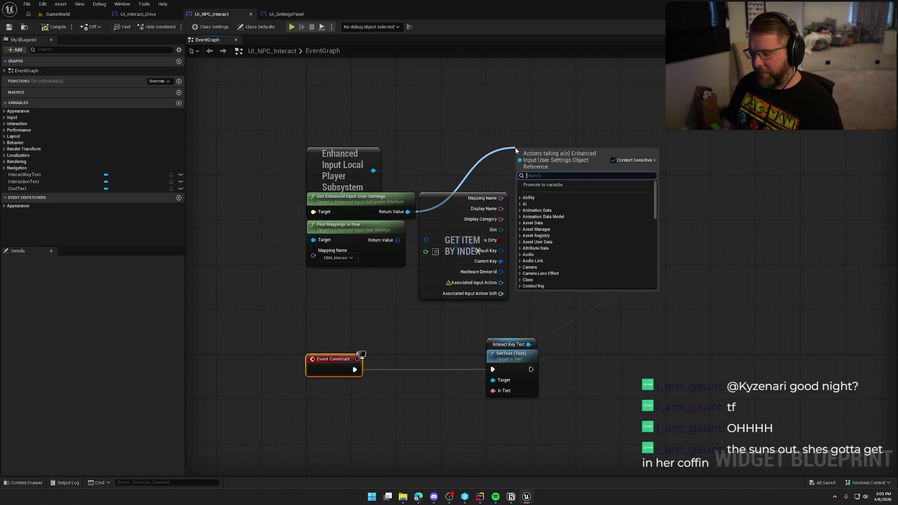
{"action": "type", "text": "bind"}
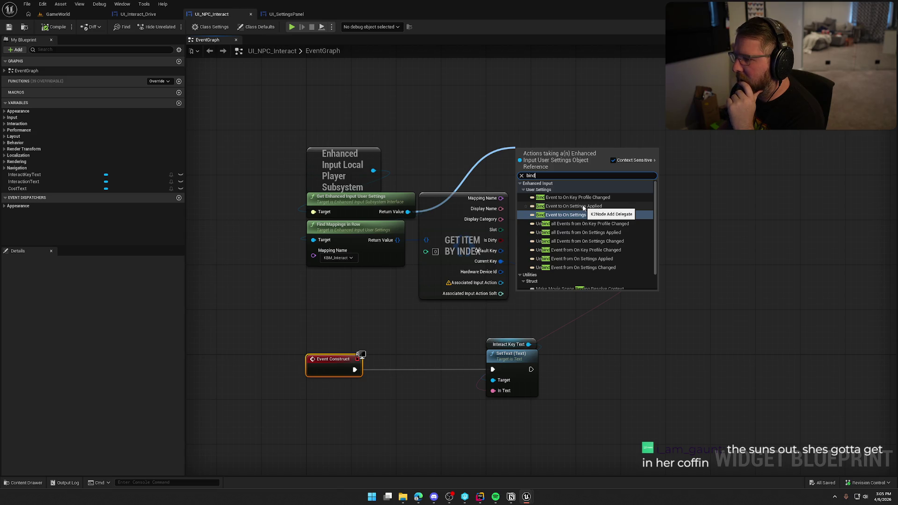
{"action": "left_click", "coordinate": [587, 197]}
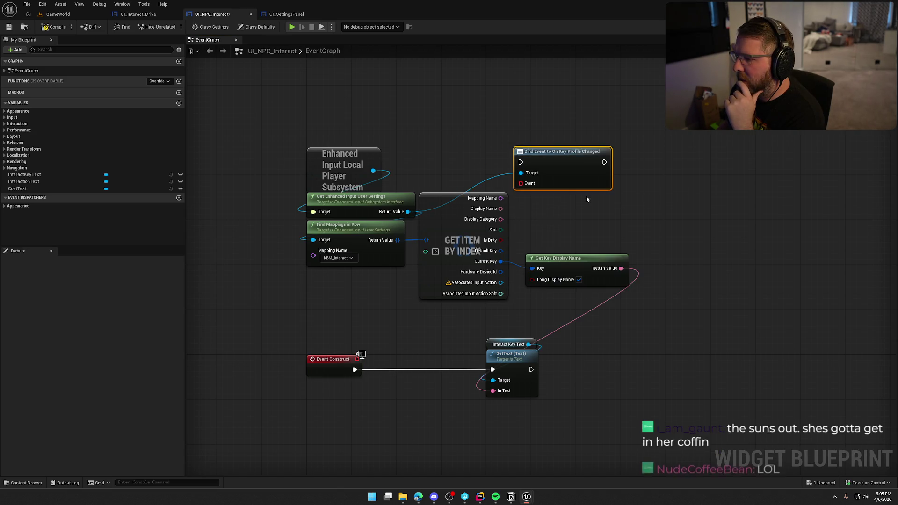
{"action": "mouse_move", "coordinate": [531, 184]}
{"action": "left_mouse_down"}
{"action": "mouse_move", "coordinate": [545, 113]}
{"action": "mouse_move", "coordinate": [559, 155]}
{"action": "left_mouse_up"}
{"action": "type", "text": "cus"}
{"action": "key", "text": "Return"}
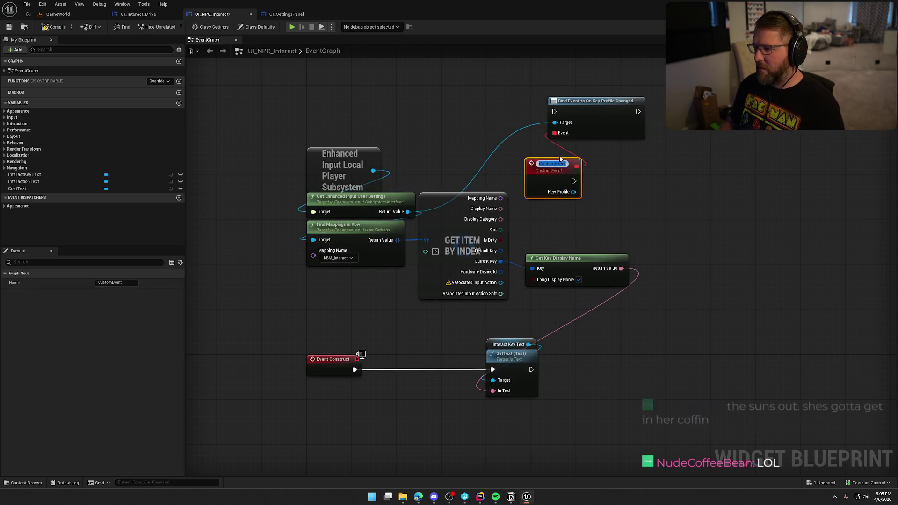
Step: Add a Find Key Mapping node fed by the custom event's New Profile
{"action": "left_click_drag", "start_coordinate": [568, 189], "coordinate": [605, 194]}
{"action": "type", "text": "ge"}
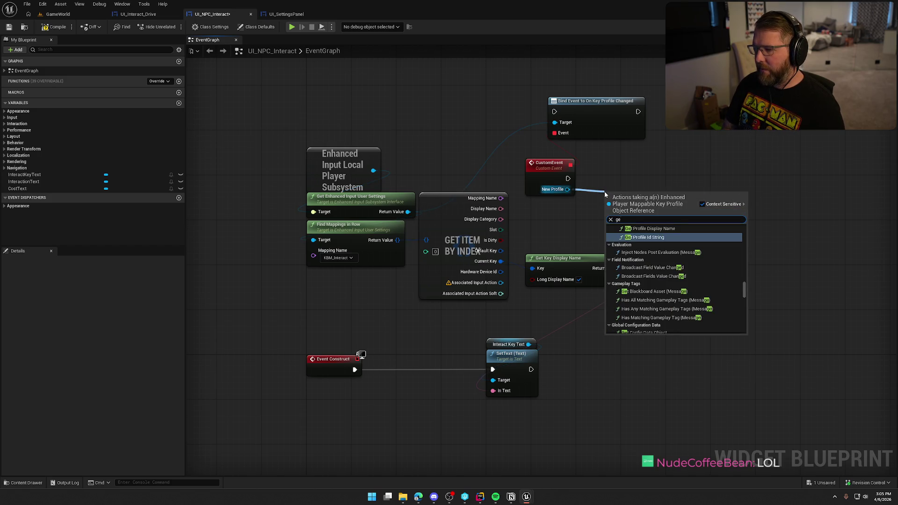
{"action": "key", "text": "BackSpace"}
{"action": "key", "text": "BackSpace"}
{"action": "type", "text": "find"}
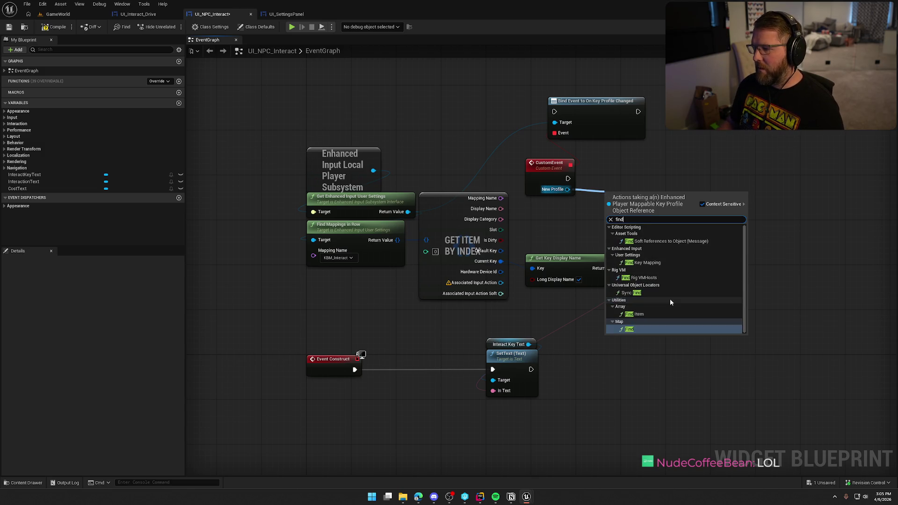
{"action": "left_click", "coordinate": [643, 262]}
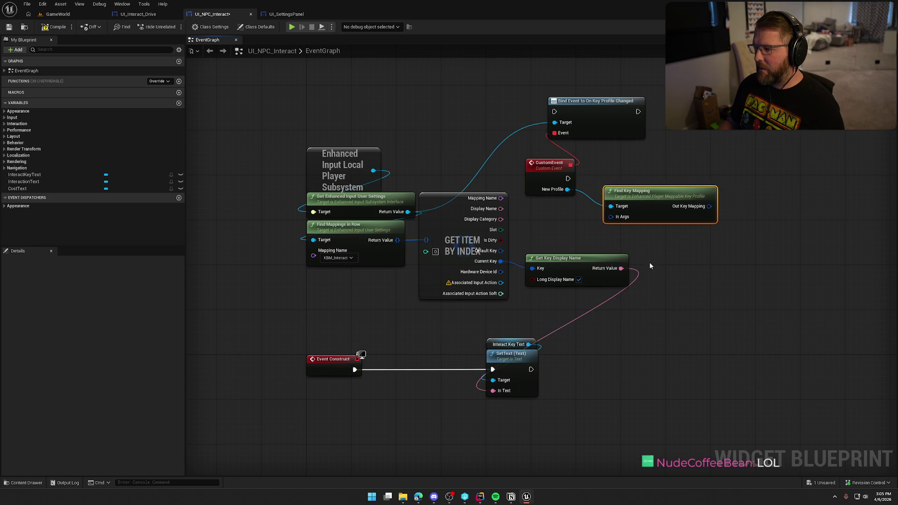
{"action": "left_click_drag", "start_coordinate": [653, 199], "coordinate": [636, 188]}
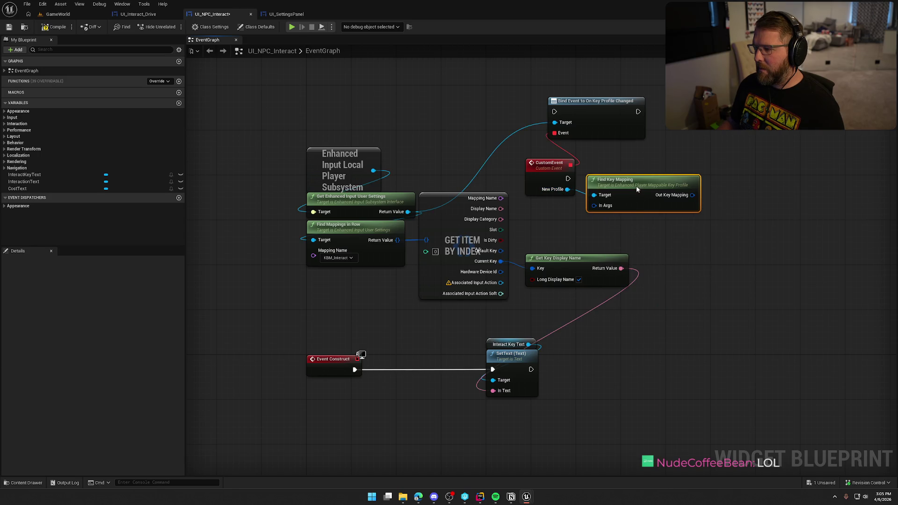
{"action": "right_click", "coordinate": [594, 207]}
Step: Split Find Key Mapping's In Args and set its mapping name to KBM_Interact
{"action": "left_click", "coordinate": [608, 235]}
{"action": "mouse_move", "coordinate": [647, 215]}
{"action": "left_mouse_down"}
{"action": "mouse_move", "coordinate": [745, 169]}
{"action": "mouse_move", "coordinate": [728, 179]}
{"action": "left_mouse_up"}
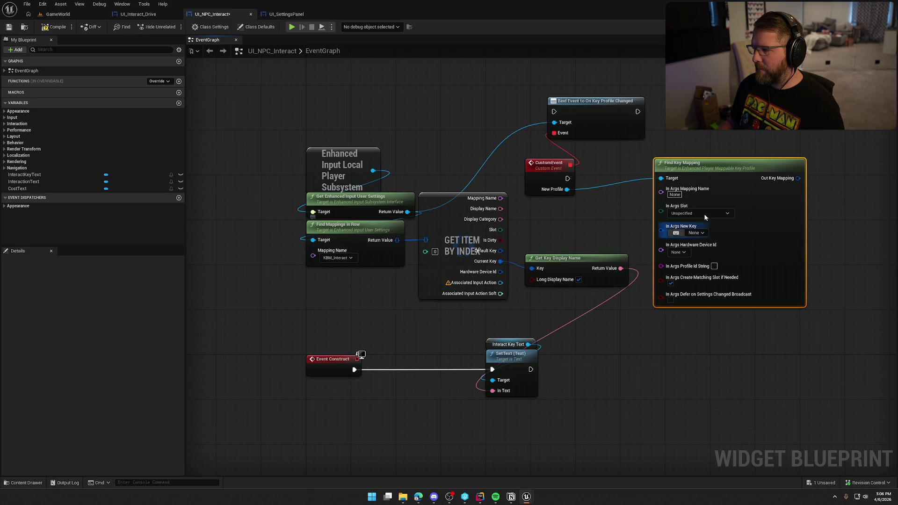
{"action": "type", "text": "KBM"}
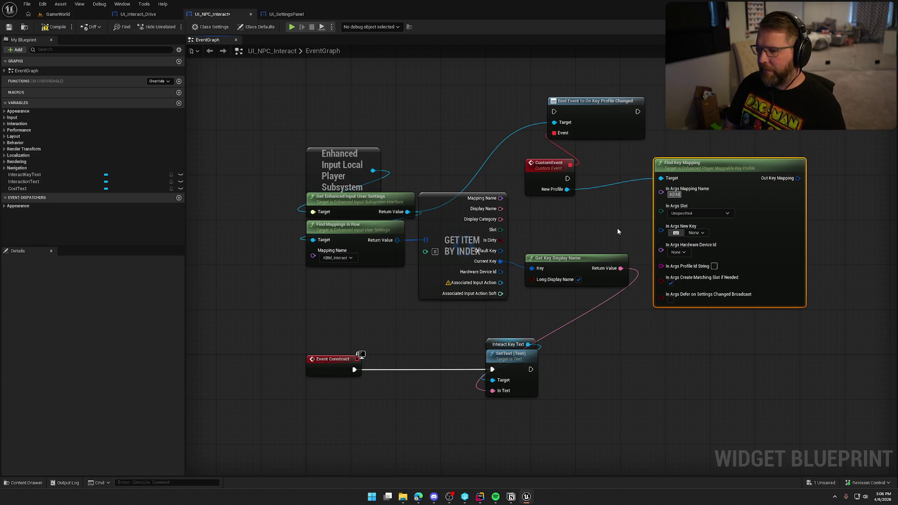
{"action": "key", "text": "Return"}
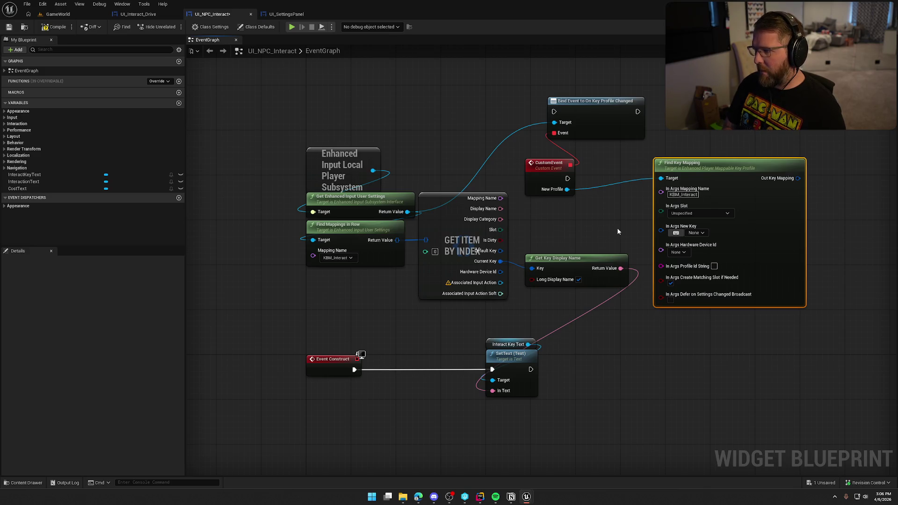
{"action": "left_click", "coordinate": [618, 232]}
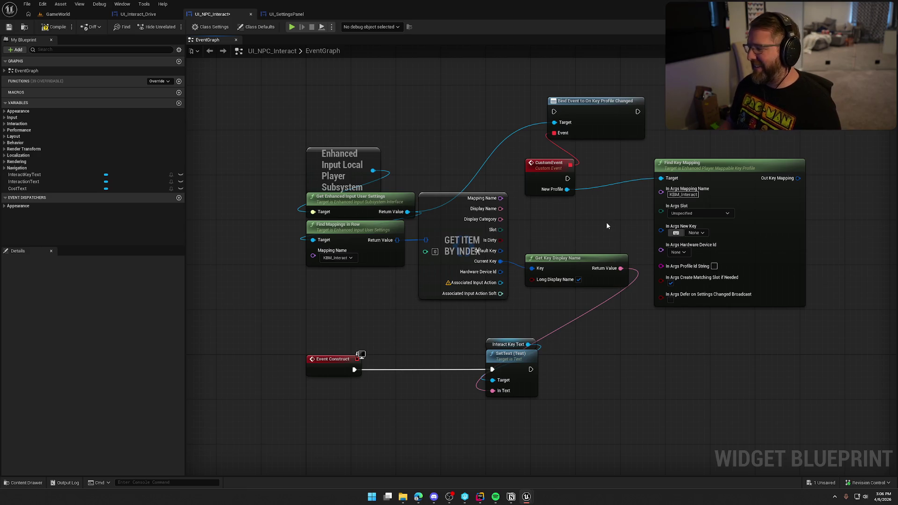
Step: Split Find Key Mapping's Out Key Mapping into individual outputs
{"action": "left_click_drag", "start_coordinate": [606, 222], "coordinate": [585, 226]}
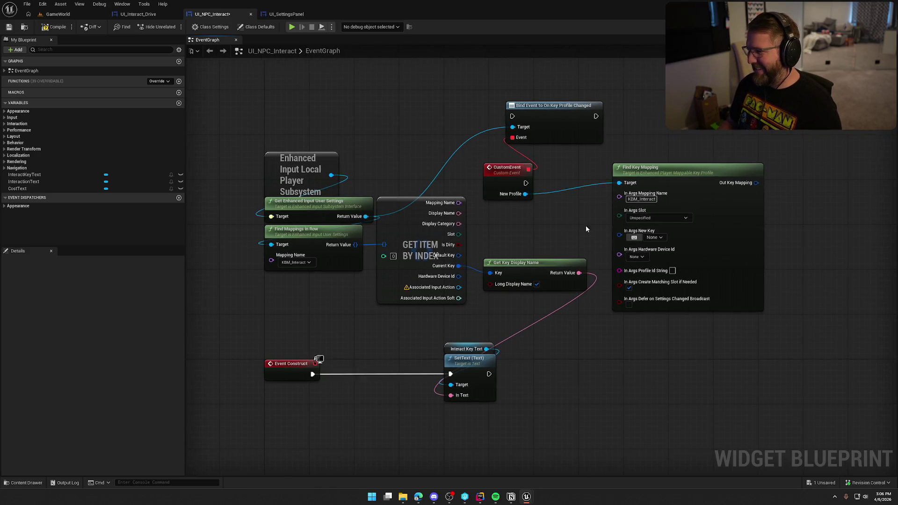
{"action": "mouse_move", "coordinate": [756, 183]}
{"action": "left_mouse_down"}
{"action": "mouse_move", "coordinate": [475, 268]}
{"action": "mouse_move", "coordinate": [488, 267]}
{"action": "left_mouse_up"}
{"action": "key", "text": "Escape"}
{"action": "right_click", "coordinate": [754, 185]}
{"action": "left_click", "coordinate": [771, 206]}
{"action": "mouse_move", "coordinate": [861, 271]}
{"action": "left_mouse_down"}
{"action": "mouse_move", "coordinate": [702, 265]}
{"action": "mouse_move", "coordinate": [792, 246]}
{"action": "left_mouse_up"}
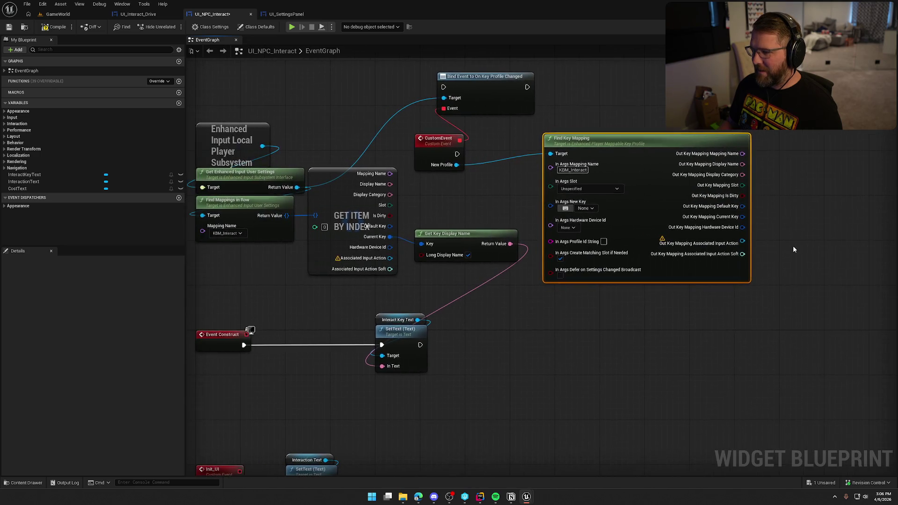
{"action": "mouse_move", "coordinate": [774, 207]}
{"action": "left_mouse_down"}
{"action": "mouse_move", "coordinate": [824, 207]}
{"action": "mouse_move", "coordinate": [481, 239]}
{"action": "left_mouse_up"}
Step: Delete Get Item By Index and route Event Construct through Bind Event, then undo all three changes
{"action": "left_click", "coordinate": [436, 208]}
{"action": "key", "text": "Delete"}
{"action": "left_click_drag", "start_coordinate": [436, 207], "coordinate": [486, 229]}
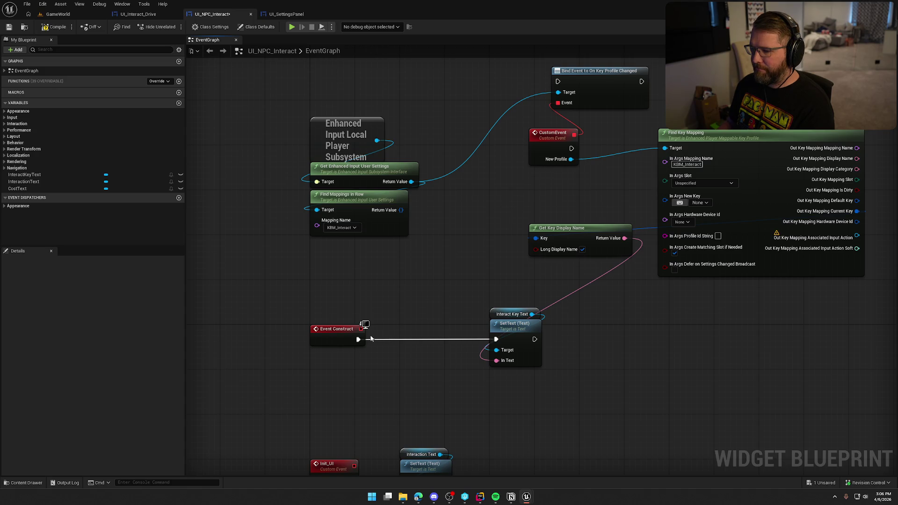
{"action": "left_click_drag", "start_coordinate": [358, 340], "coordinate": [558, 81]}
{"action": "left_click_drag", "start_coordinate": [641, 82], "coordinate": [492, 328]}
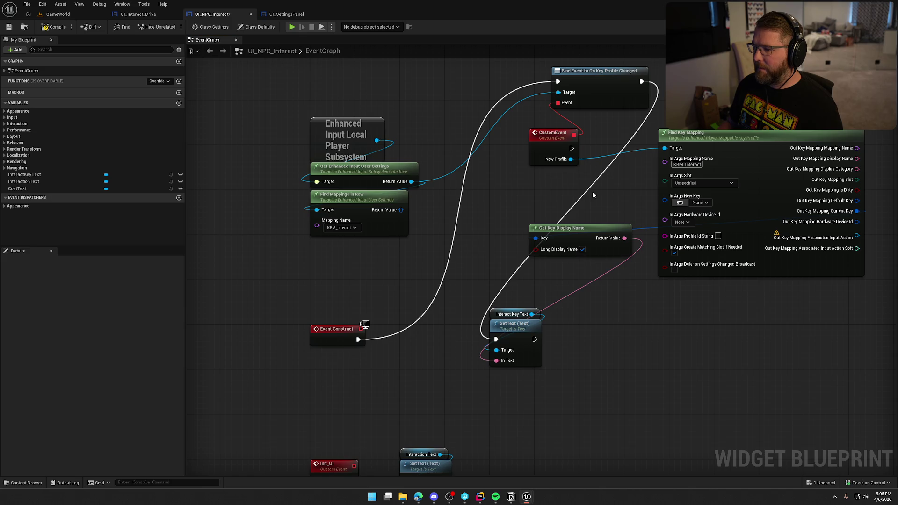
{"action": "key", "text": "ctrl+z"}
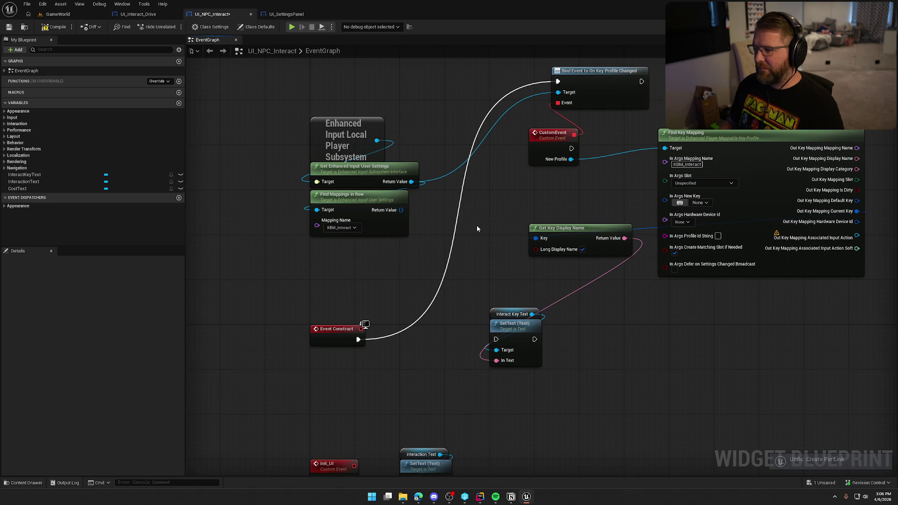
{"action": "key", "text": "ctrl+z"}
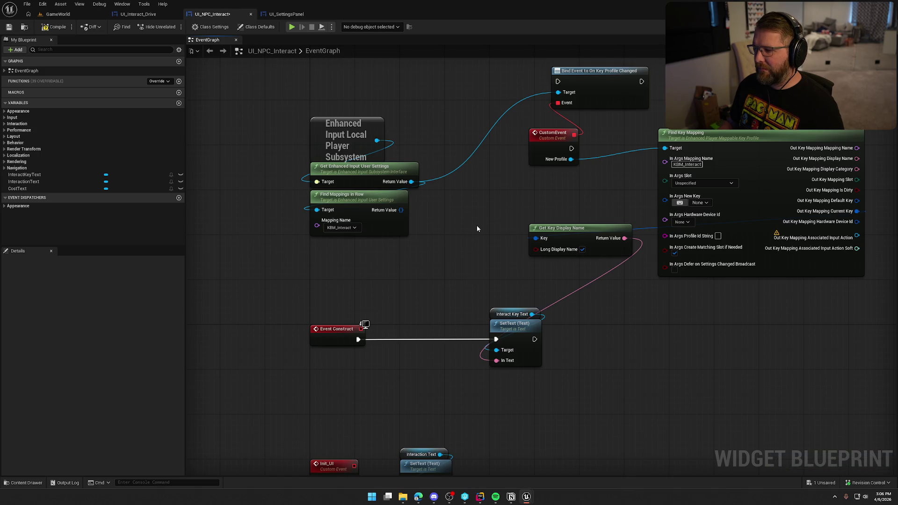
{"action": "key", "text": "ctrl+z"}
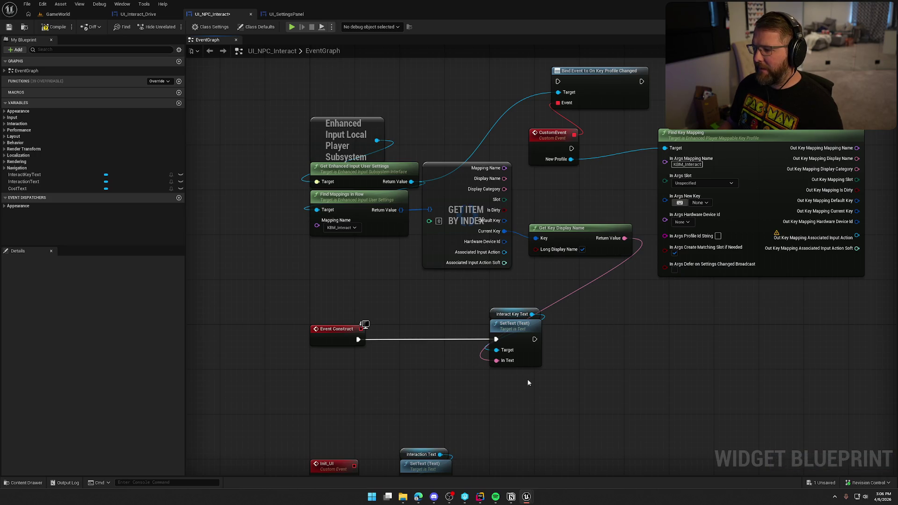
Step: Copy the Interact Key Text SetText nodes and run the copy from the CustomEvent
{"action": "left_click_drag", "start_coordinate": [605, 358], "coordinate": [533, 360]}
{"action": "left_click", "coordinate": [441, 327]}
{"action": "key", "text": "ctrl+c"}
{"action": "scroll", "coordinate": [422, 346], "scroll_direction": "down", "scroll_amount": 2}
{"action": "key", "text": "ctrl+v"}
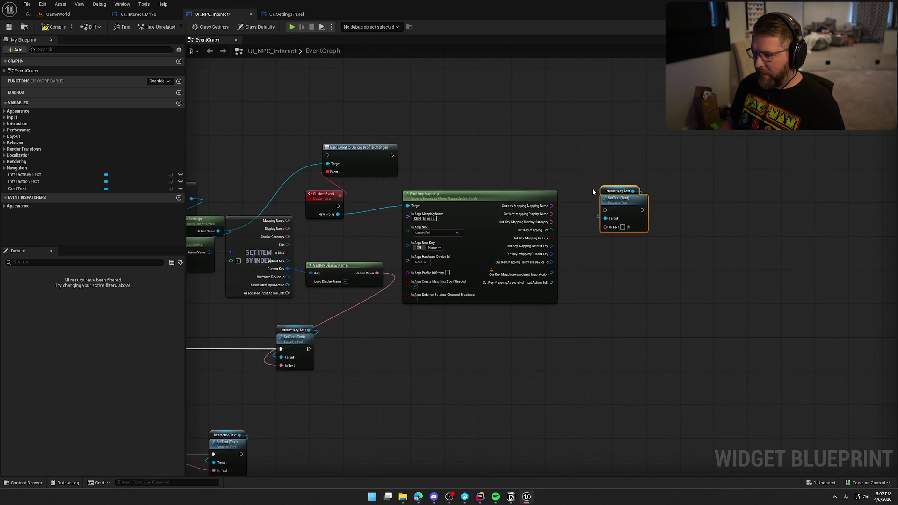
{"action": "left_click_drag", "start_coordinate": [605, 210], "coordinate": [338, 205]}
{"action": "scroll", "coordinate": [557, 225], "scroll_direction": "up", "scroll_amount": 1}
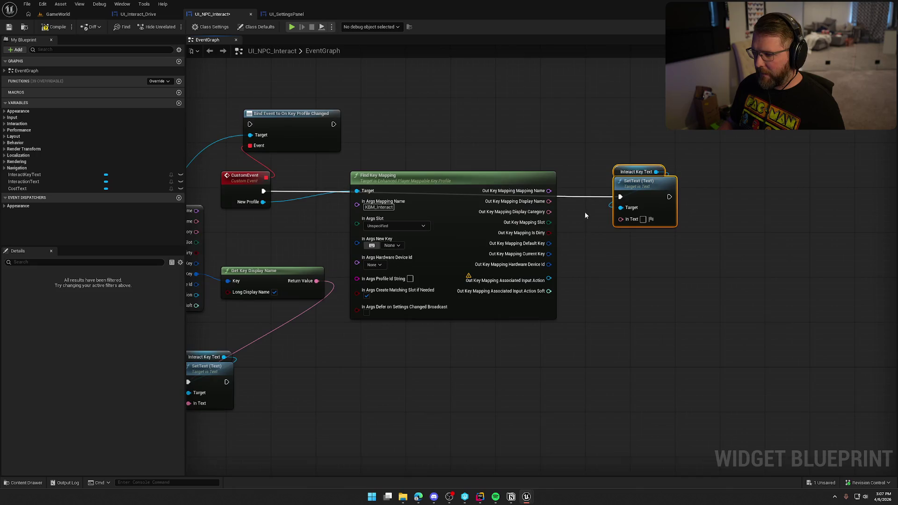
Step: Feed Out Key Mapping Current Key through a pasted Get Key Display Name into the copied SetText, then compile
{"action": "mouse_move", "coordinate": [619, 226]}
{"action": "left_mouse_down"}
{"action": "mouse_move", "coordinate": [582, 230]}
{"action": "mouse_move", "coordinate": [578, 254]}
{"action": "mouse_move", "coordinate": [548, 254]}
{"action": "left_mouse_up"}
{"action": "left_click", "coordinate": [276, 283]}
{"action": "key", "text": "ctrl+v"}
{"action": "left_click_drag", "start_coordinate": [692, 259], "coordinate": [621, 219]}
{"action": "mouse_move", "coordinate": [431, 372]}
{"action": "left_mouse_down"}
{"action": "mouse_move", "coordinate": [607, 372]}
{"action": "mouse_move", "coordinate": [662, 293]}
{"action": "left_mouse_up"}
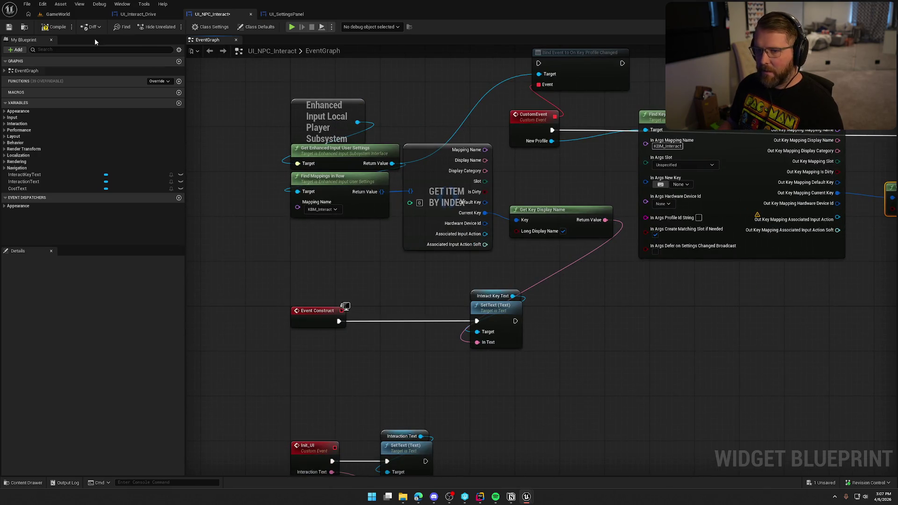
{"action": "left_click", "coordinate": [57, 27]}
Step: Start a play test and rebind the Interact action to U in the game's keybind settings
{"action": "key", "text": "alt+p"}
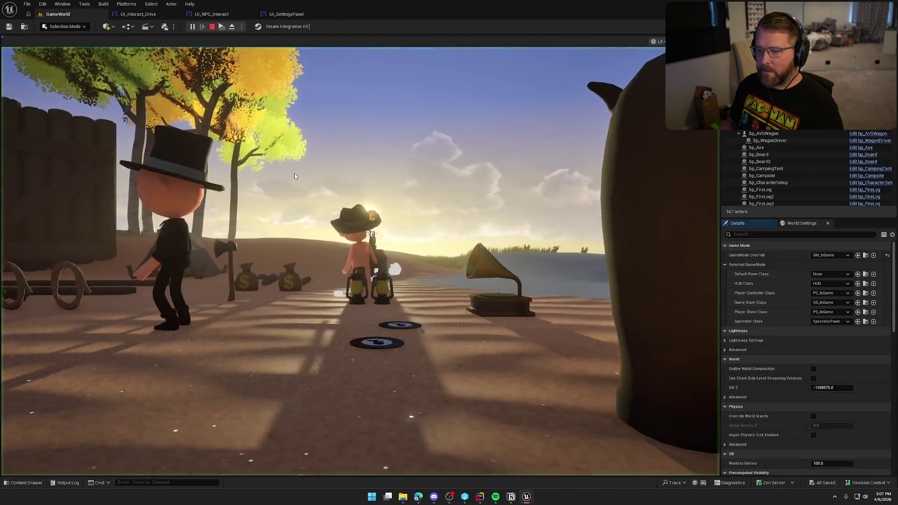
{"action": "left_click", "coordinate": [294, 176]}
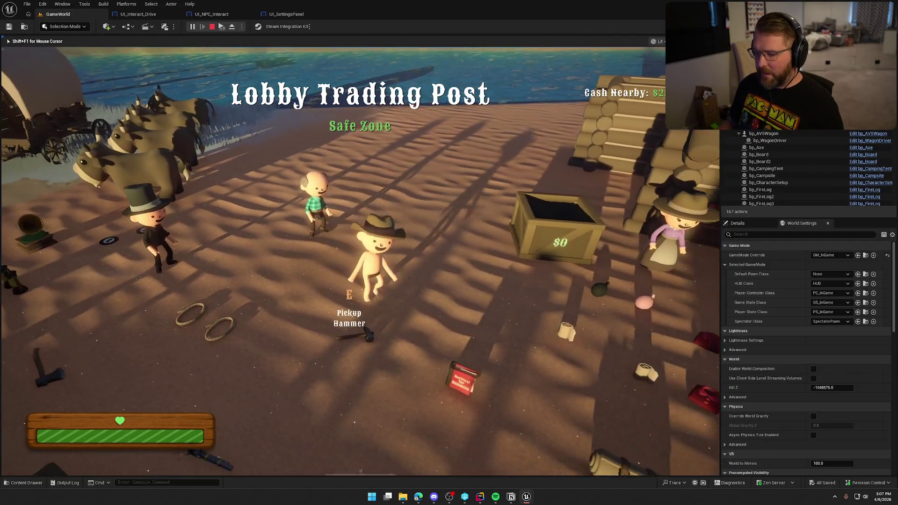
{"action": "key", "text": "Escape"}
{"action": "left_click", "coordinate": [365, 208]}
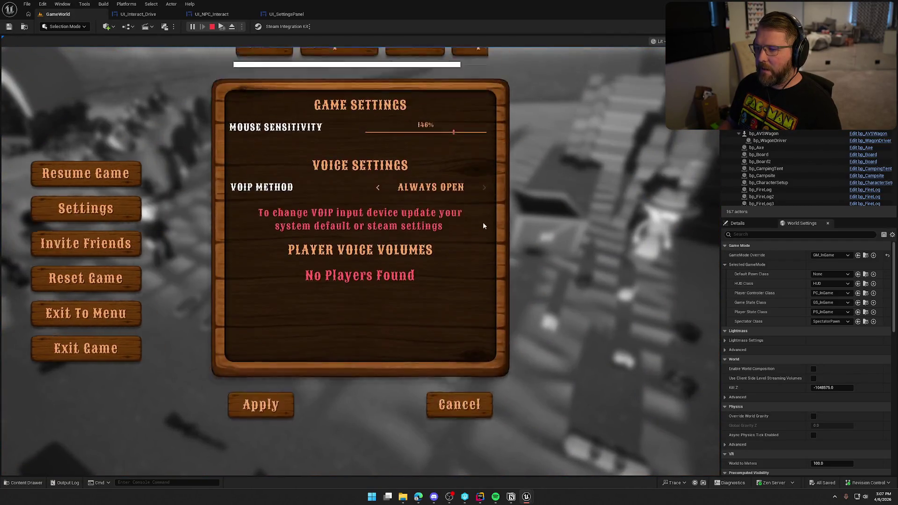
{"action": "left_click", "coordinate": [474, 77]}
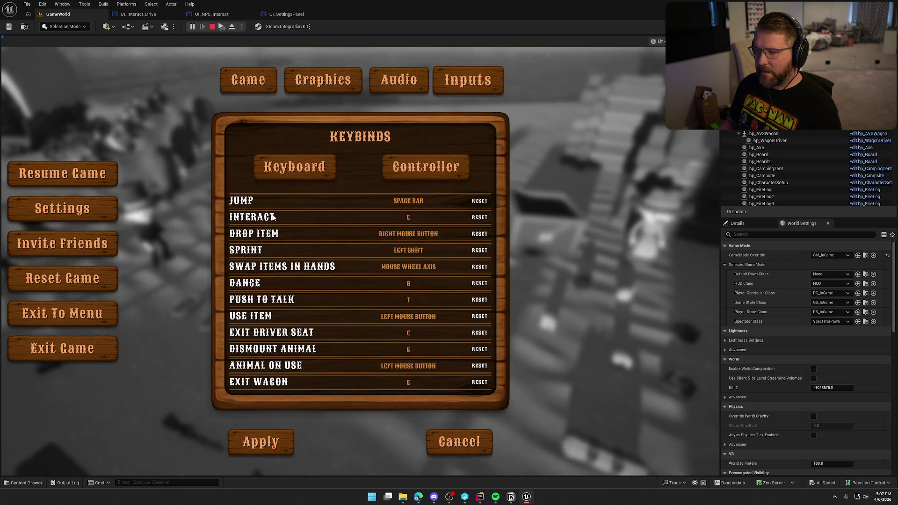
{"action": "left_click", "coordinate": [405, 221]}
{"action": "key", "text": "u"}
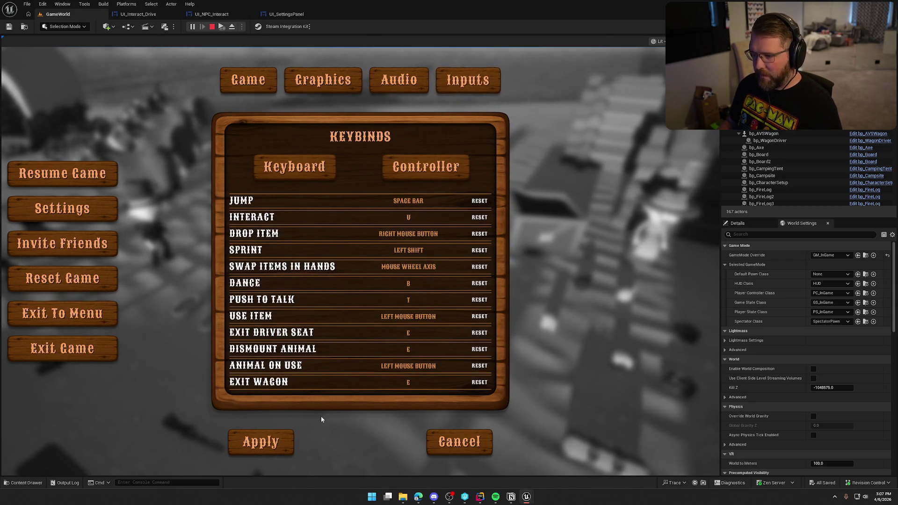
{"action": "left_click", "coordinate": [261, 442]}
{"action": "key", "text": "Escape"}
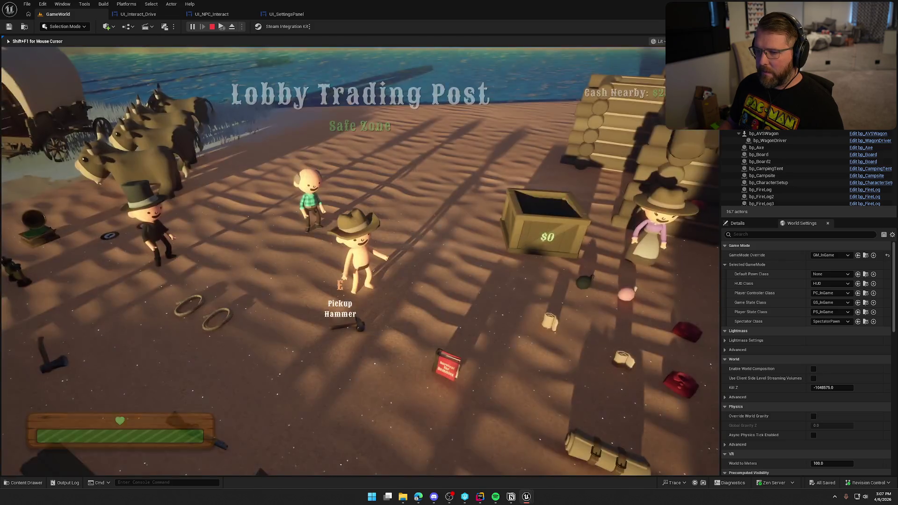
Step: Walk to the green-shirted NPC, trigger Heal Disease with U, and end play
{"action": "key", "text": "w"}
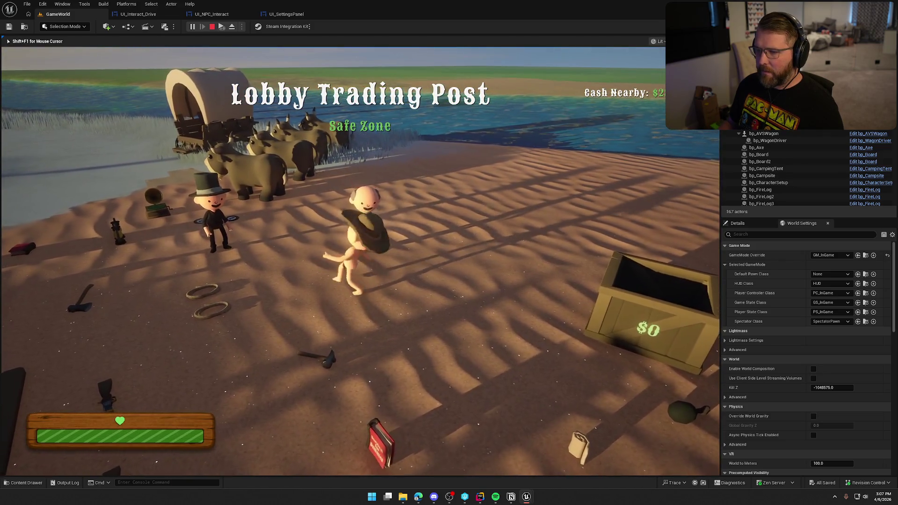
{"action": "key", "text": "w"}
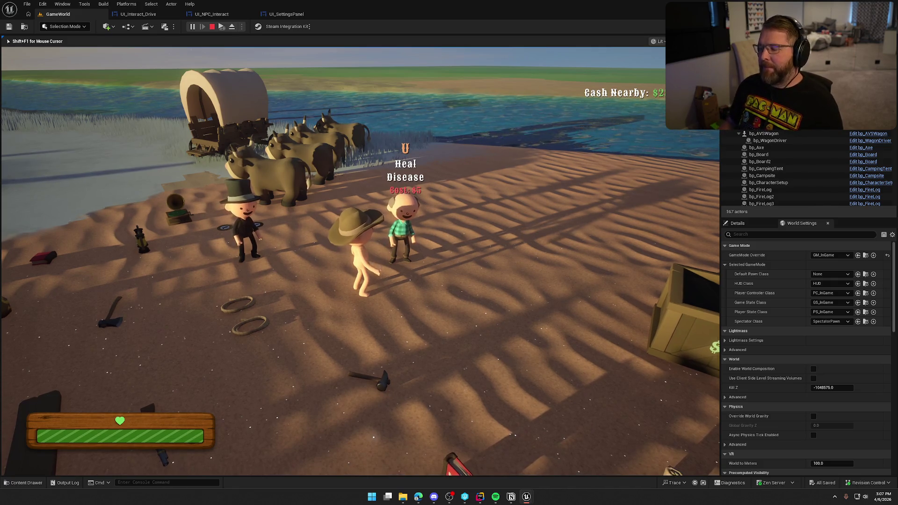
{"action": "key", "text": "u"}
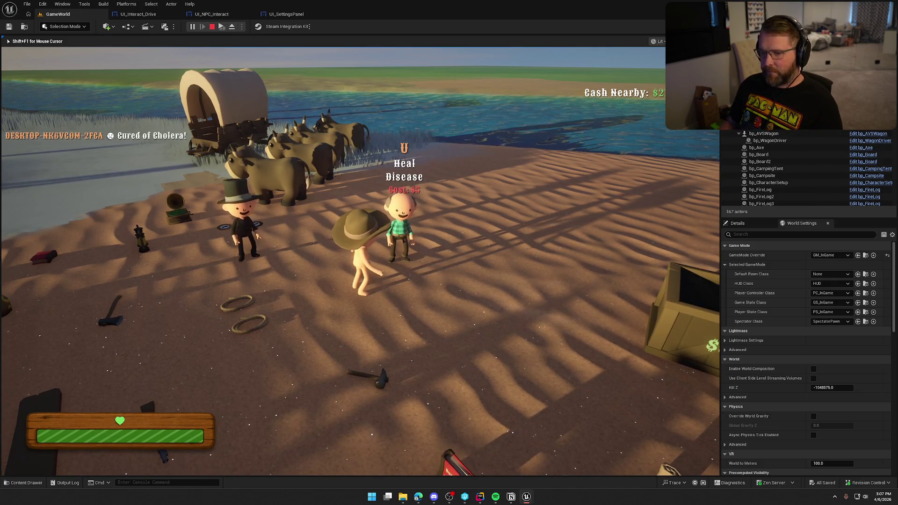
{"action": "key", "text": "Escape"}
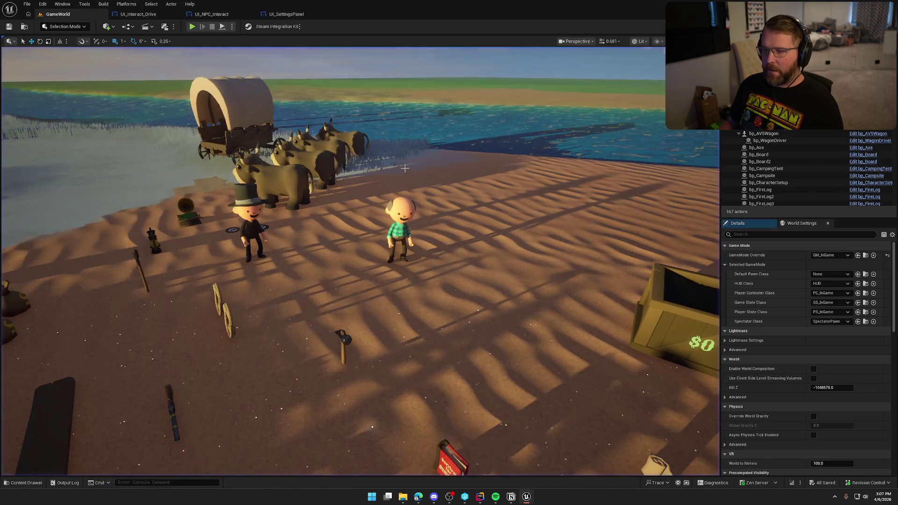
Step: Start a new play session, reapply the keybinds, walk past the NPCs, and stop
{"action": "left_click", "coordinate": [192, 27]}
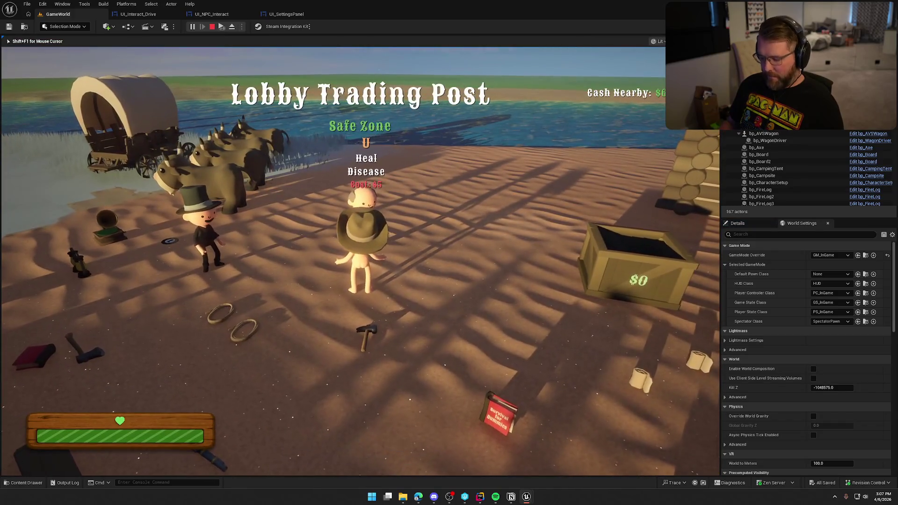
{"action": "key", "text": "p"}
{"action": "left_click", "coordinate": [409, 214]}
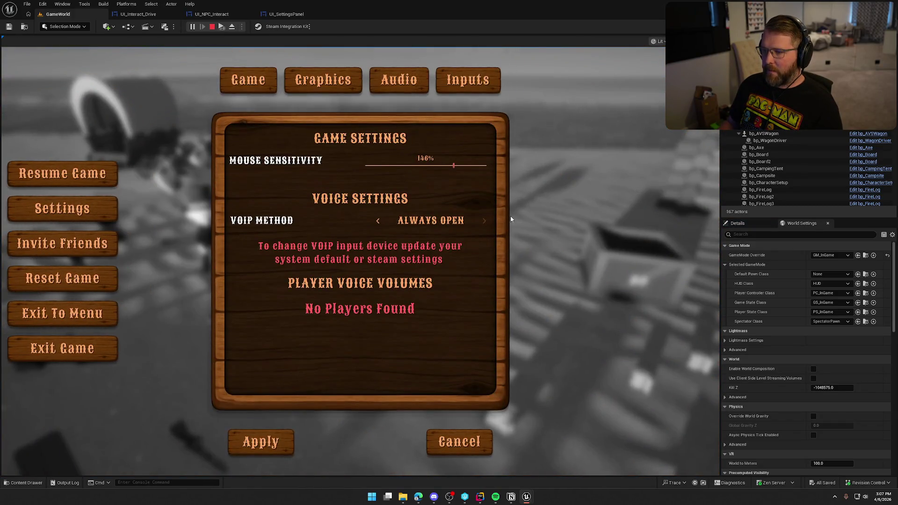
{"action": "left_click", "coordinate": [473, 83]}
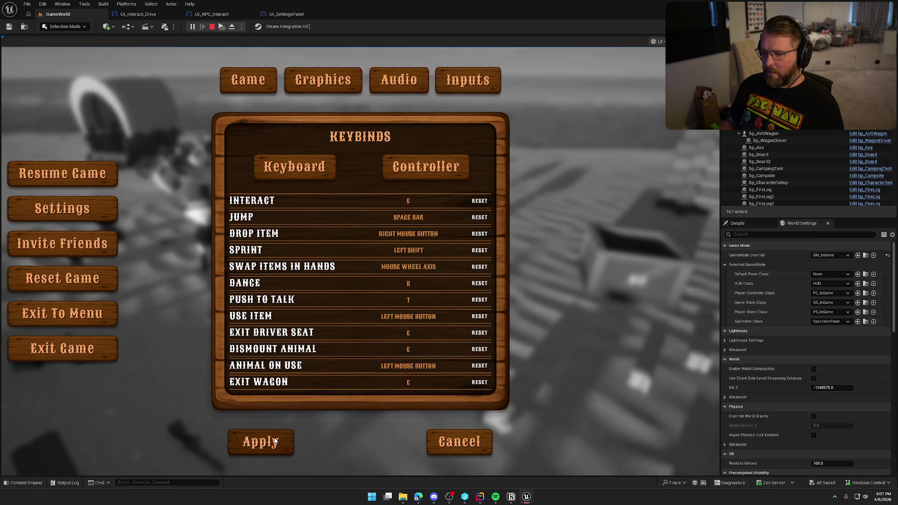
{"action": "left_click", "coordinate": [260, 442]}
{"action": "left_click", "coordinate": [354, 175]}
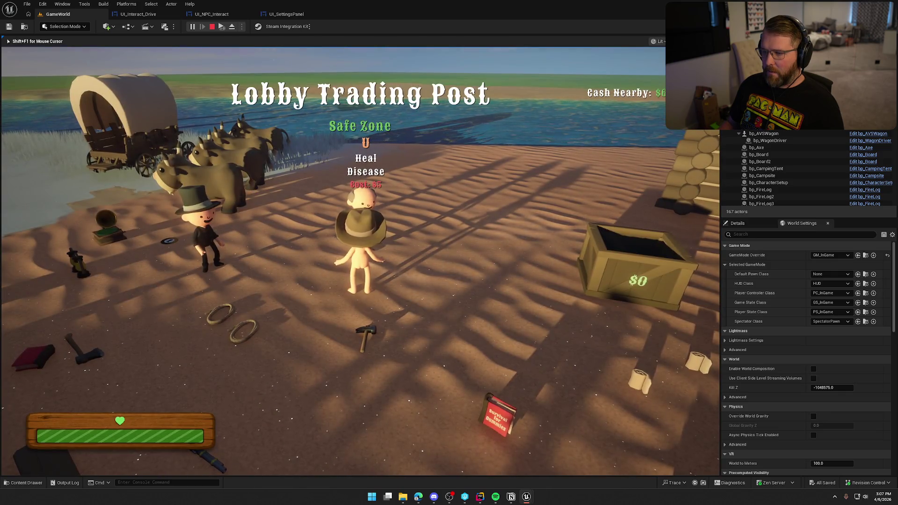
{"action": "key", "text": "w"}
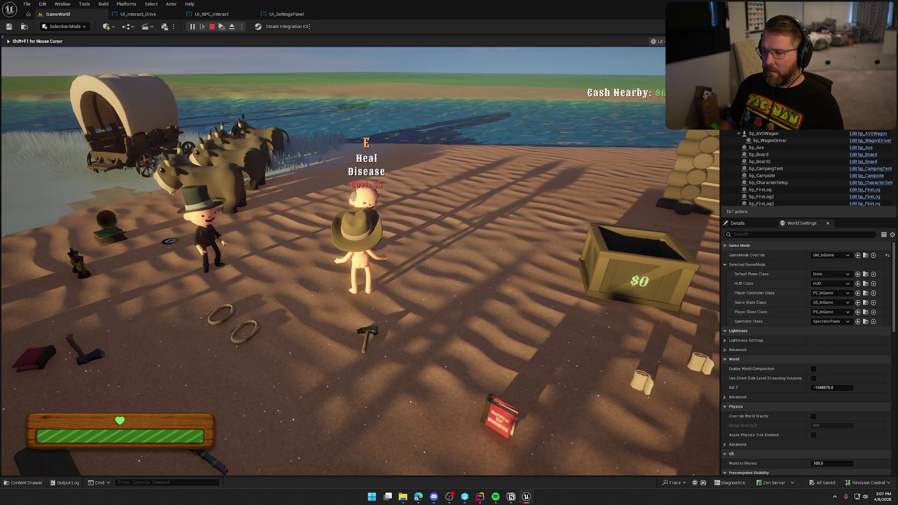
{"action": "key", "text": "w"}
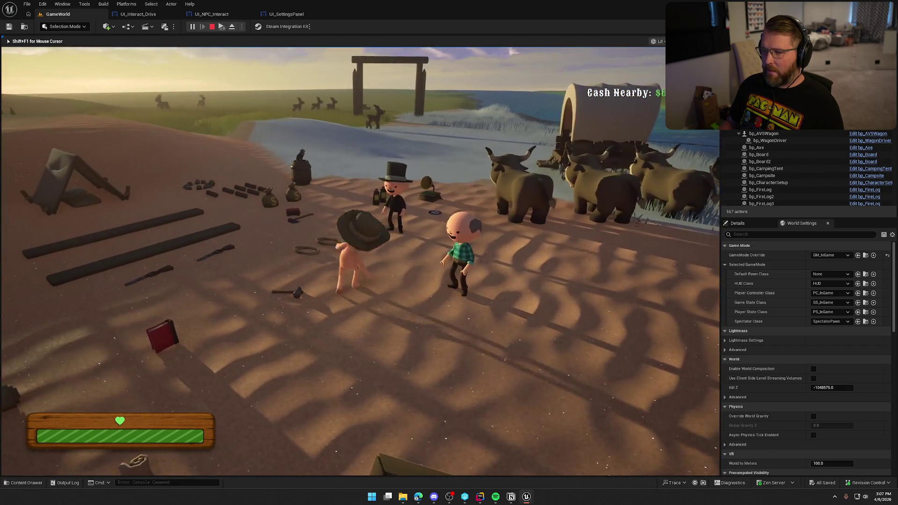
{"action": "key", "text": "w"}
{"action": "key", "text": "s"}
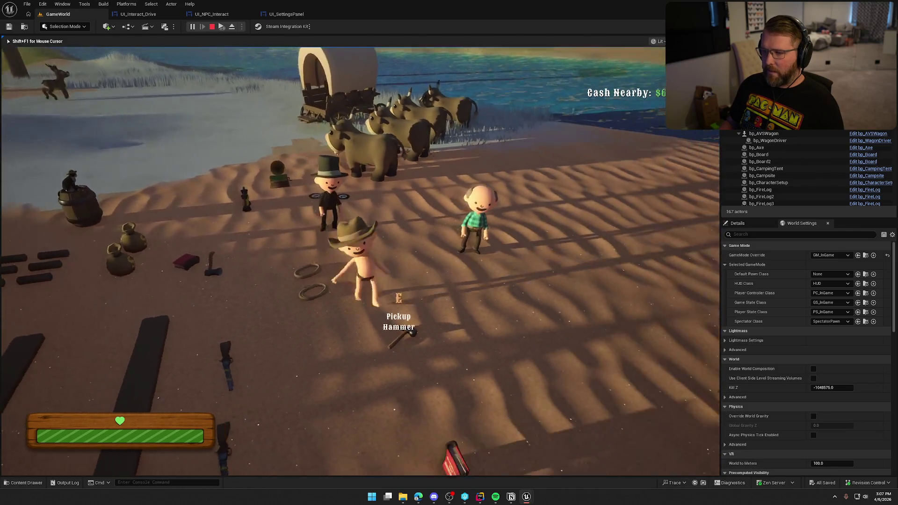
{"action": "key", "text": "shift+F1"}
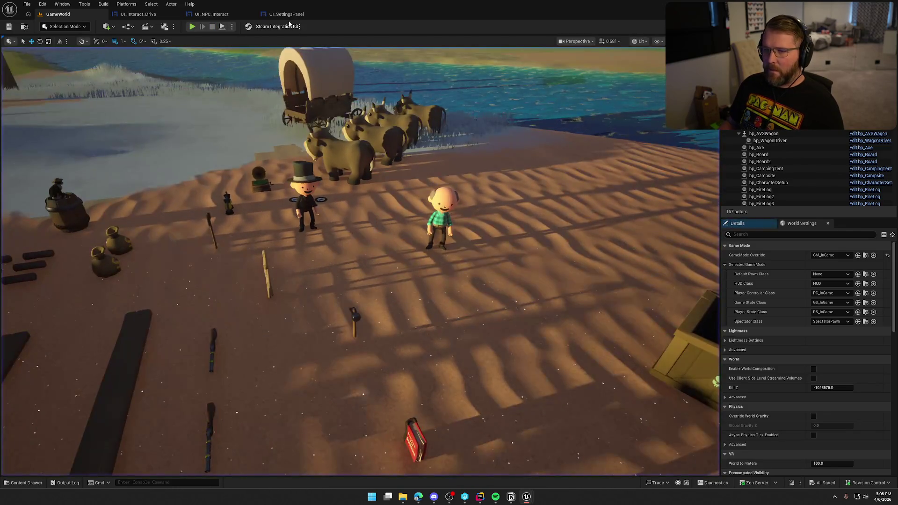
Step: In UI_NPC_Interact, wire Event Construct into Bind Event, then Bind Event into SetText, and compile
{"action": "left_click", "coordinate": [286, 14]}
{"action": "left_click", "coordinate": [207, 18]}
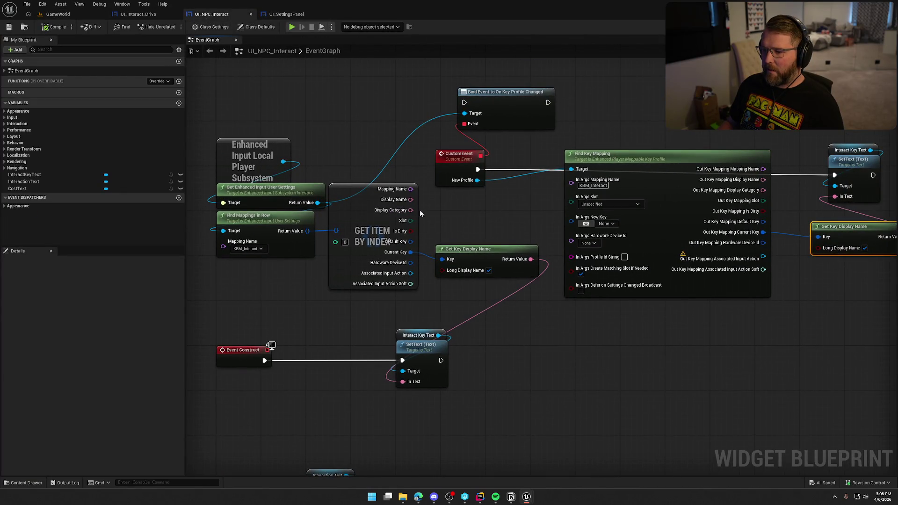
{"action": "left_click_drag", "start_coordinate": [302, 360], "coordinate": [490, 414]}
{"action": "left_click", "coordinate": [514, 396]}
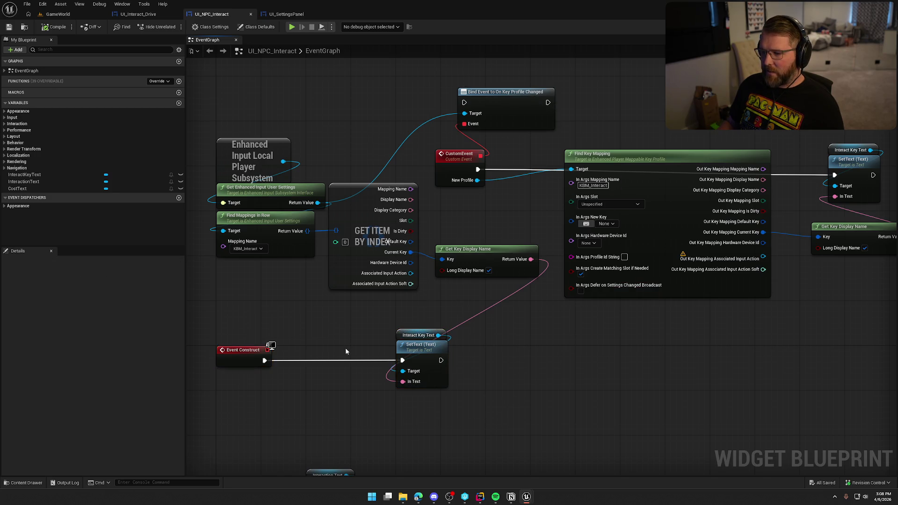
{"action": "left_click_drag", "start_coordinate": [271, 361], "coordinate": [464, 103]}
{"action": "left_click_drag", "start_coordinate": [549, 103], "coordinate": [409, 365]}
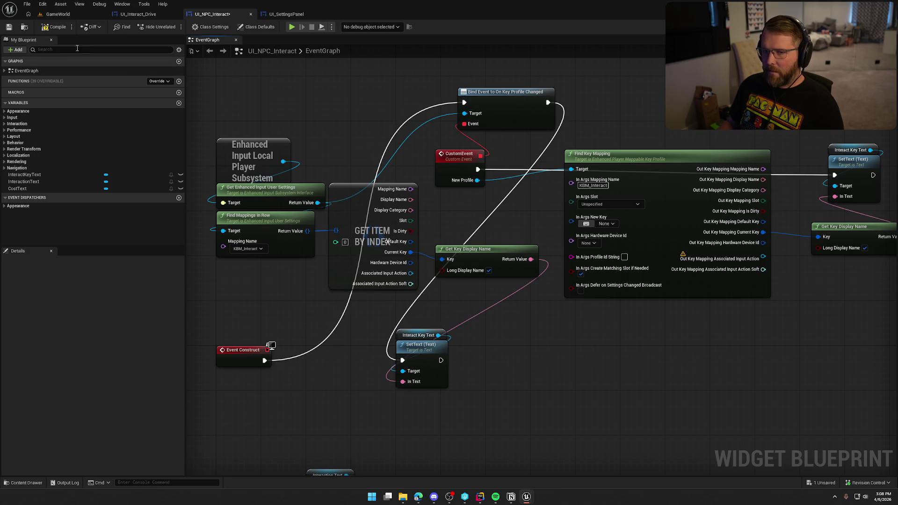
{"action": "left_click", "coordinate": [55, 28]}
{"action": "left_click", "coordinate": [58, 14]}
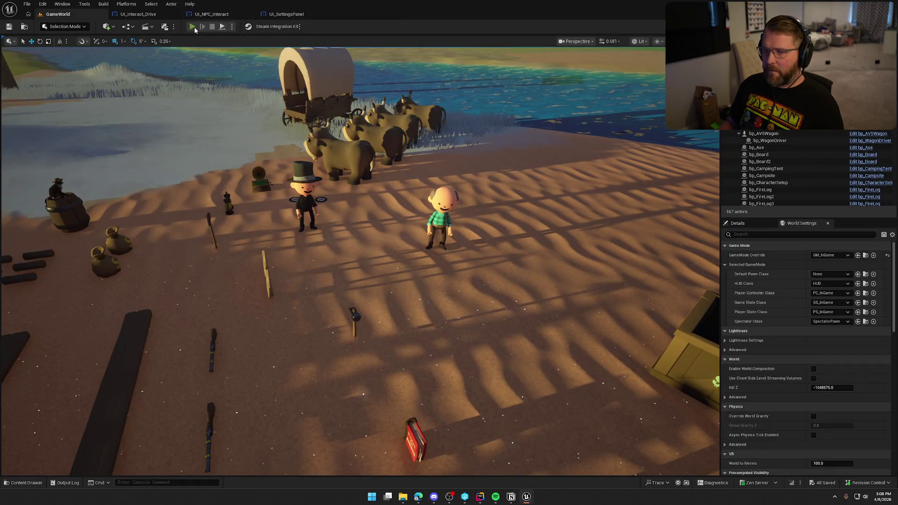
Step: Start a play test, walk toward an NPC, and check the keybinds list in Settings
{"action": "left_click", "coordinate": [192, 26]}
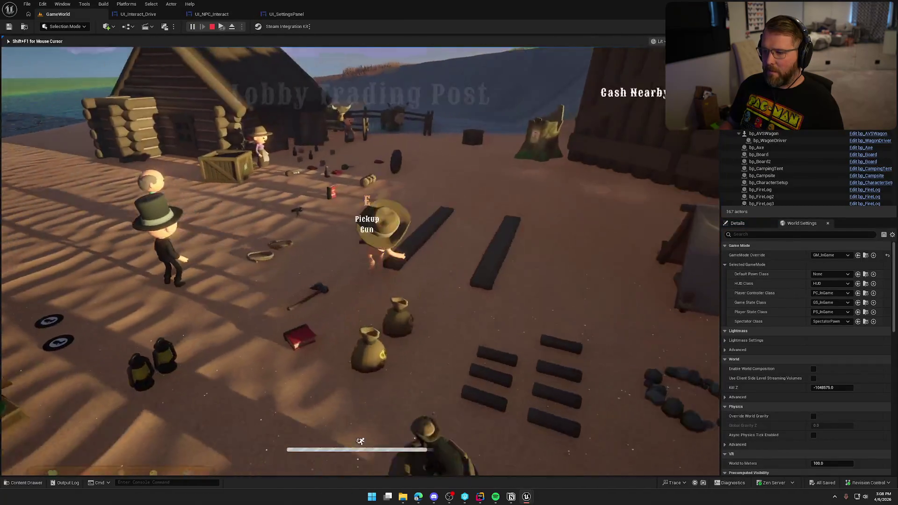
{"action": "key", "text": "w"}
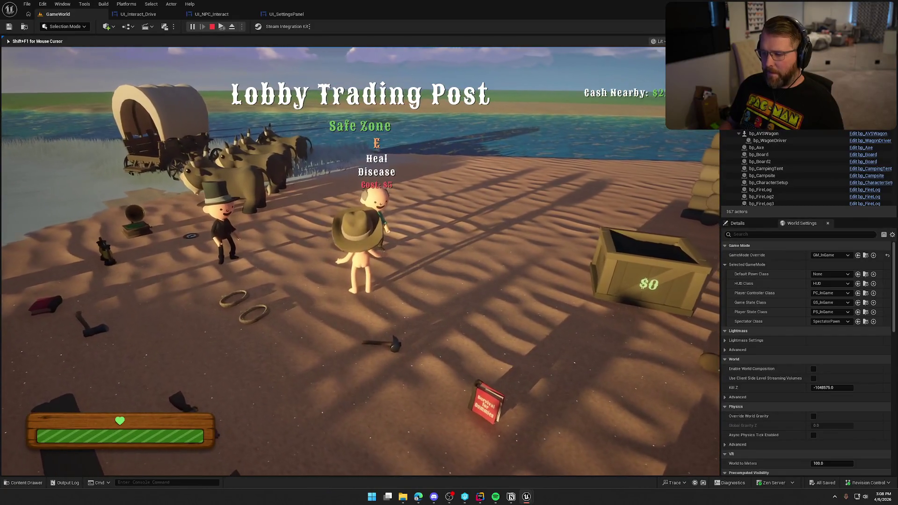
{"action": "key", "text": "Escape"}
{"action": "left_click", "coordinate": [360, 206]}
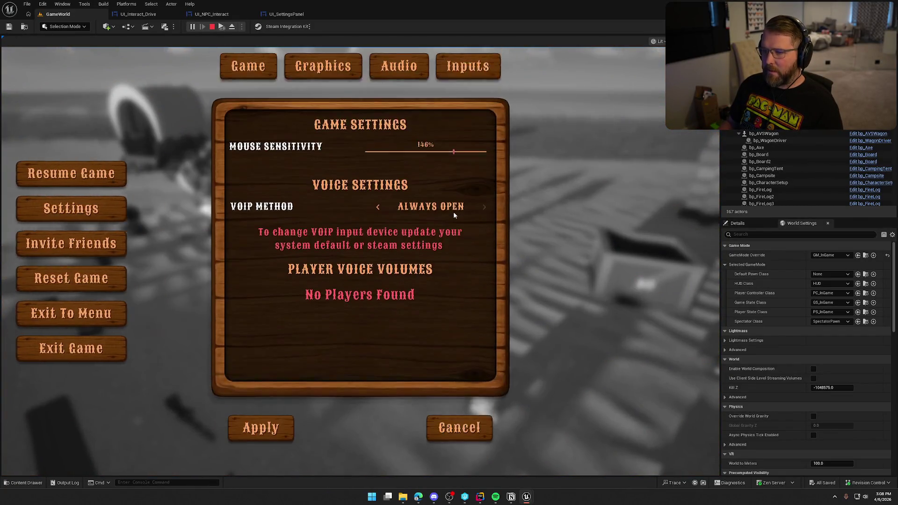
{"action": "left_click", "coordinate": [463, 90]}
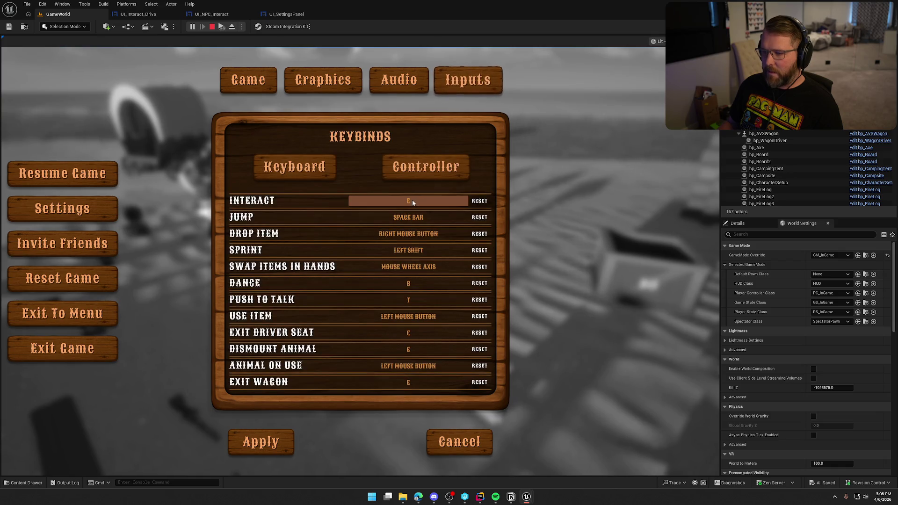
{"action": "key", "text": "Escape"}
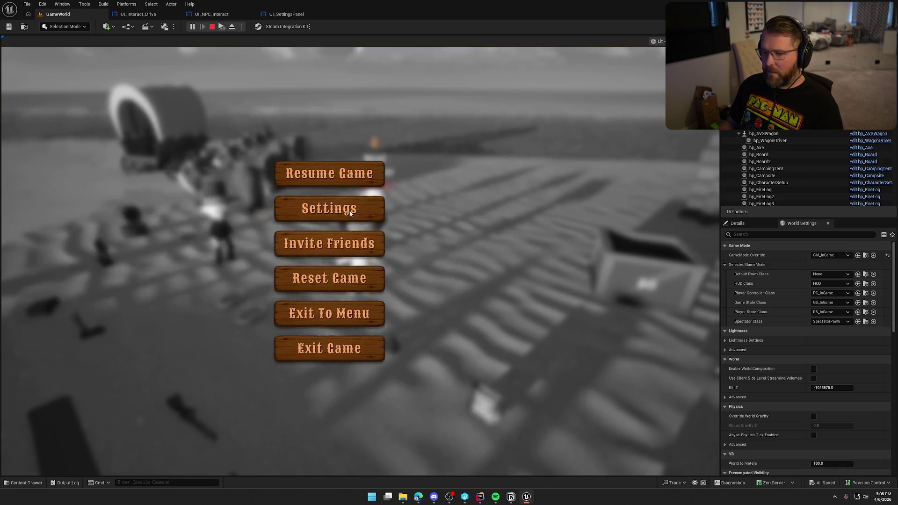
{"action": "key", "text": "Escape"}
Step: Walk around, recheck the game settings, stop play, and open UI_SettingsPanel
{"action": "key", "text": "w"}
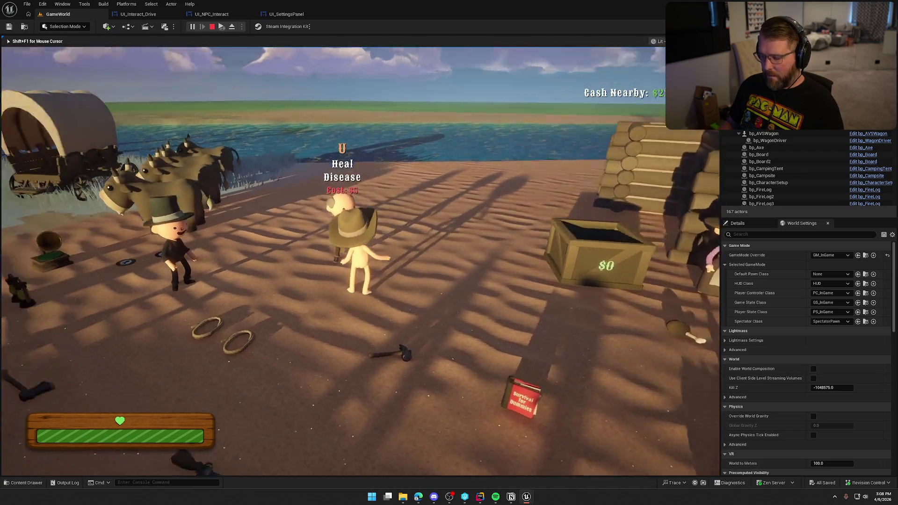
{"action": "key", "text": "Escape"}
{"action": "left_click", "coordinate": [383, 209]}
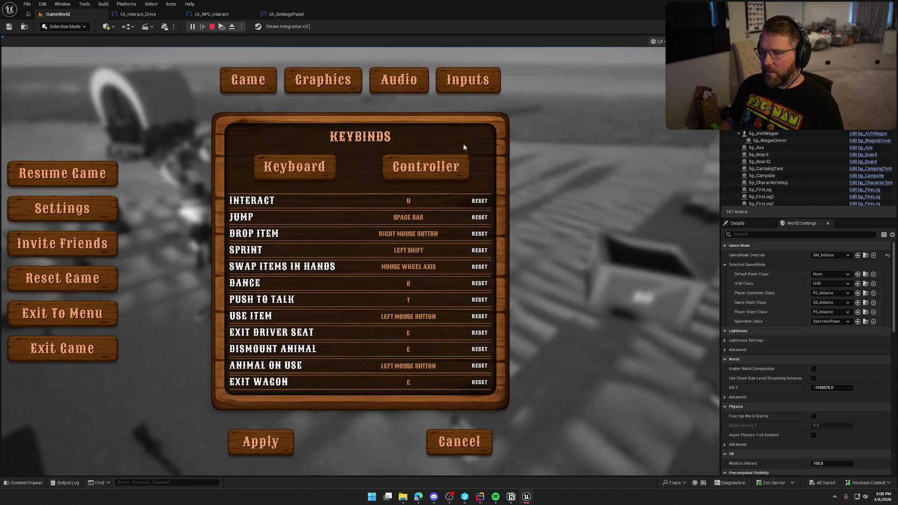
{"action": "left_click", "coordinate": [261, 442]}
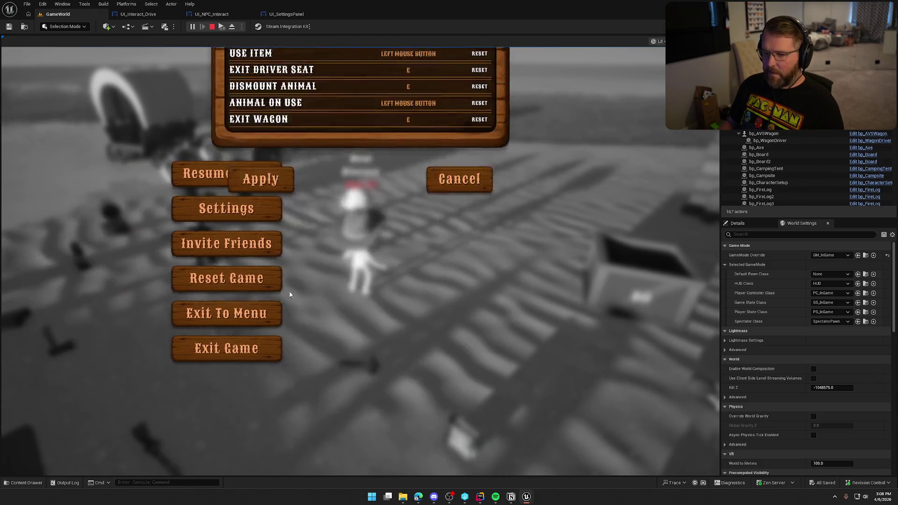
{"action": "key", "text": "Escape"}
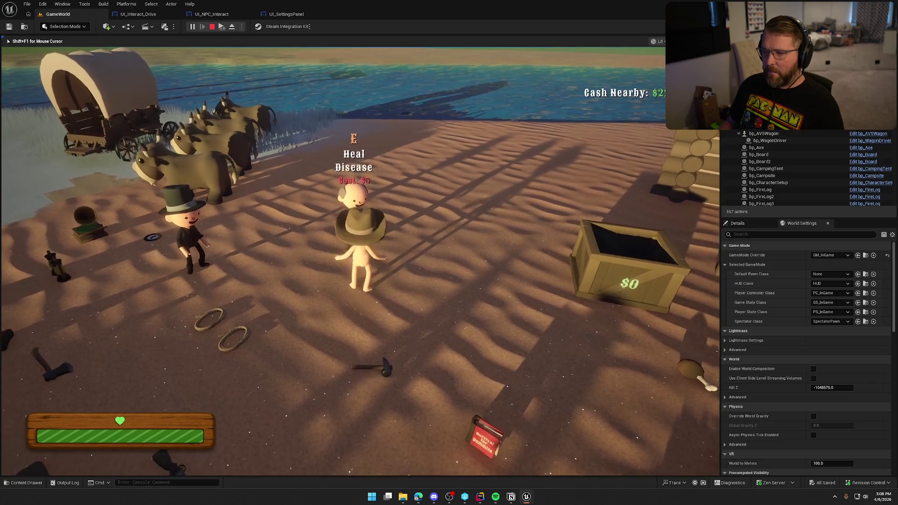
{"action": "key", "text": "Escape"}
{"action": "left_click", "coordinate": [304, 14]}
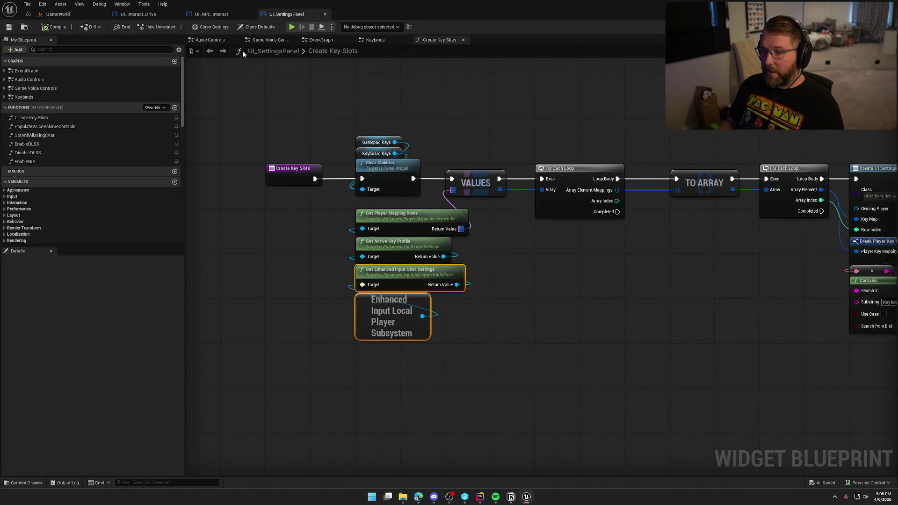
Step: Wire Event Construct straight into SetText and delete the key-profile and duplicate SetText nodes
{"action": "left_click", "coordinate": [212, 14]}
{"action": "left_click_drag", "start_coordinate": [263, 360], "coordinate": [402, 361]}
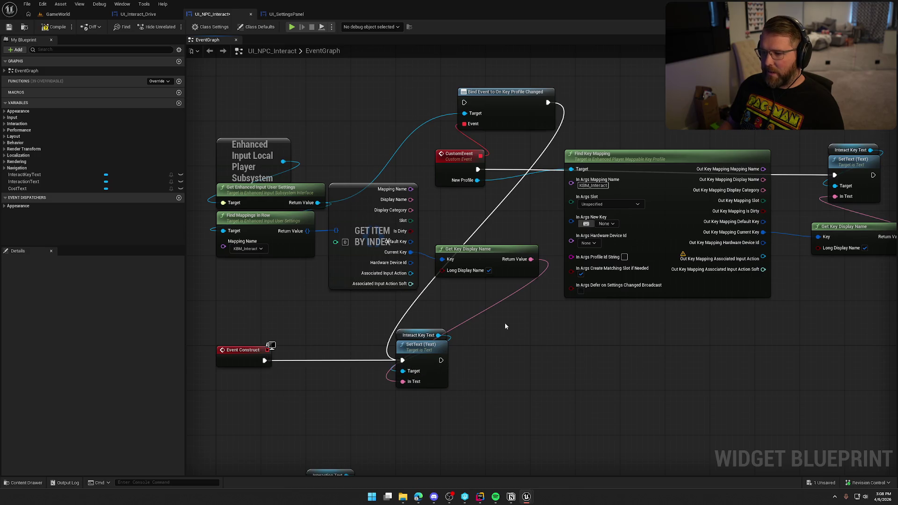
{"action": "left_click_drag", "start_coordinate": [408, 100], "coordinate": [538, 211]}
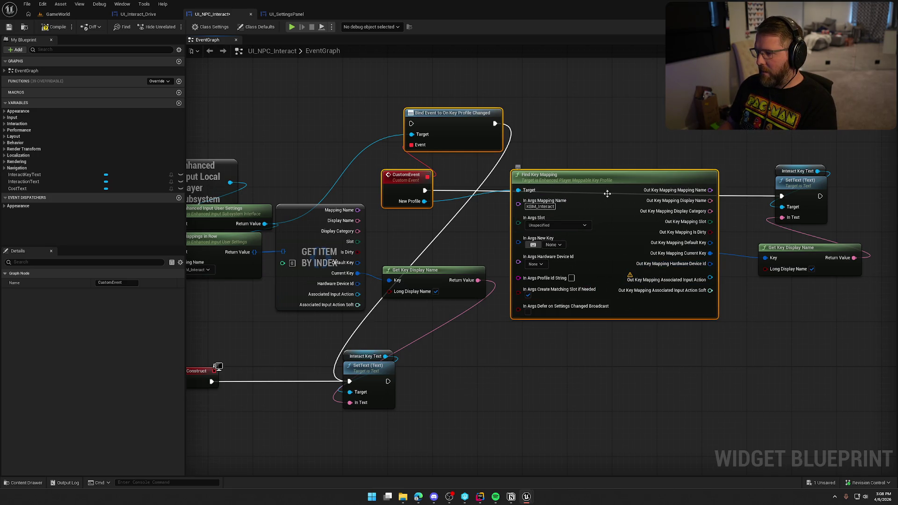
{"action": "key", "text": "Delete"}
{"action": "left_click_drag", "start_coordinate": [717, 196], "coordinate": [851, 282]}
{"action": "key", "text": "Delete"}
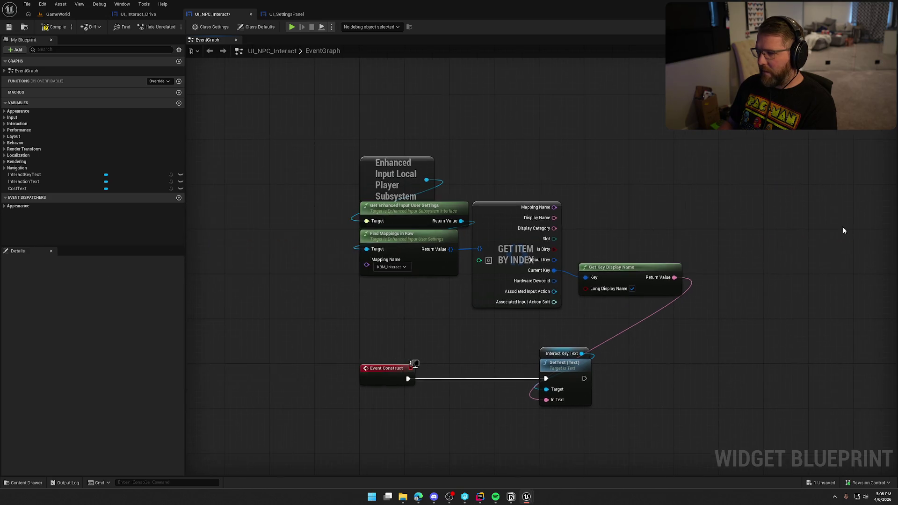
{"action": "left_click", "coordinate": [456, 219]}
{"action": "left_click", "coordinate": [342, 278]}
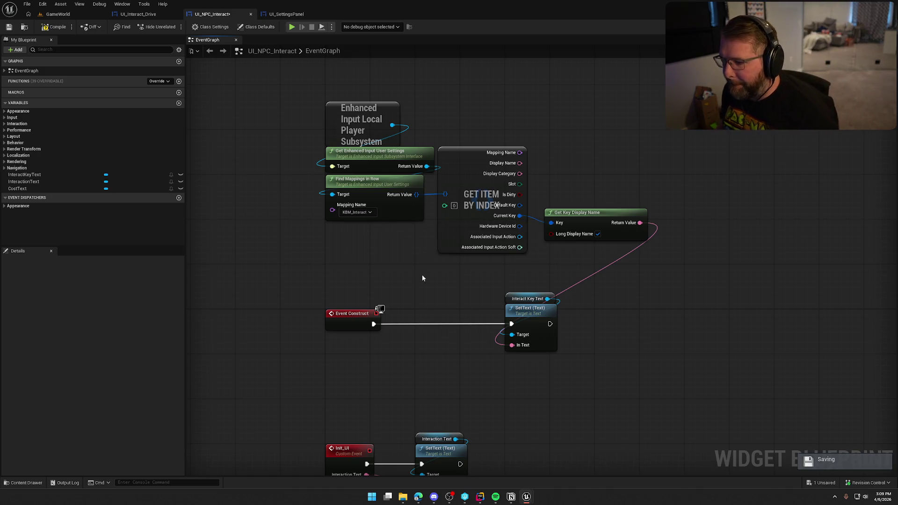
Step: Place Get Key Display Name under Get Item By Index and recombine its split mapping pins
{"action": "mouse_move", "coordinate": [540, 408]}
{"action": "left_mouse_down"}
{"action": "mouse_move", "coordinate": [527, 355]}
{"action": "mouse_move", "coordinate": [513, 359]}
{"action": "left_mouse_up"}
{"action": "mouse_move", "coordinate": [678, 366]}
{"action": "left_mouse_down"}
{"action": "mouse_move", "coordinate": [566, 240]}
{"action": "mouse_move", "coordinate": [282, 126]}
{"action": "left_mouse_up"}
{"action": "left_click", "coordinate": [305, 242]}
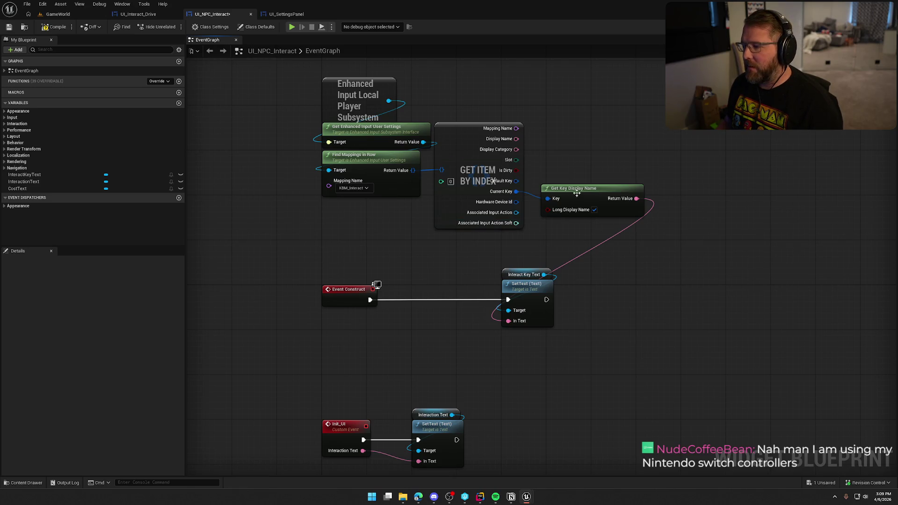
{"action": "mouse_move", "coordinate": [603, 196]}
{"action": "left_mouse_down"}
{"action": "mouse_move", "coordinate": [448, 259]}
{"action": "mouse_move", "coordinate": [490, 242]}
{"action": "left_mouse_up"}
{"action": "left_click", "coordinate": [562, 203]}
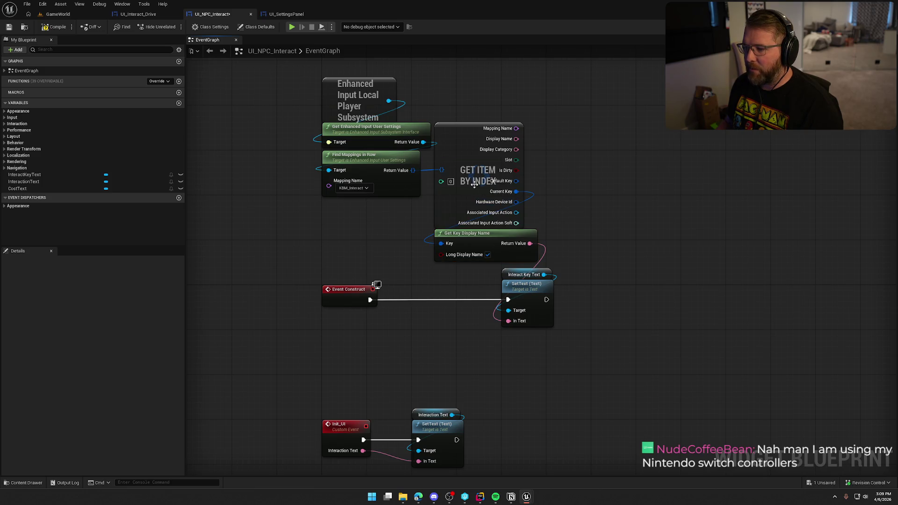
{"action": "right_click", "coordinate": [517, 192]}
{"action": "left_click", "coordinate": [541, 226]}
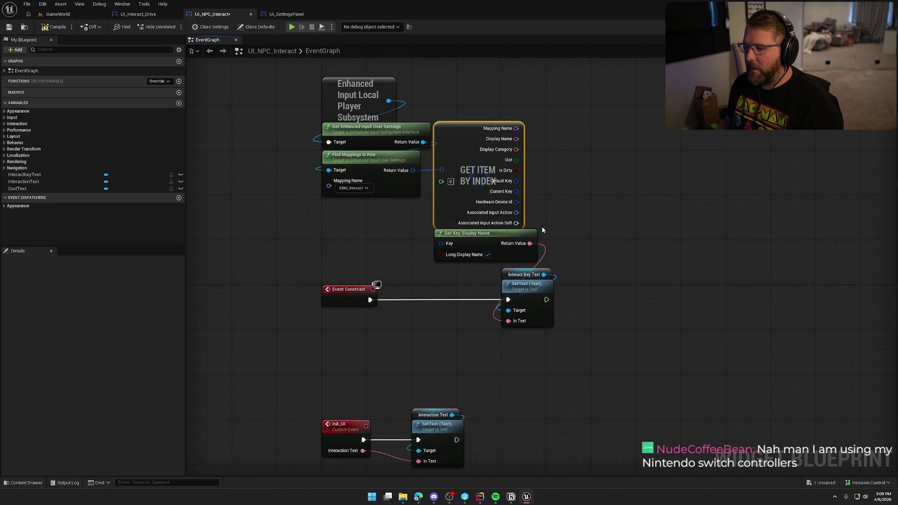
{"action": "left_click_drag", "start_coordinate": [515, 136], "coordinate": [533, 171]}
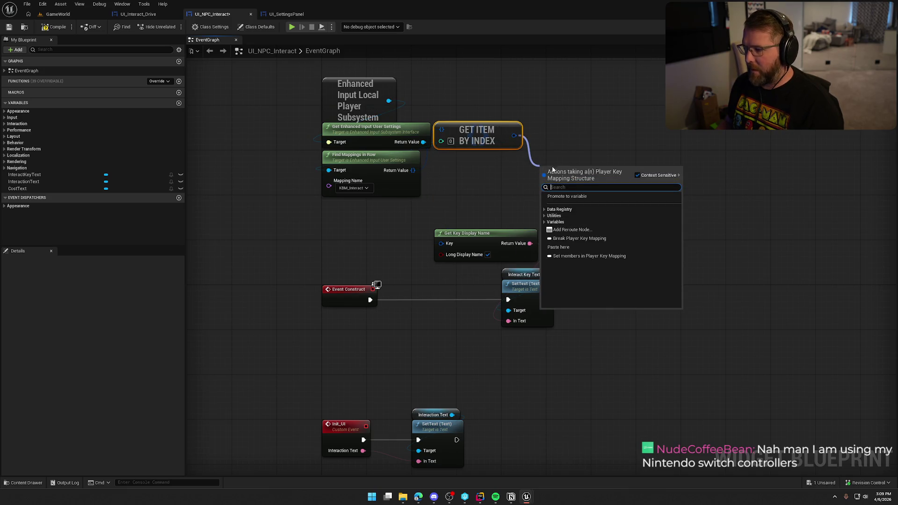
Step: Add a Break Player Key Mapping node feeding Current Key into Get Key Display Name's Key
{"action": "type", "text": "break"}
{"action": "key", "text": "Return"}
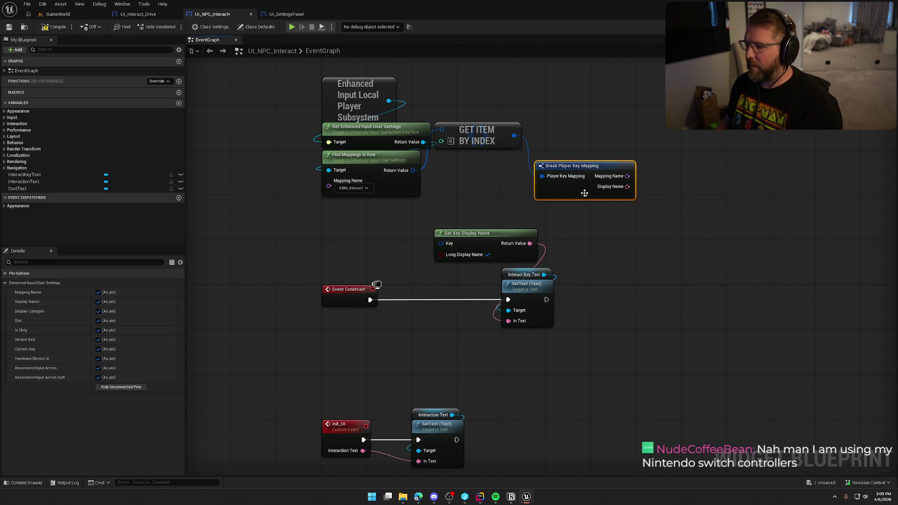
{"action": "left_click", "coordinate": [585, 195]}
{"action": "left_click_drag", "start_coordinate": [607, 254], "coordinate": [441, 243]}
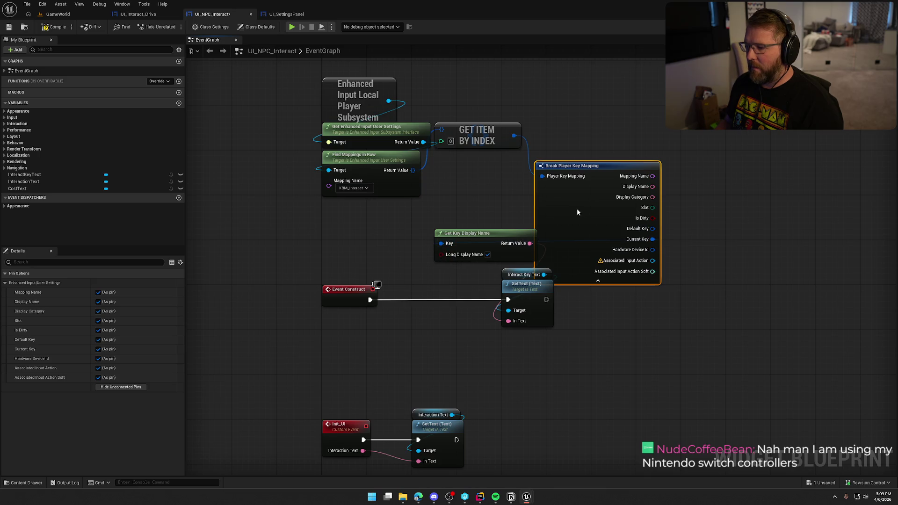
{"action": "left_click", "coordinate": [127, 390]}
Step: Stack Get Item By Index, the break node and the lookup nodes in one column
{"action": "mouse_move", "coordinate": [480, 135]}
{"action": "left_mouse_down"}
{"action": "mouse_move", "coordinate": [378, 220]}
{"action": "mouse_move", "coordinate": [368, 208]}
{"action": "left_mouse_up"}
{"action": "mouse_move", "coordinate": [316, 70]}
{"action": "left_mouse_down", "text": "shift"}
{"action": "mouse_move", "coordinate": [369, 198]}
{"action": "mouse_move", "coordinate": [582, 137]}
{"action": "left_mouse_up", "text": "shift"}
{"action": "left_click", "coordinate": [577, 169], "text": "ctrl"}
{"action": "left_click_drag", "start_coordinate": [579, 173], "coordinate": [478, 212]}
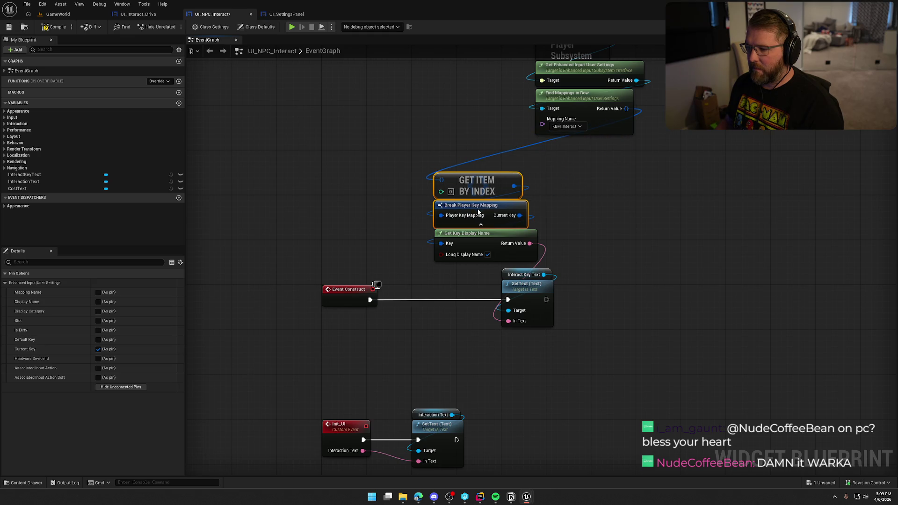
{"action": "mouse_move", "coordinate": [471, 66]}
{"action": "left_mouse_down"}
{"action": "mouse_move", "coordinate": [601, 194]}
{"action": "mouse_move", "coordinate": [502, 183]}
{"action": "mouse_move", "coordinate": [487, 208]}
{"action": "left_mouse_up"}
{"action": "left_click_drag", "start_coordinate": [574, 257], "coordinate": [464, 176]}
{"action": "left_click_drag", "start_coordinate": [460, 102], "coordinate": [347, 124]}
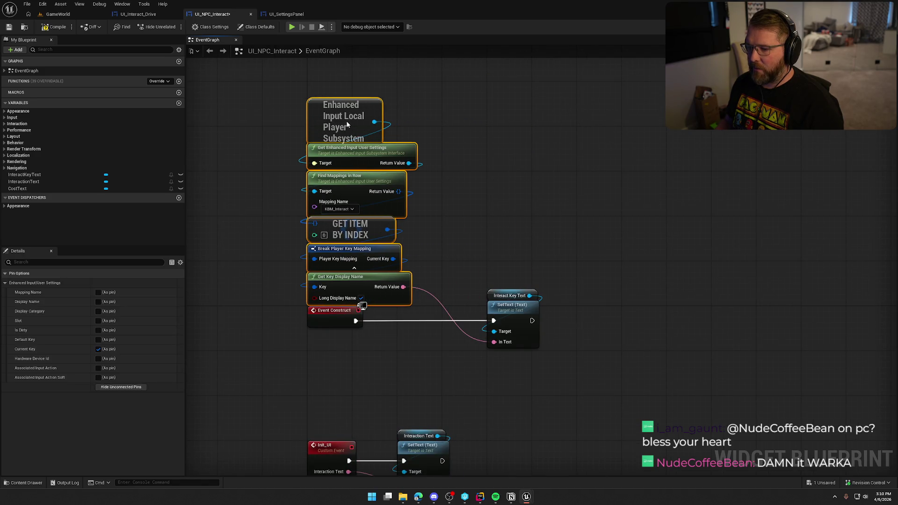
{"action": "left_click", "coordinate": [535, 181]}
{"action": "mouse_move", "coordinate": [534, 181]}
{"action": "left_mouse_down"}
{"action": "mouse_move", "coordinate": [587, 160]}
{"action": "mouse_move", "coordinate": [581, 195]}
{"action": "left_mouse_up"}
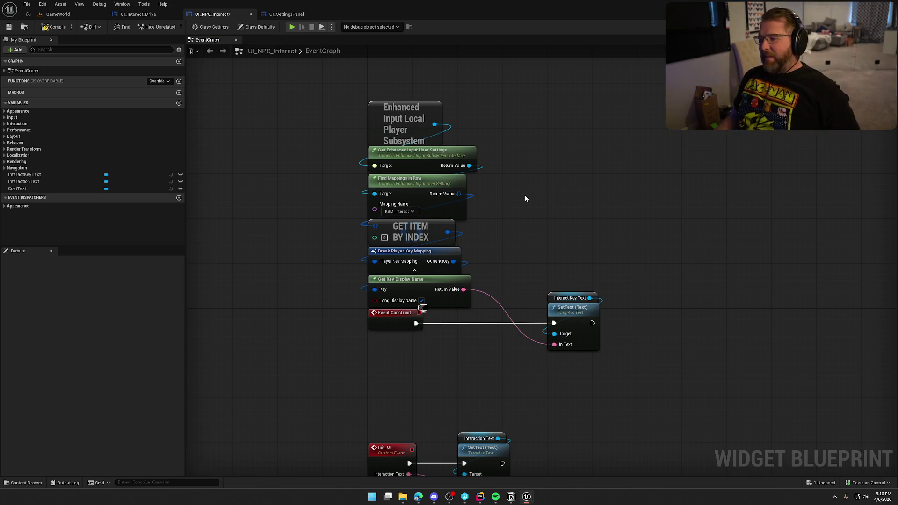
Step: Move SetText left, compile the widget blueprint, and return to the level
{"action": "left_click_drag", "start_coordinate": [576, 316], "coordinate": [530, 316]}
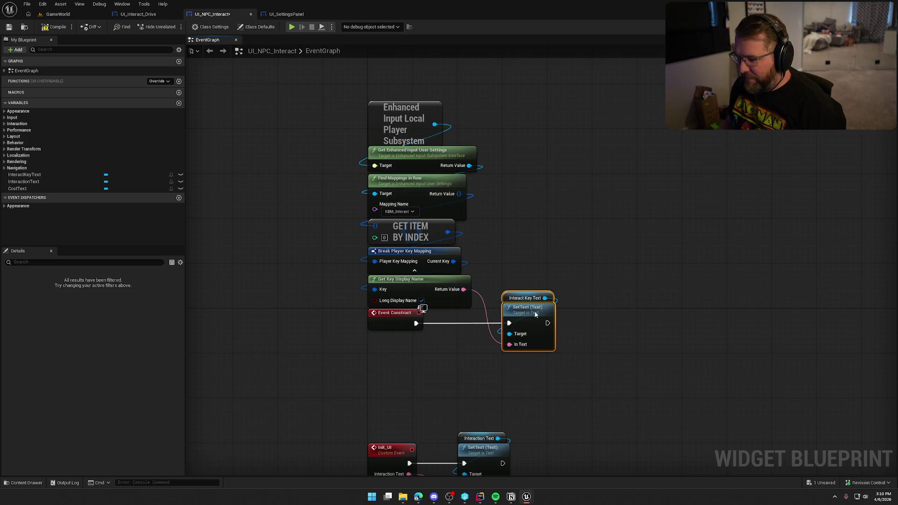
{"action": "left_click", "coordinate": [533, 203]}
{"action": "left_click", "coordinate": [58, 14]}
{"action": "left_click", "coordinate": [212, 14]}
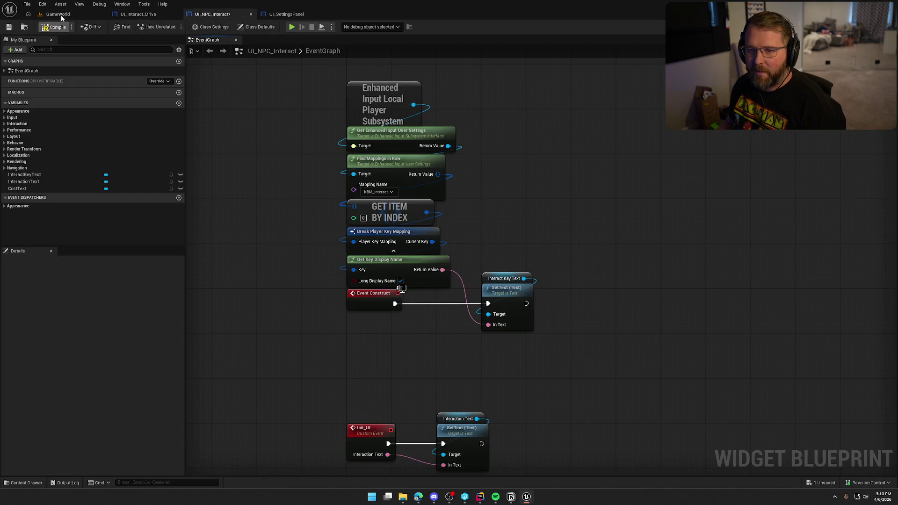
{"action": "left_click", "coordinate": [58, 14]}
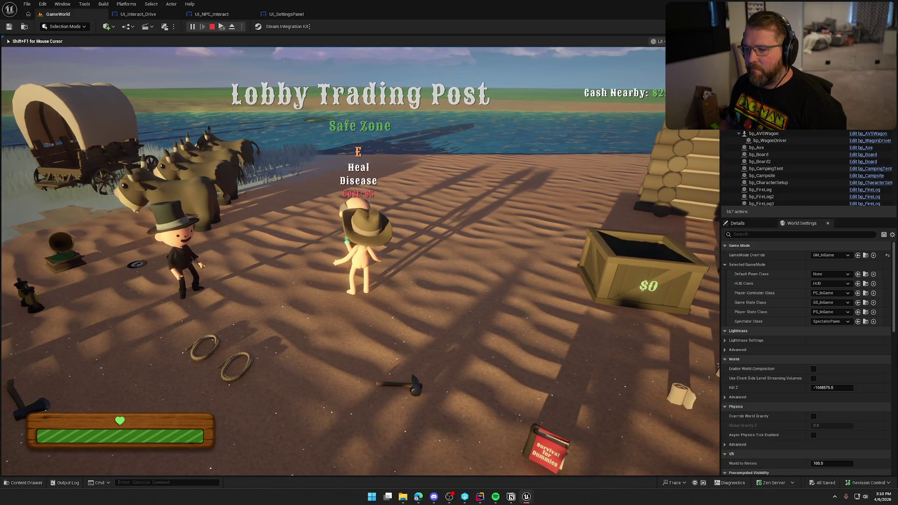
{"action": "key", "text": "Escape"}
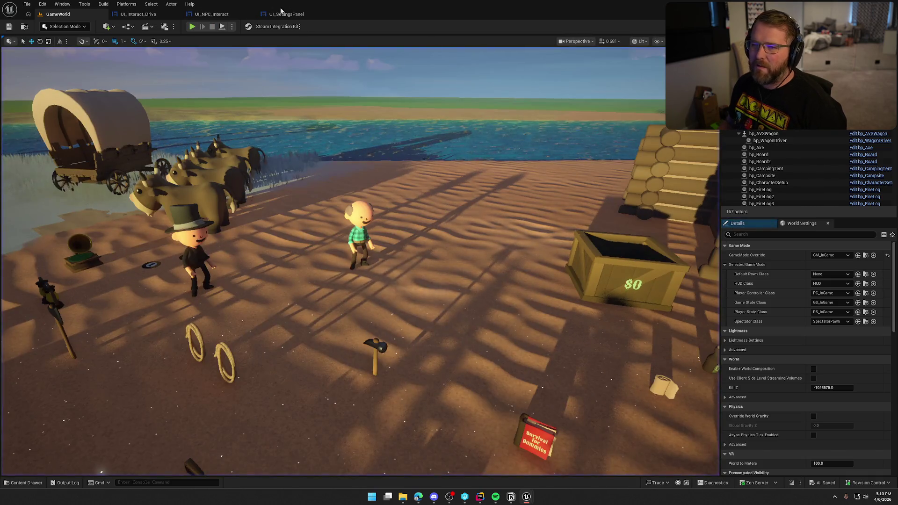
{"action": "left_click", "coordinate": [211, 14]}
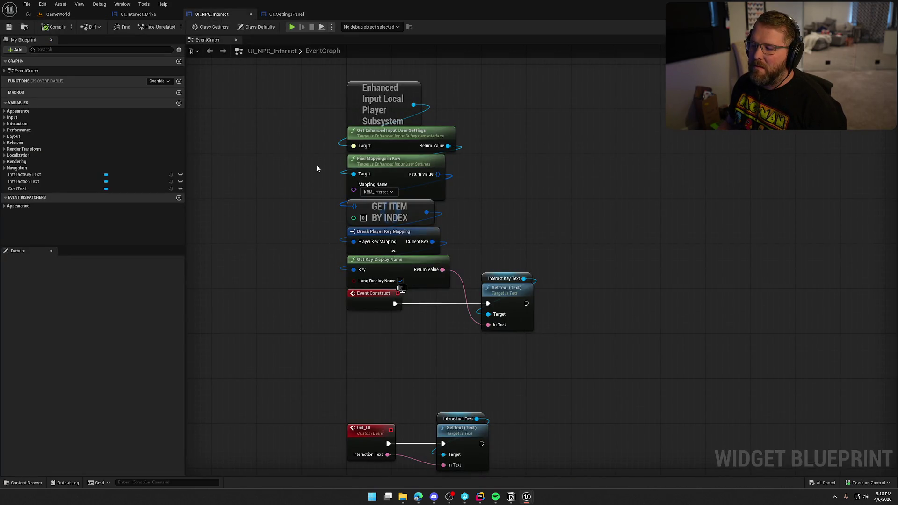
Step: Select the key-lookup column and SetText nodes, then cancel a node search from the subsystem
{"action": "left_click_drag", "start_coordinate": [316, 97], "coordinate": [449, 271]}
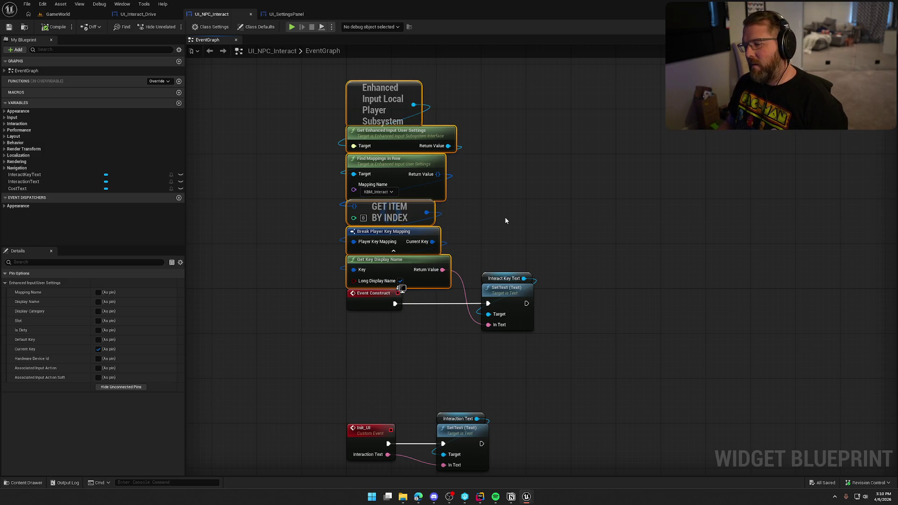
{"action": "left_click_drag", "start_coordinate": [493, 247], "coordinate": [586, 377]}
{"action": "left_click_drag", "start_coordinate": [465, 275], "coordinate": [416, 117]}
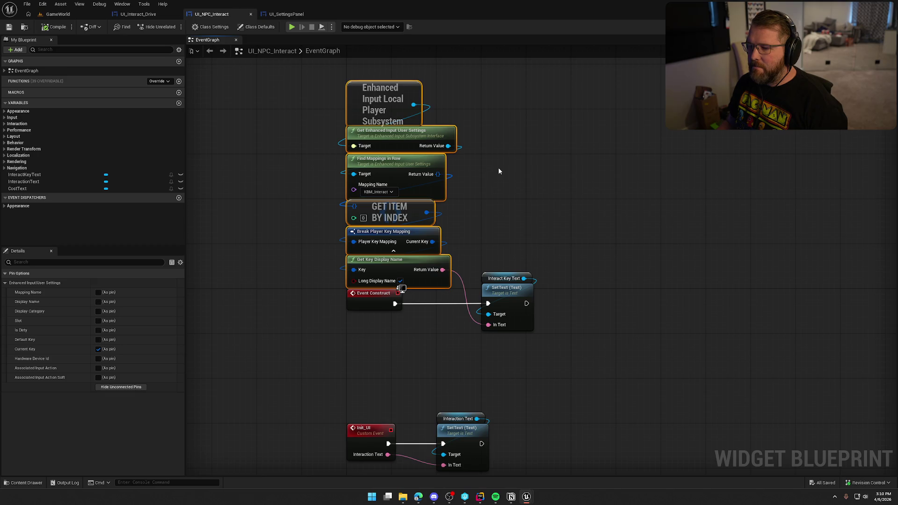
{"action": "left_click", "coordinate": [520, 199]}
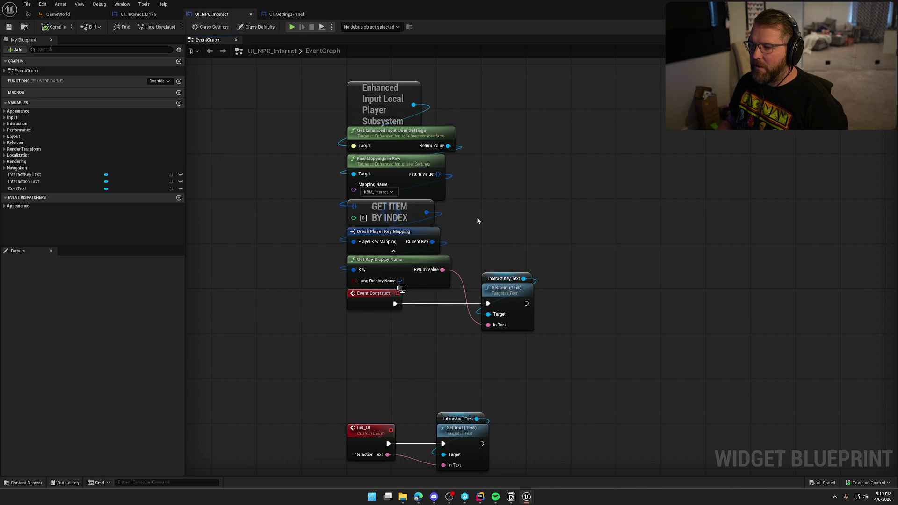
{"action": "left_click_drag", "start_coordinate": [413, 105], "coordinate": [536, 154]}
{"action": "type", "text": "b"}
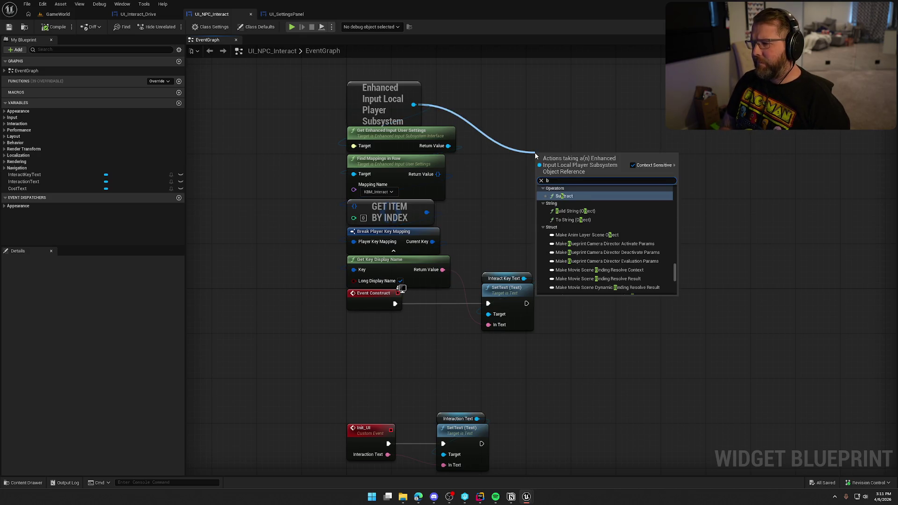
{"action": "key", "text": "Escape"}
Step: From the user settings output, add Bind Event to On Settings Applied with a custom event
{"action": "mouse_move", "coordinate": [448, 145]}
{"action": "left_mouse_down"}
{"action": "mouse_move", "coordinate": [501, 180]}
{"action": "mouse_move", "coordinate": [504, 173]}
{"action": "left_mouse_up"}
{"action": "type", "text": "bind enven"}
{"action": "key", "text": "BackSpace"}
{"action": "type", "text": "v"}
{"action": "key", "text": "BackSpace"}
{"action": "key", "text": "BackSpace"}
{"action": "type", "text": "vent to on"}
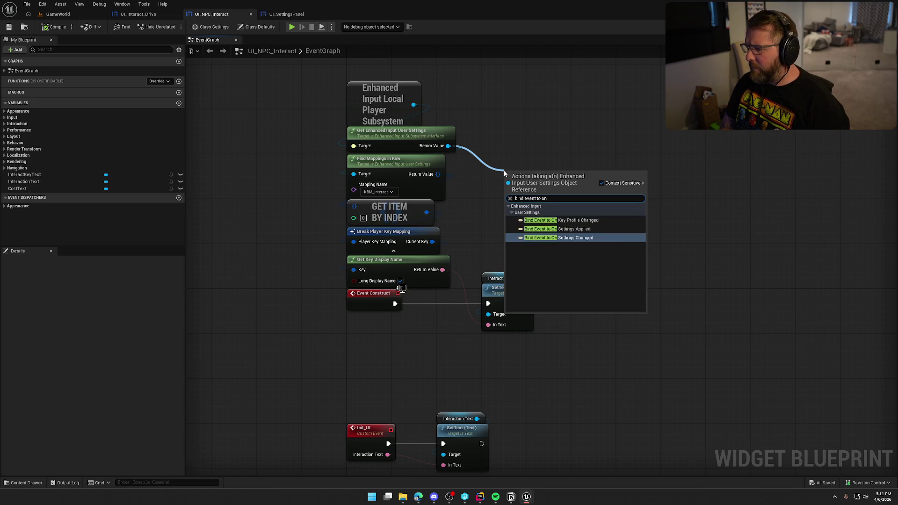
{"action": "left_click", "coordinate": [575, 228]}
{"action": "left_click_drag", "start_coordinate": [538, 170], "coordinate": [557, 113]}
{"action": "mouse_move", "coordinate": [524, 146]}
{"action": "left_mouse_down"}
{"action": "mouse_move", "coordinate": [544, 174]}
{"action": "mouse_move", "coordinate": [530, 171]}
{"action": "mouse_move", "coordinate": [494, 304]}
{"action": "left_mouse_up"}
{"action": "left_click", "coordinate": [562, 250]}
Step: Move SetText aside, then run Event Construct into the bind node and on to SetText
{"action": "mouse_move", "coordinate": [493, 271]}
{"action": "left_mouse_down"}
{"action": "mouse_move", "coordinate": [516, 302]}
{"action": "mouse_move", "coordinate": [658, 301]}
{"action": "mouse_move", "coordinate": [649, 302]}
{"action": "left_mouse_up"}
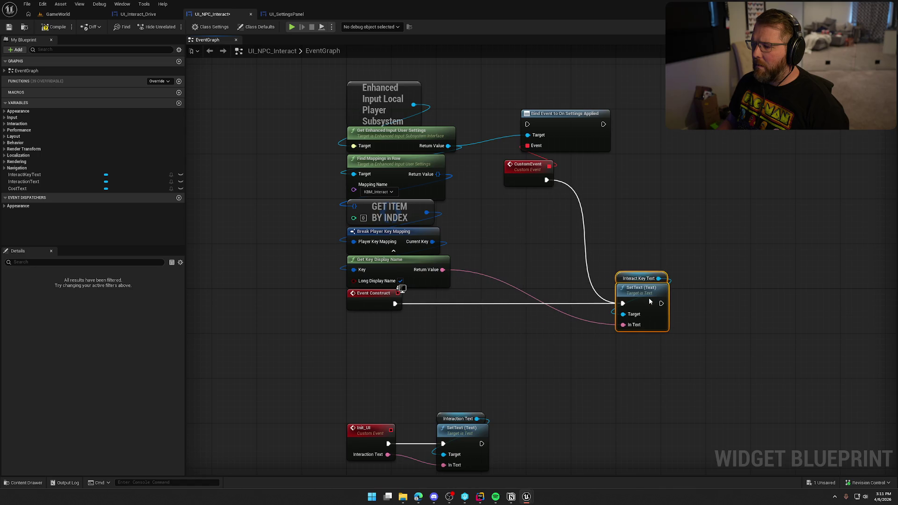
{"action": "left_click", "coordinate": [524, 236]}
{"action": "left_click_drag", "start_coordinate": [395, 304], "coordinate": [527, 124]}
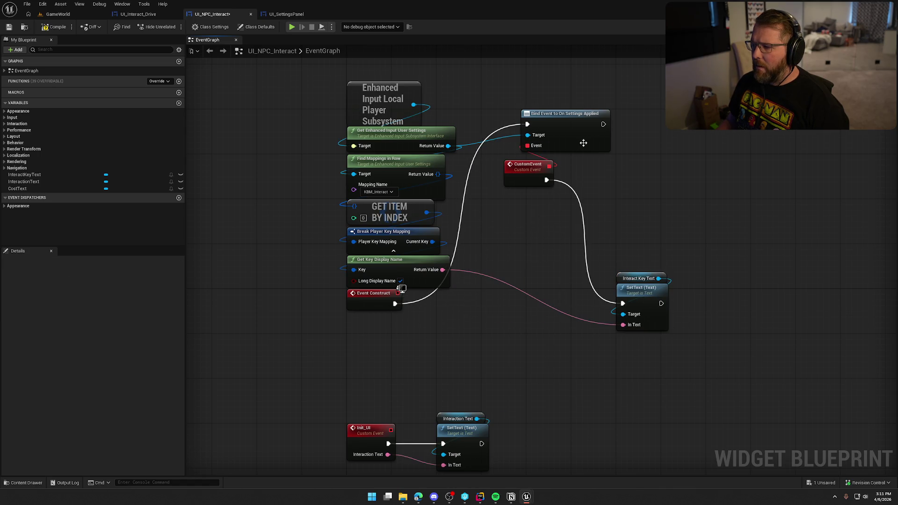
{"action": "left_click_drag", "start_coordinate": [603, 125], "coordinate": [623, 303]}
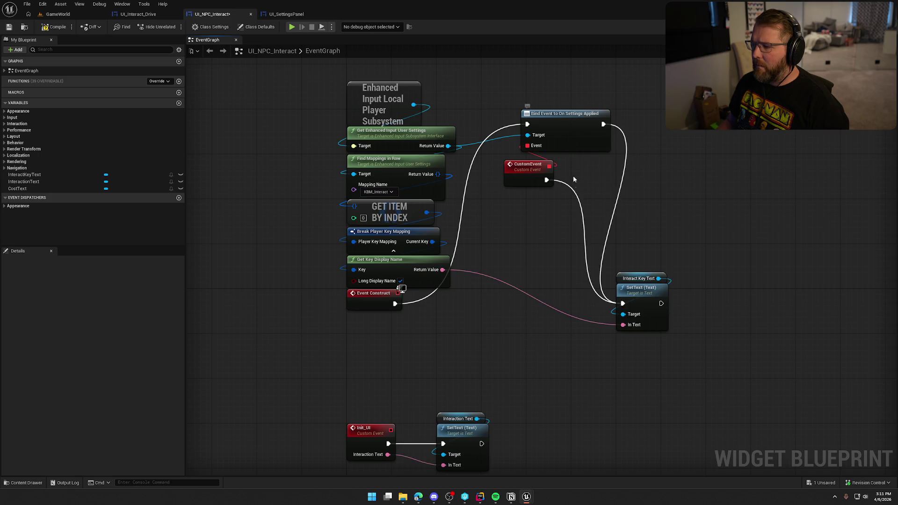
Step: In the running game, walk to the healer NPC and rebind INTERACT to E
{"action": "left_click", "coordinate": [57, 14]}
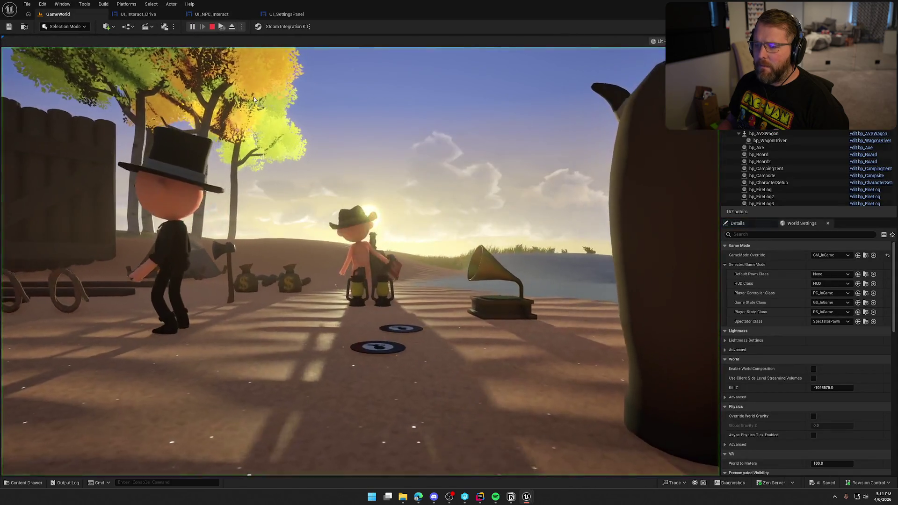
{"action": "left_click", "coordinate": [254, 99]}
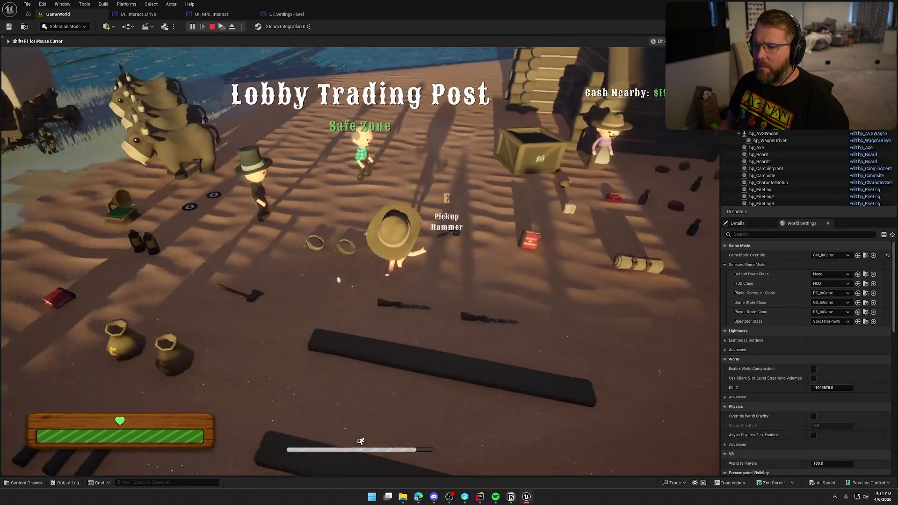
{"action": "key", "text": "w"}
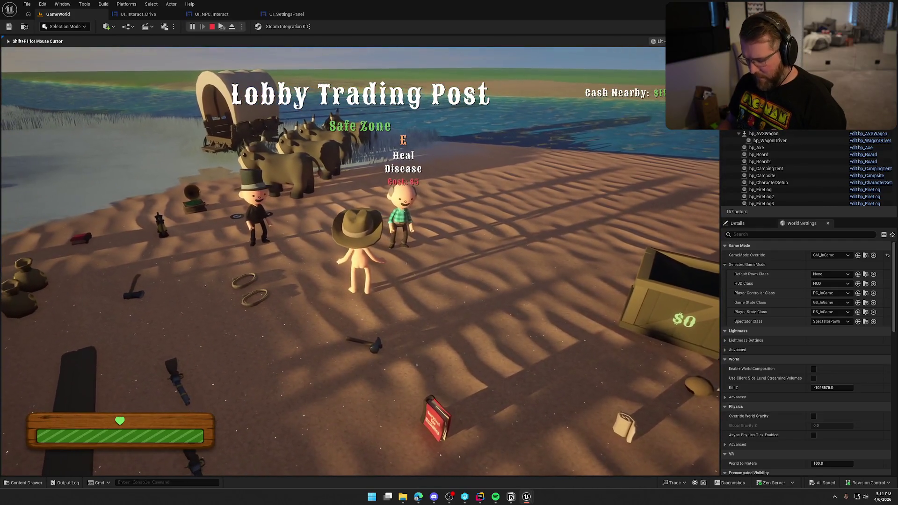
{"action": "key", "text": "Escape"}
{"action": "left_click", "coordinate": [413, 202]}
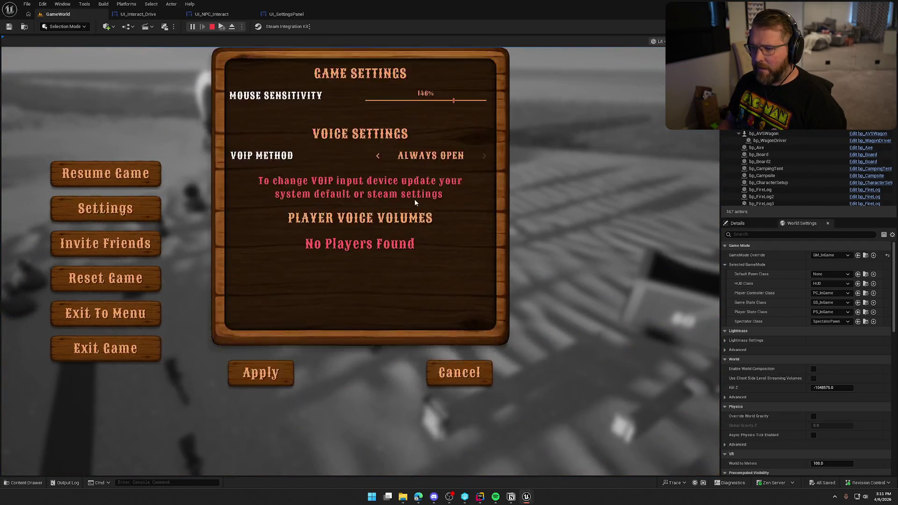
{"action": "left_click", "coordinate": [460, 86]}
{"action": "left_click", "coordinate": [421, 203]}
{"action": "key", "text": "e"}
{"action": "left_click", "coordinate": [282, 442]}
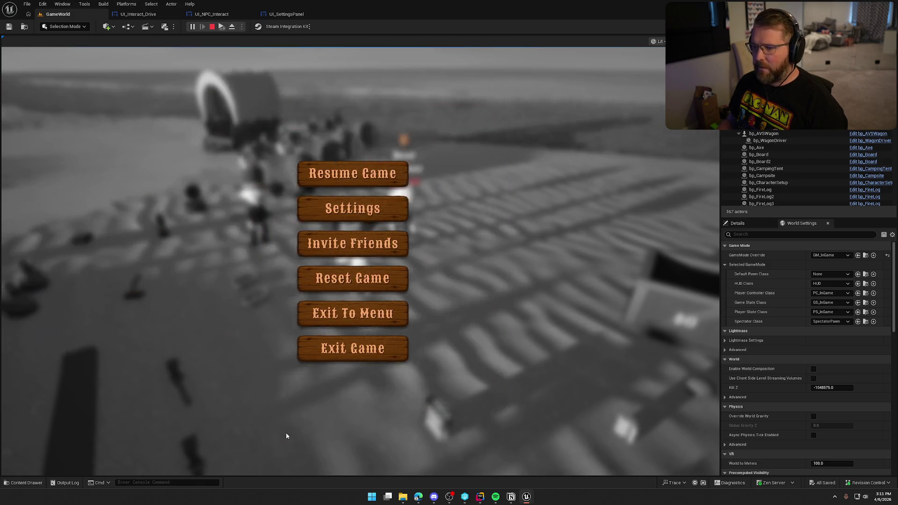
Step: Resume, stop the play session, and open UI_SettingsPanel's Create Key Slots graph
{"action": "key", "text": "Escape"}
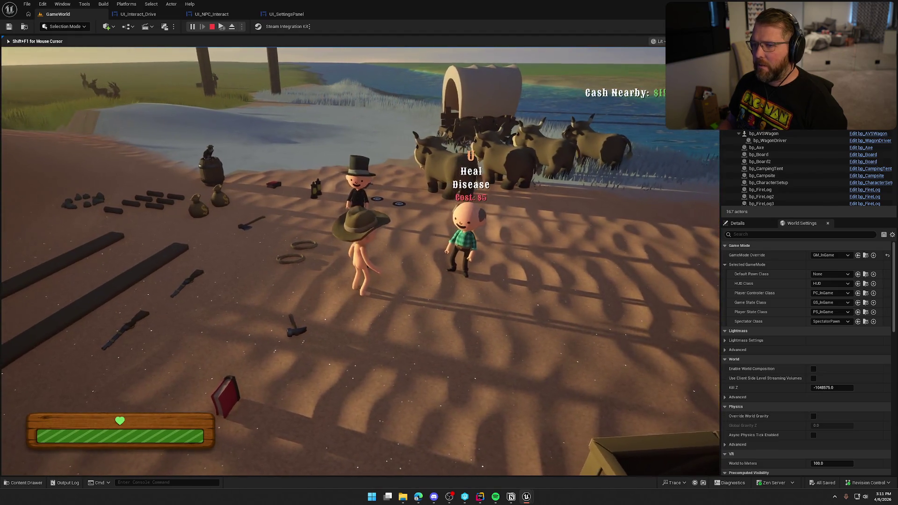
{"action": "key", "text": "Escape"}
{"action": "left_click", "coordinate": [286, 14]}
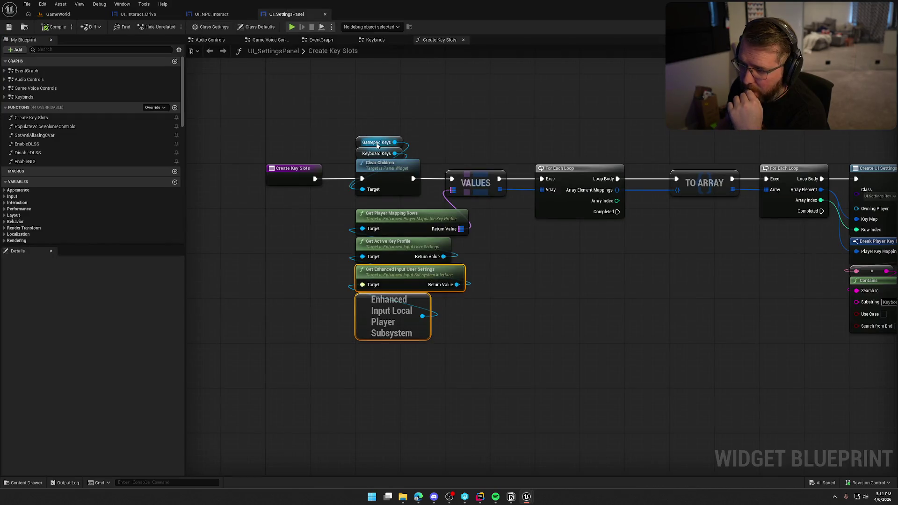
Step: In UI_NPC_Interact, place Event Construct and the custom event beside the Bind Event node
{"action": "left_click", "coordinate": [204, 16]}
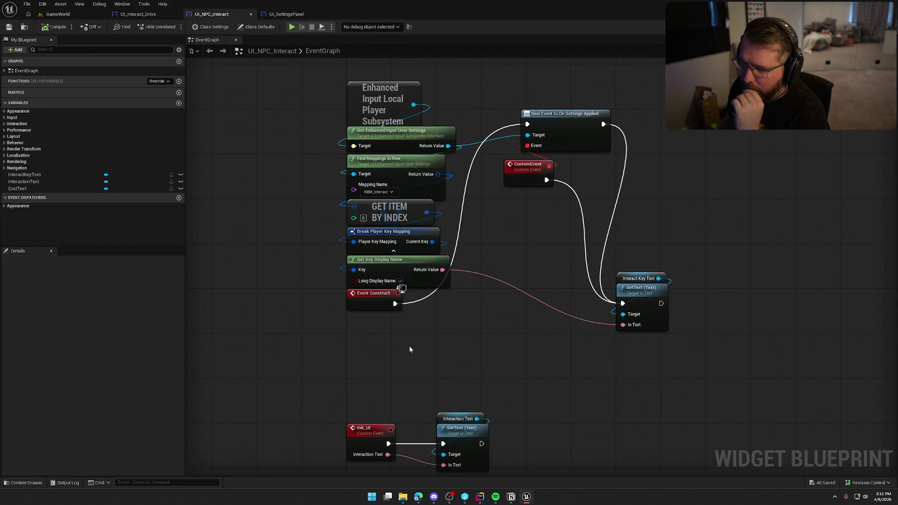
{"action": "left_click_drag", "start_coordinate": [662, 414], "coordinate": [240, 114]}
{"action": "left_click", "coordinate": [481, 363]}
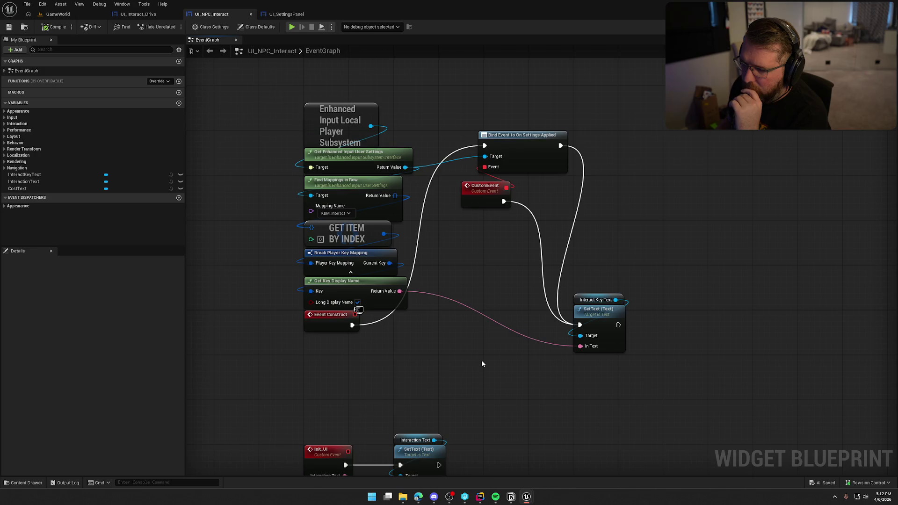
{"action": "mouse_move", "coordinate": [315, 323]}
{"action": "left_mouse_down"}
{"action": "mouse_move", "coordinate": [424, 143]}
{"action": "mouse_move", "coordinate": [405, 140]}
{"action": "left_mouse_up"}
{"action": "left_click_drag", "start_coordinate": [523, 150], "coordinate": [528, 145]}
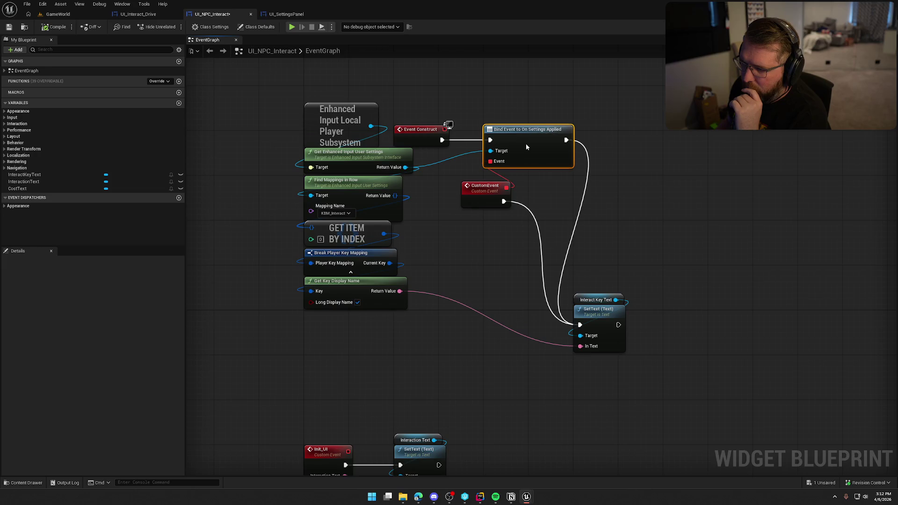
{"action": "left_click_drag", "start_coordinate": [480, 194], "coordinate": [501, 188]}
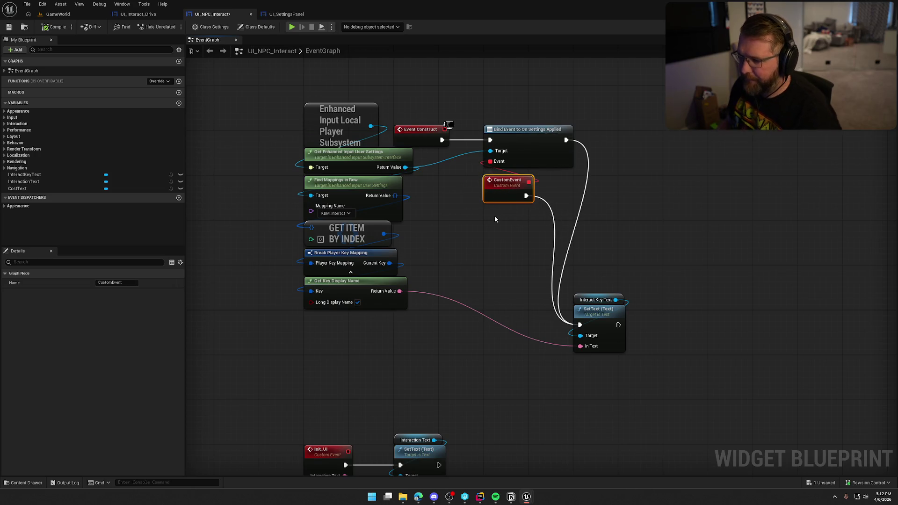
Step: Rename the custom event UpdateKeybind and move SetText up beside the events
{"action": "key", "text": "F2"}
{"action": "type", "text": "Updat"}
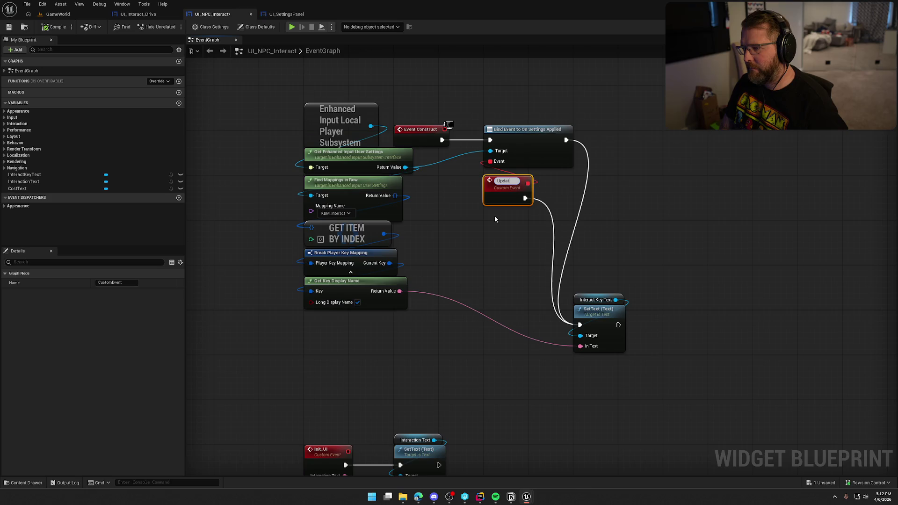
{"action": "type", "text": "eKey"}
{"action": "type", "text": "bind"}
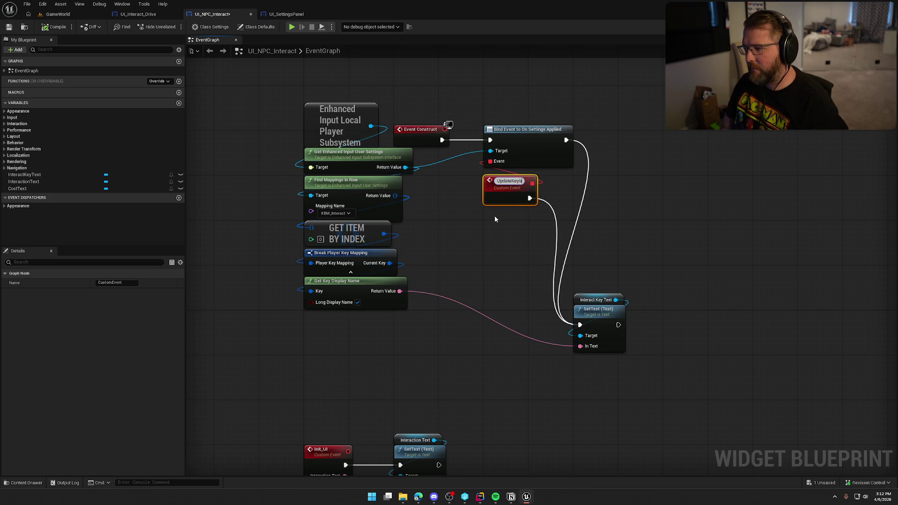
{"action": "key", "text": "Return"}
{"action": "mouse_move", "coordinate": [606, 325]}
{"action": "left_mouse_down"}
{"action": "mouse_move", "coordinate": [638, 194]}
{"action": "mouse_move", "coordinate": [608, 191]}
{"action": "mouse_move", "coordinate": [653, 194]}
{"action": "left_mouse_up"}
{"action": "left_click", "coordinate": [569, 304]}
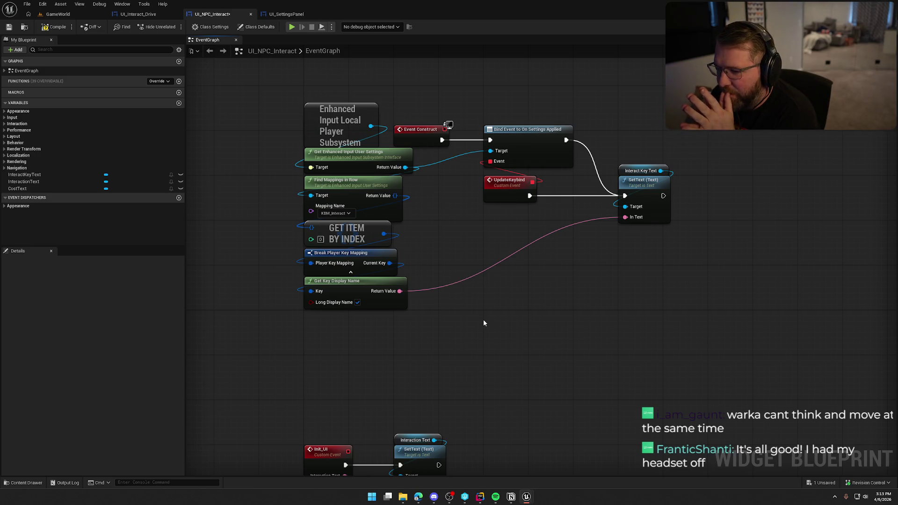
{"action": "left_click_drag", "start_coordinate": [266, 96], "coordinate": [332, 364]}
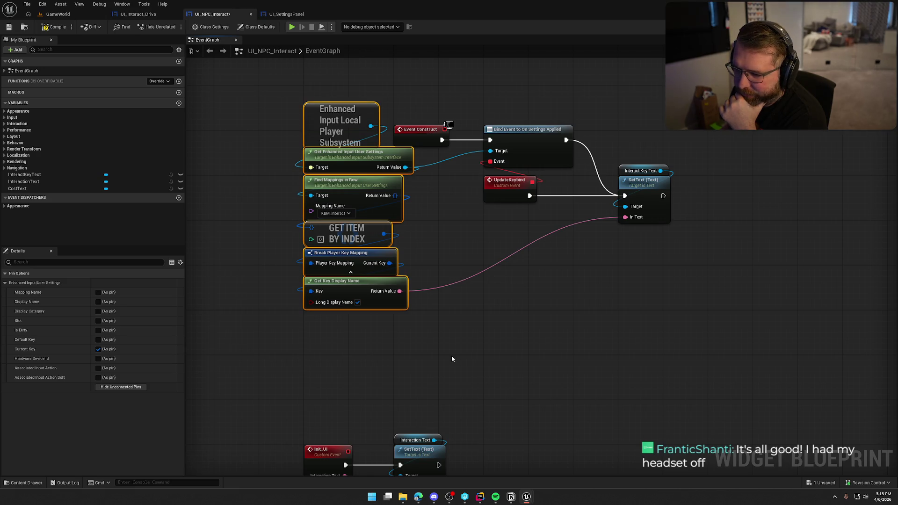
Step: Open the Mapping Name list and close it, keeping KBM_Interact
{"action": "left_click", "coordinate": [348, 214]}
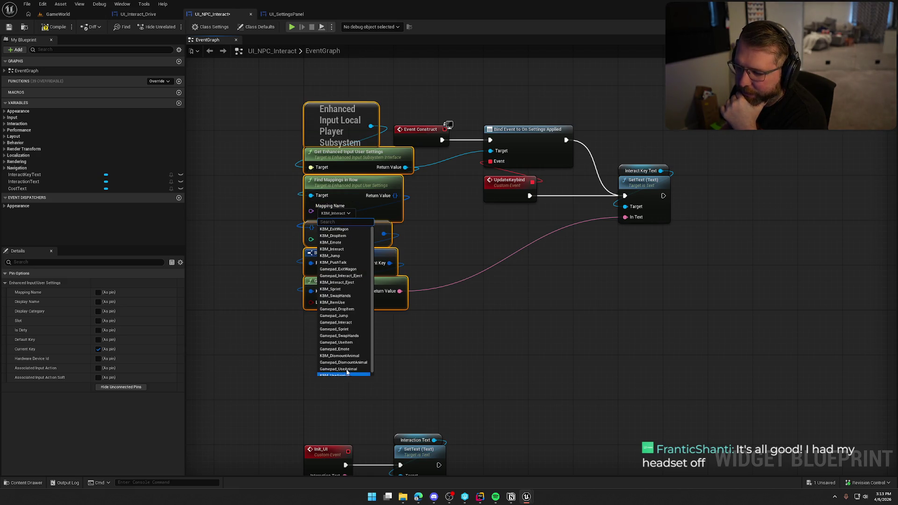
{"action": "left_click", "coordinate": [498, 358]}
{"action": "left_click", "coordinate": [487, 354]}
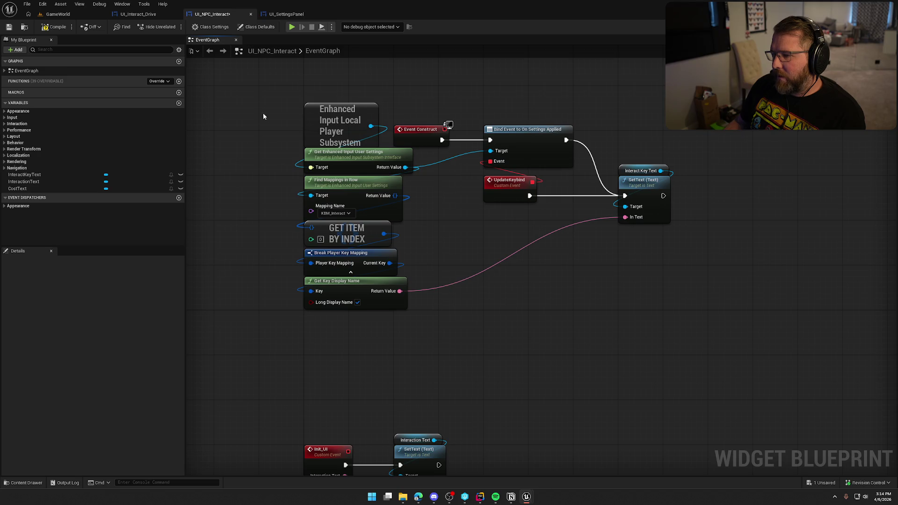
Step: Review the six stacked key-lookup nodes, then switch to JetBrains Rider
{"action": "left_click_drag", "start_coordinate": [263, 114], "coordinate": [342, 342]}
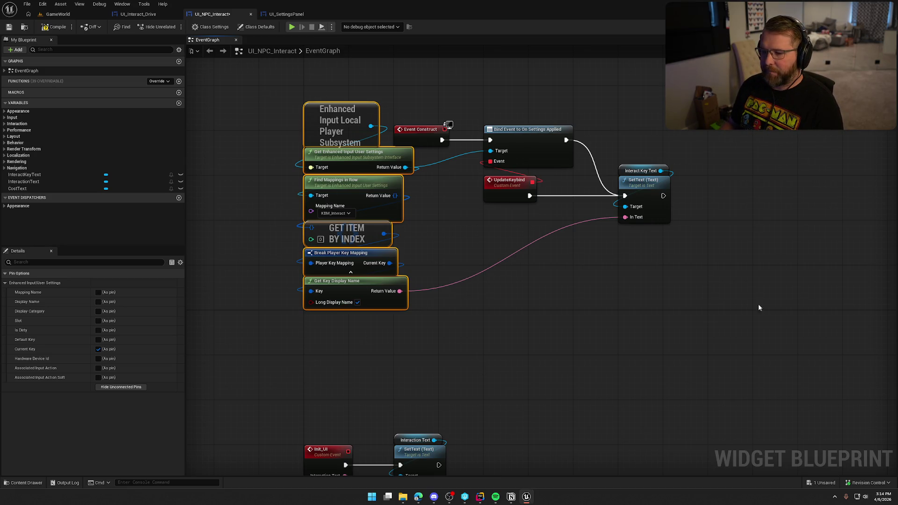
{"action": "left_click", "coordinate": [535, 338]}
{"action": "left_click_drag", "start_coordinate": [508, 343], "coordinate": [541, 346]}
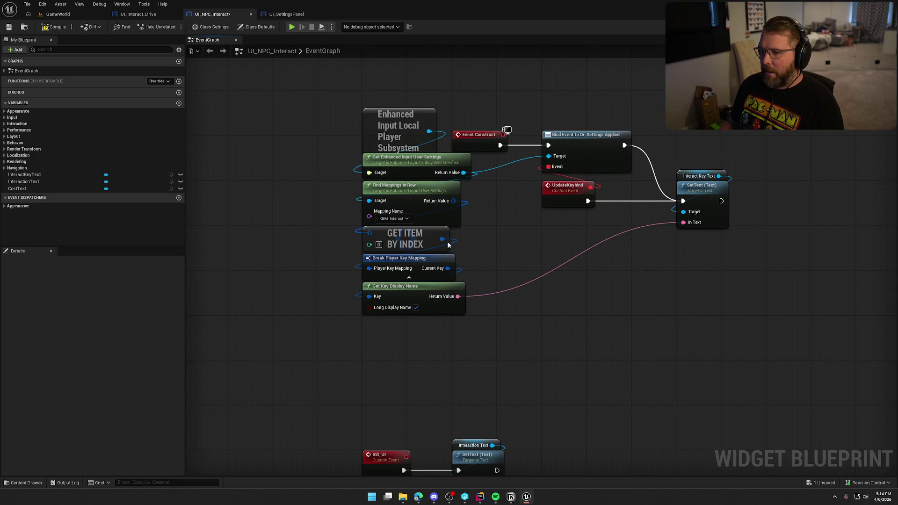
{"action": "key", "text": "alt+Tab"}
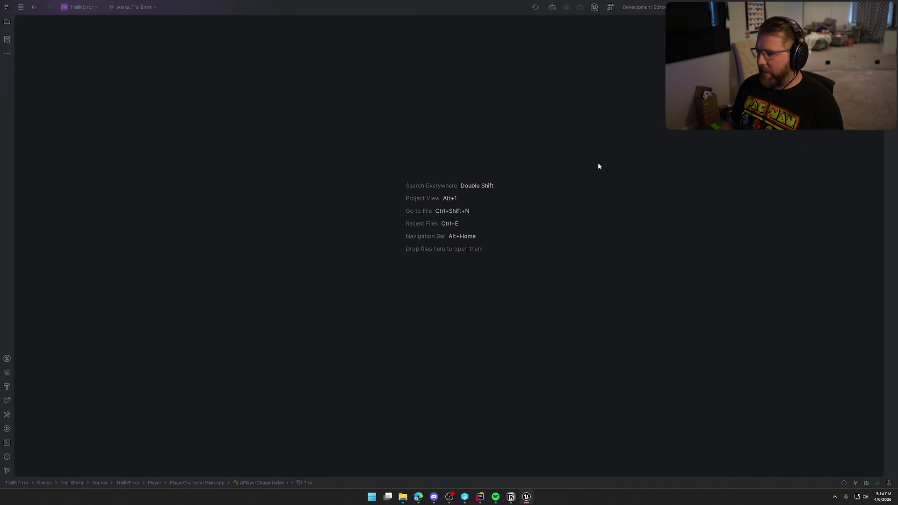
Step: Open BPFLTrail.cpp and show it side by side with BPFLTrail.h
{"action": "left_click", "coordinate": [9, 22]}
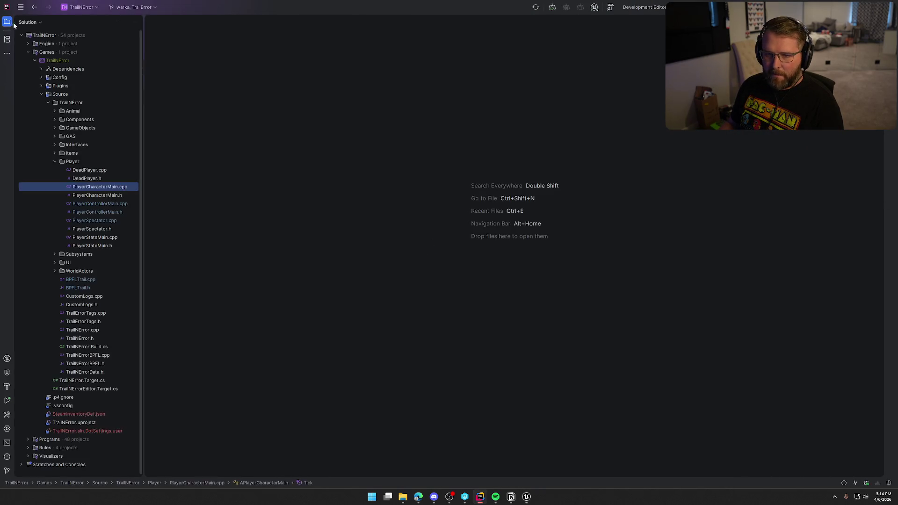
{"action": "left_click", "coordinate": [55, 161]}
{"action": "double_click", "coordinate": [82, 195]}
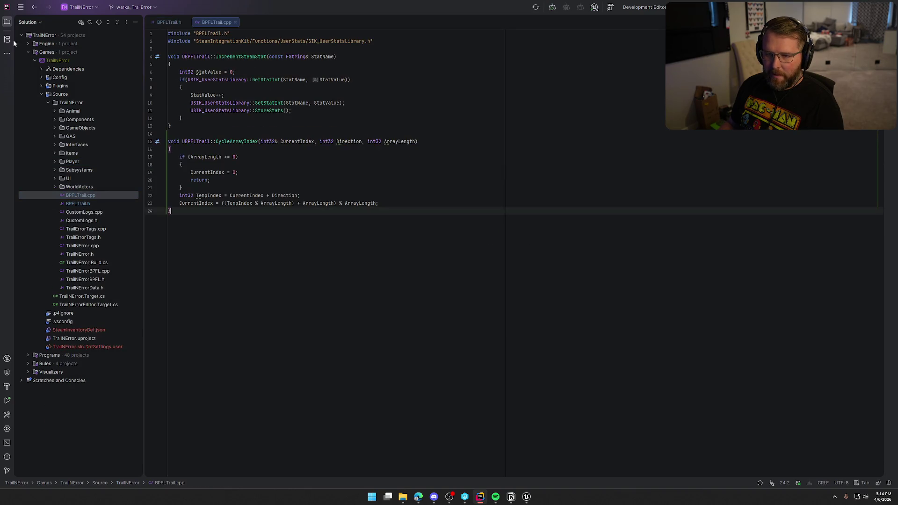
{"action": "key", "text": "alt+1"}
{"action": "left_click_drag", "start_coordinate": [85, 23], "coordinate": [722, 132]}
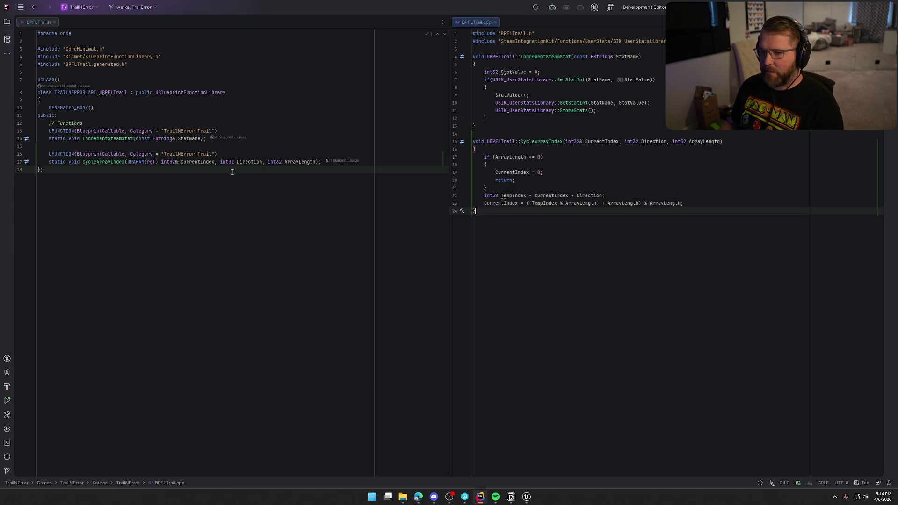
Step: Add a UFUNCTION(BlueprintPure) specifier below the CycleArrayIndex declaration
{"action": "key", "text": "Return"}
{"action": "key", "text": "Return"}
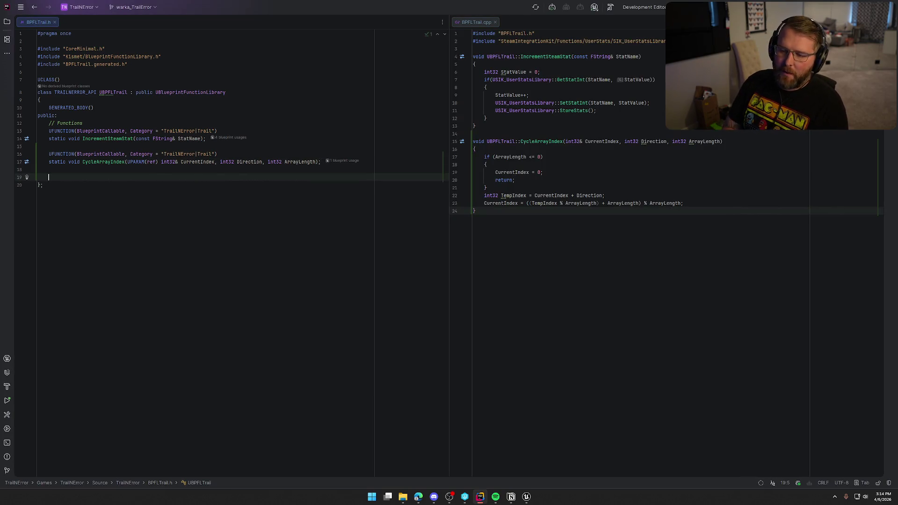
{"action": "type", "text": "UF"}
{"action": "key", "text": "Tab"}
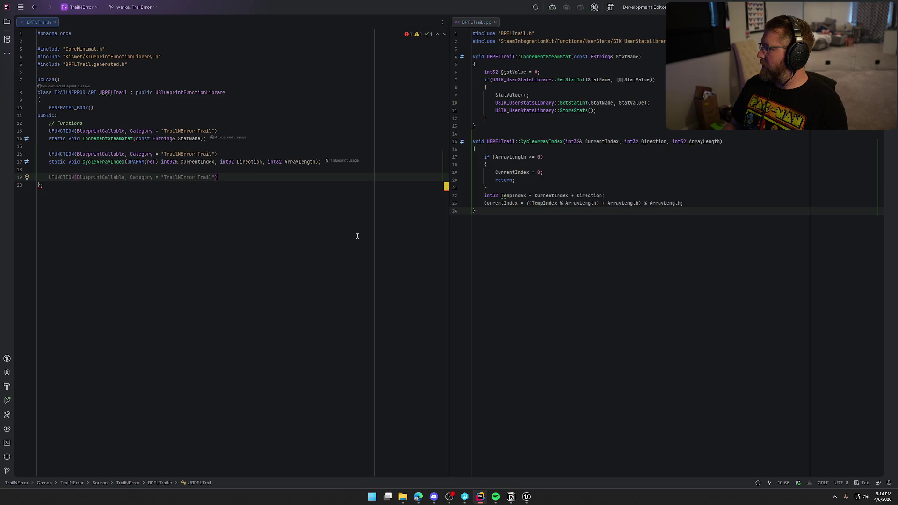
{"action": "type", "text": "BlueprintP"}
{"action": "key", "text": "Return"}
{"action": "type", "text": ","}
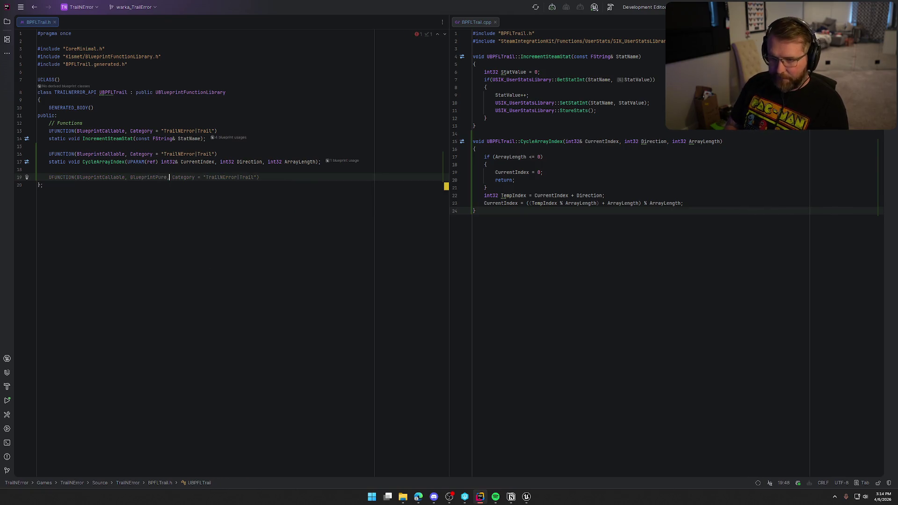
{"action": "key", "text": "End"}
{"action": "key", "text": "Return"}
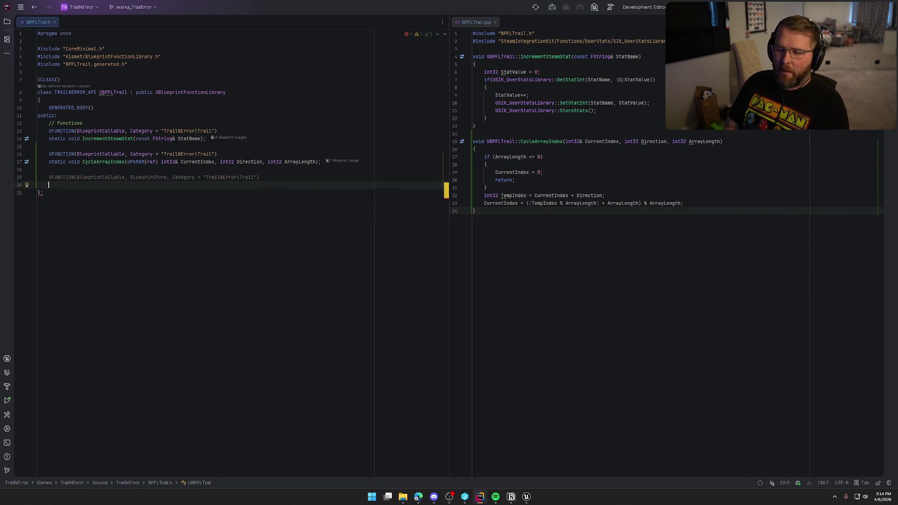
Step: Start declaring static FText GetKeyMappingText(FName KeyMapping... beneath it
{"action": "type", "text": "static "}
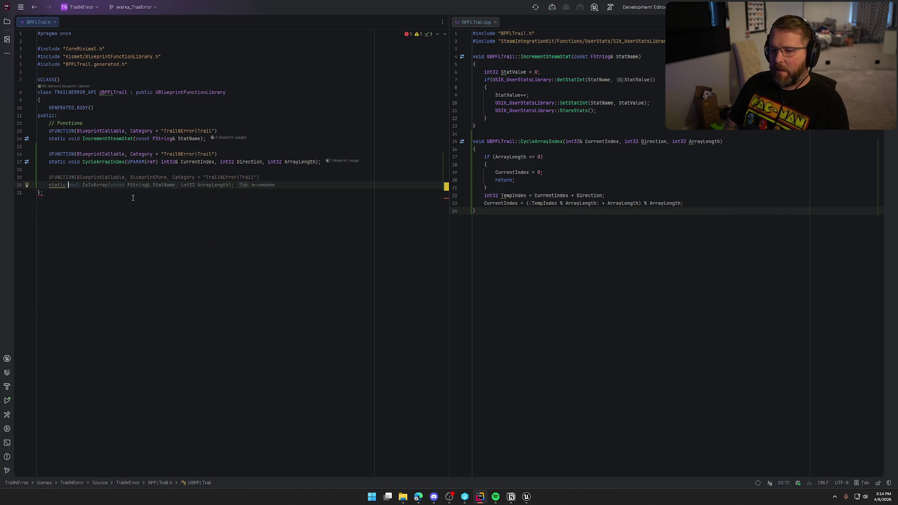
{"action": "type", "text": "FText Get"}
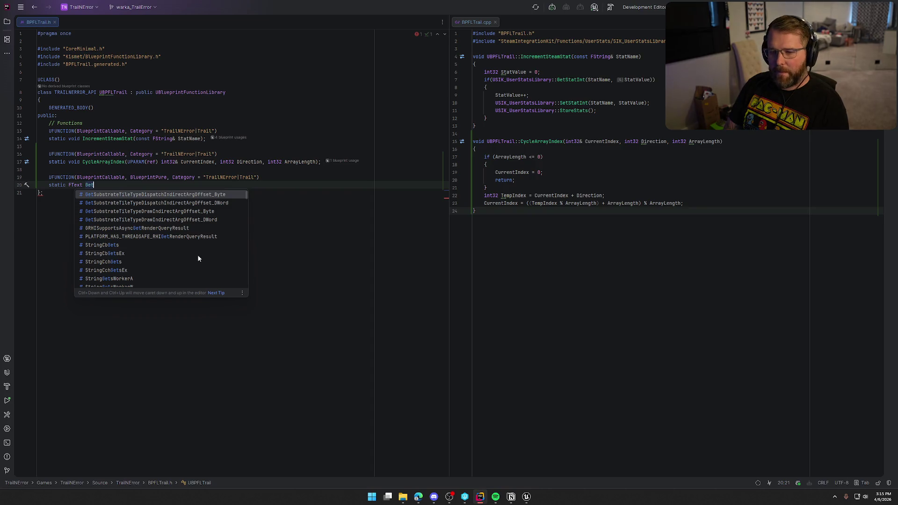
{"action": "type", "text": "Curre"}
{"action": "key", "text": "BackSpace"}
{"action": "key", "text": "BackSpace"}
{"action": "key", "text": "BackSpace"}
{"action": "type", "text": "Key"}
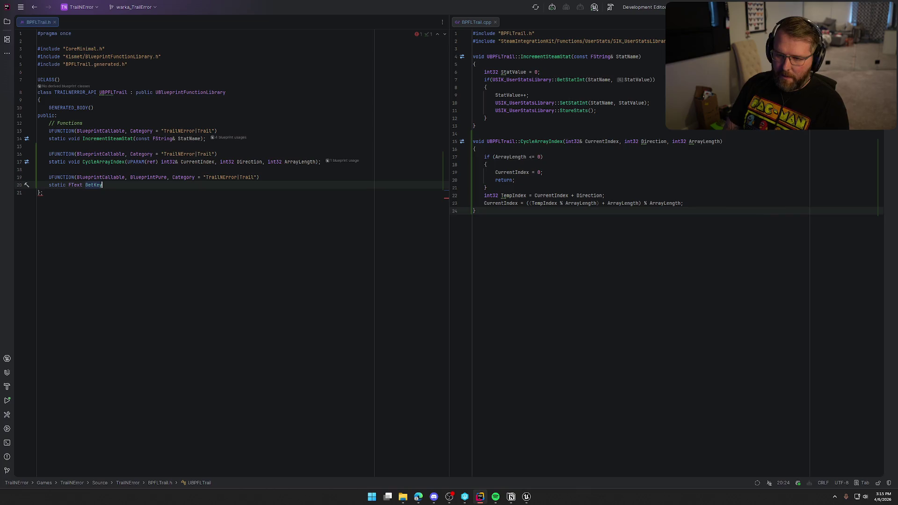
{"action": "type", "text": "MappingName"}
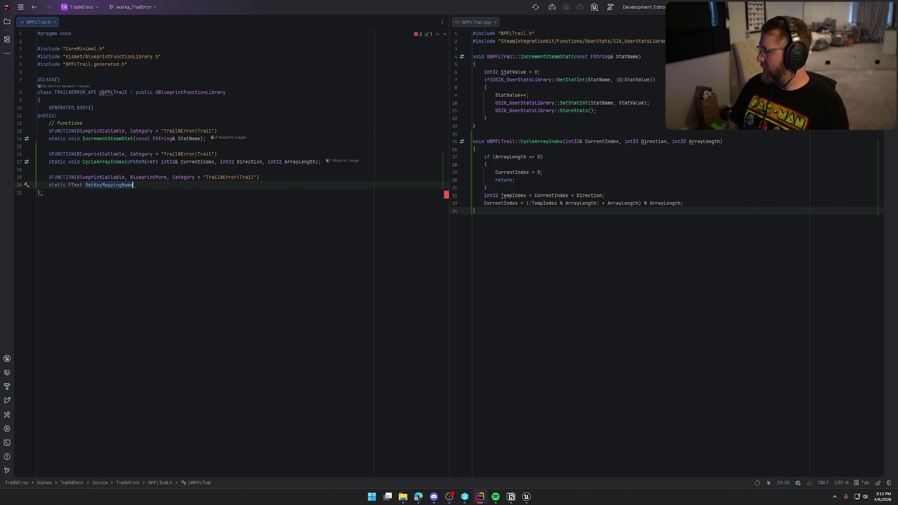
{"action": "key", "text": "BackSpace"}
{"action": "key", "text": "BackSpace"}
{"action": "key", "text": "BackSpace"}
{"action": "key", "text": "BackSpace"}
{"action": "type", "text": "Text"}
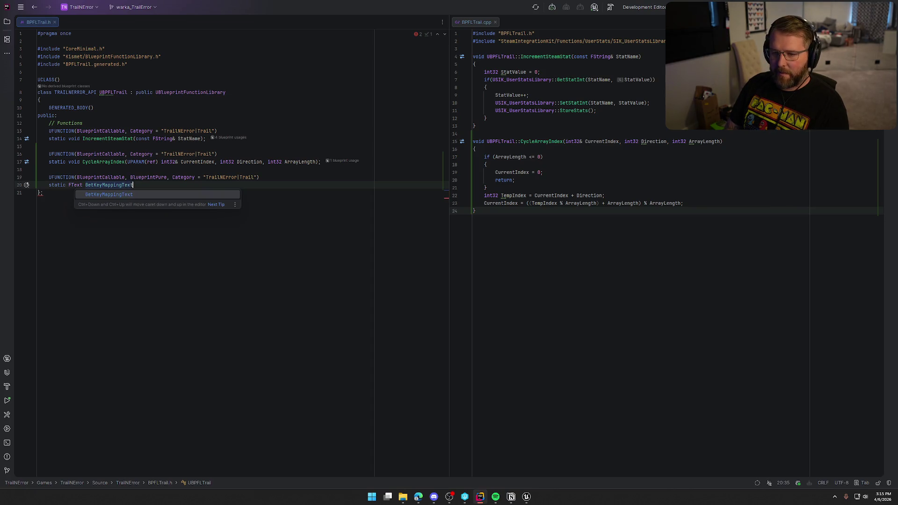
{"action": "type", "text": "(F"}
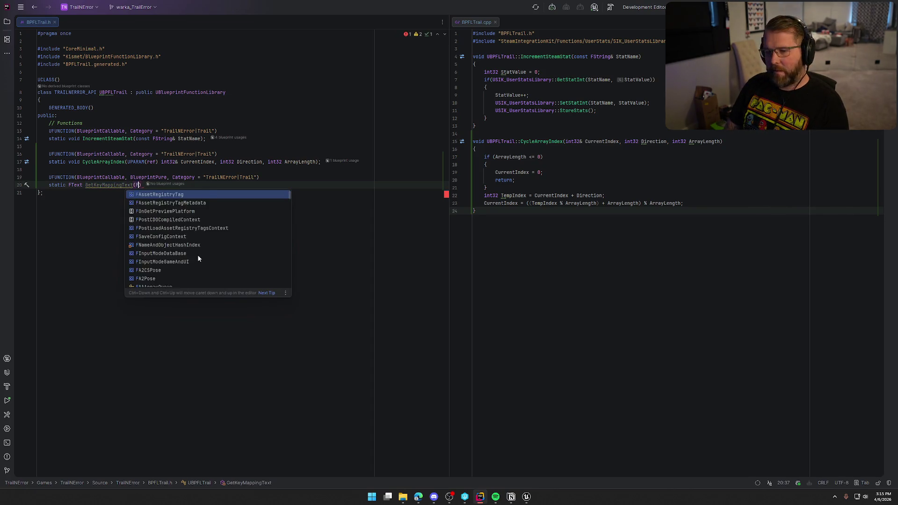
{"action": "type", "text": "Name KeyM"}
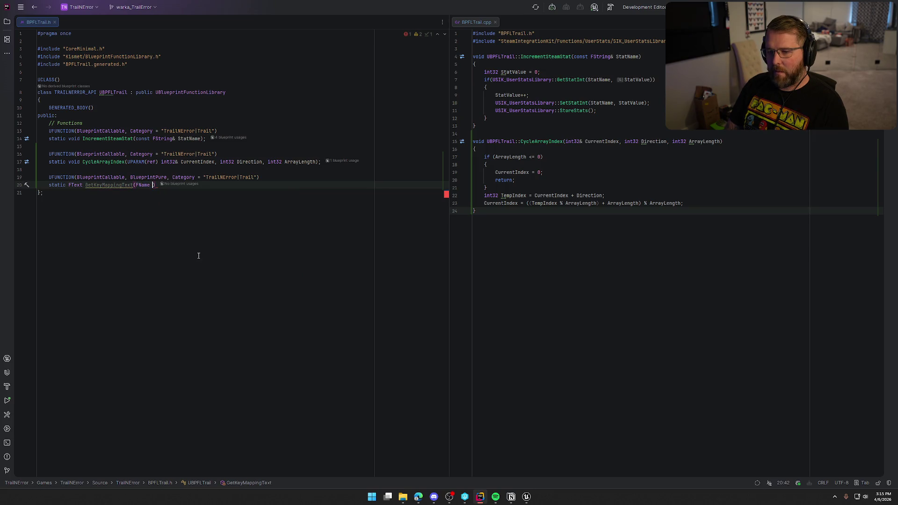
{"action": "type", "text": "apping"}
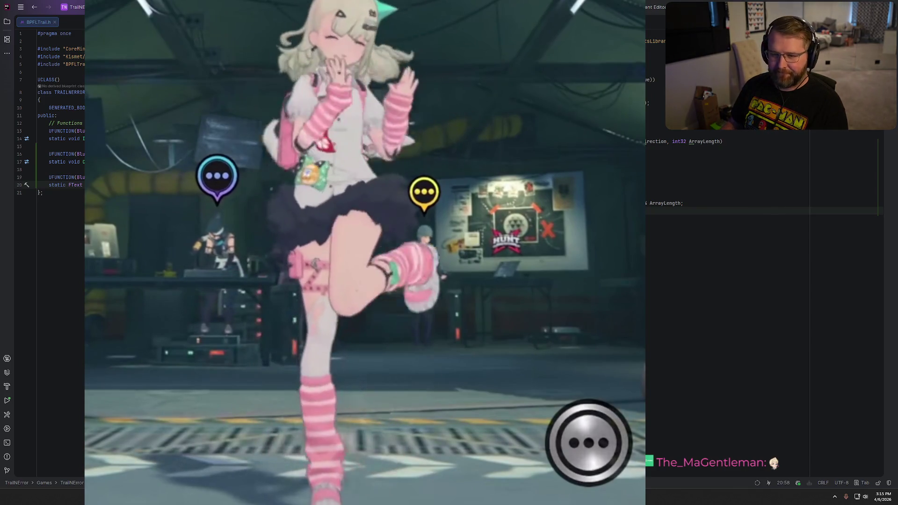
Step: Generate the empty GetKeyMappingText(FName KeyMappingName) definition in BPFLTrail.cpp and tidy its blank lines
{"action": "key", "text": "Return"}
{"action": "key", "text": "Return"}
{"action": "key", "text": "Return"}
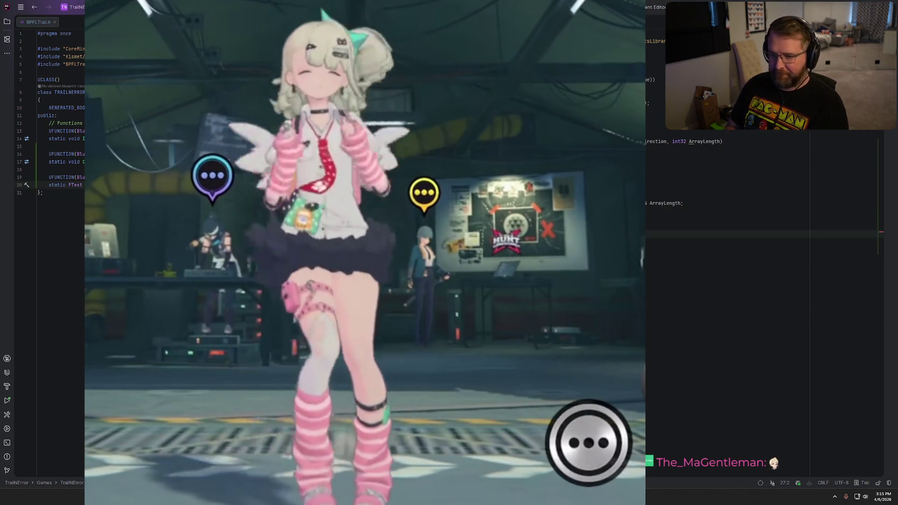
{"action": "key", "text": "Return"}
{"action": "key", "text": "Return"}
{"action": "key", "text": "Return"}
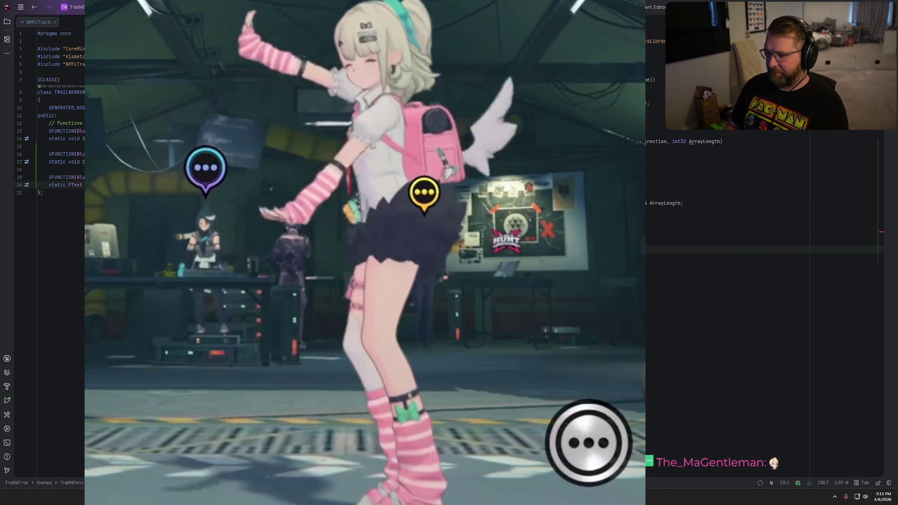
{"action": "key", "text": "BackSpace"}
{"action": "key", "text": "BackSpace"}
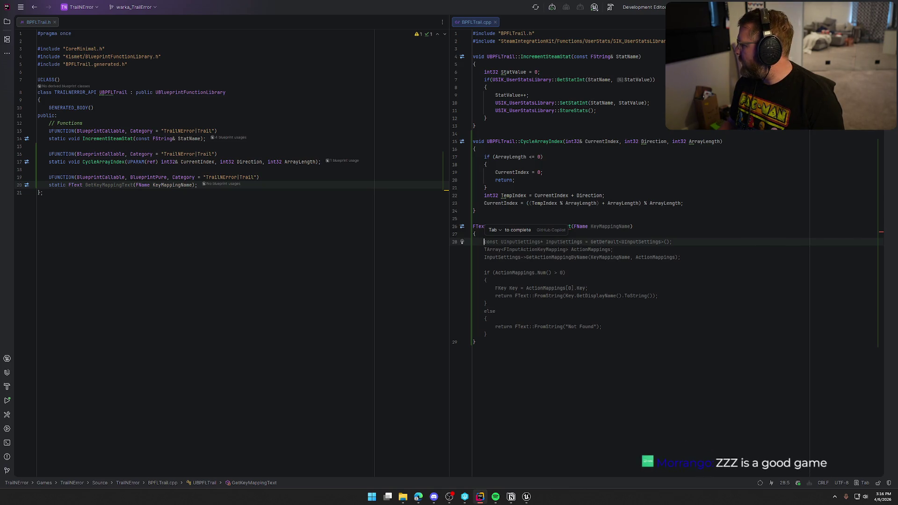
{"action": "type", "text": "U"}
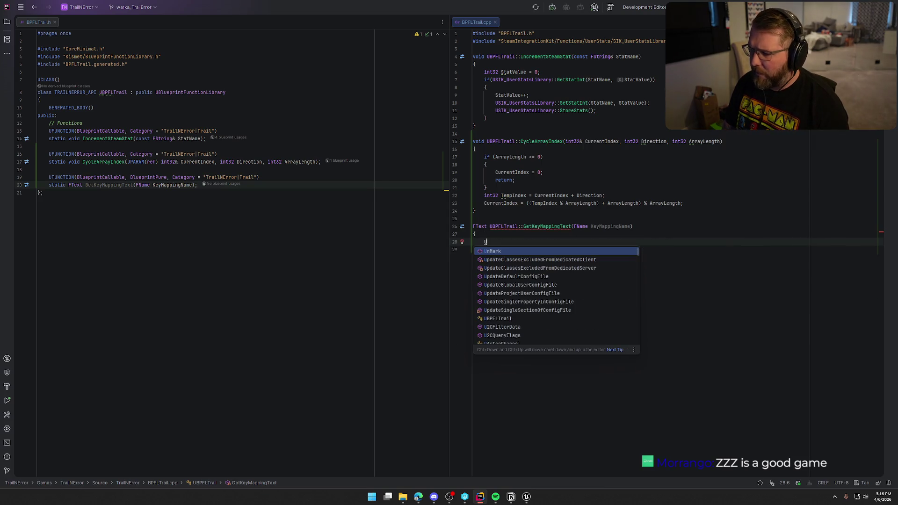
{"action": "type", "text": "Enhan"}
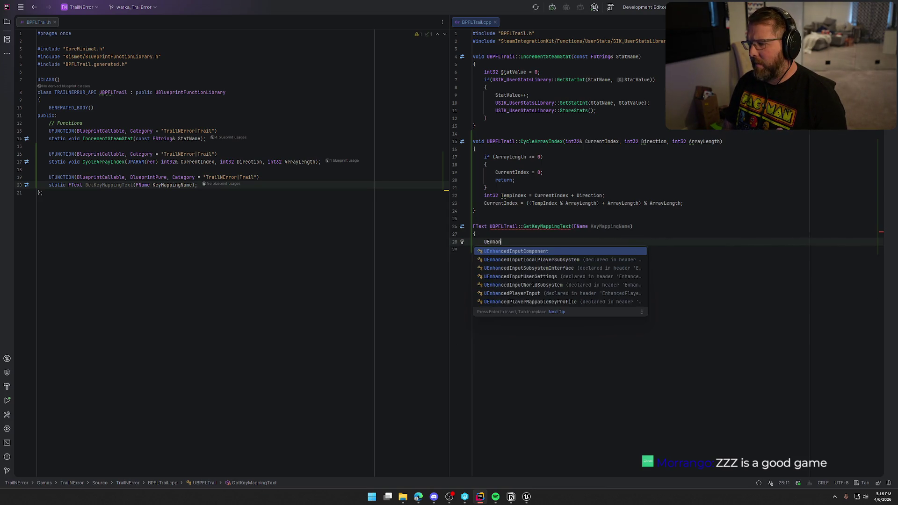
Step: Insert UEnhancedInputLocalPlayerSubsystem with its header include and accept the suggested subsystem lookup line
{"action": "key", "text": "Down"}
{"action": "key", "text": "Return"}
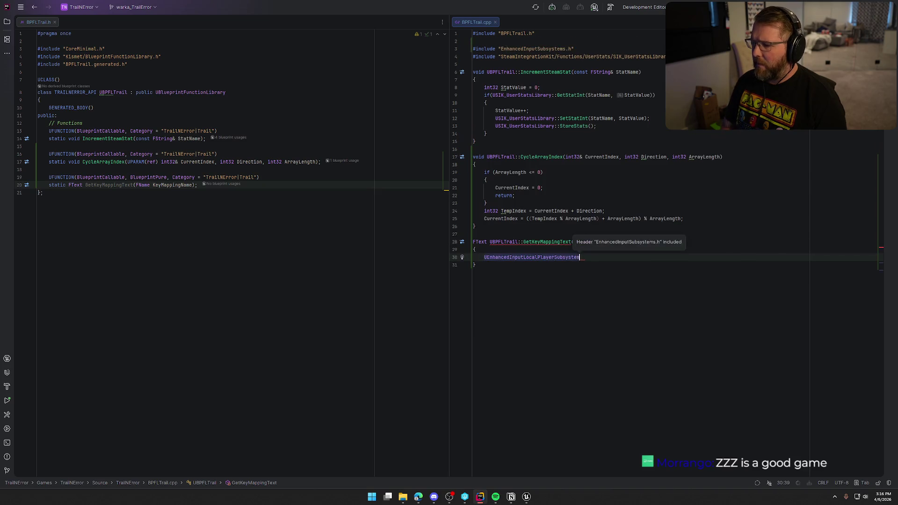
{"action": "key", "text": "Tab"}
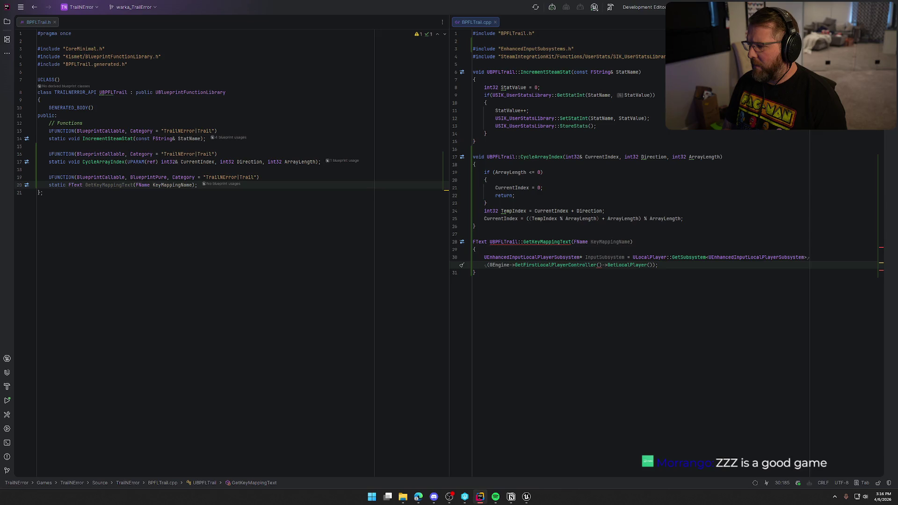
Step: Wrap the subsystem lookup in an if condition with an empty body
{"action": "left_click", "coordinate": [658, 257]}
{"action": "key", "text": "End"}
{"action": "key", "text": "BackSpace"}
{"action": "key", "text": "Home"}
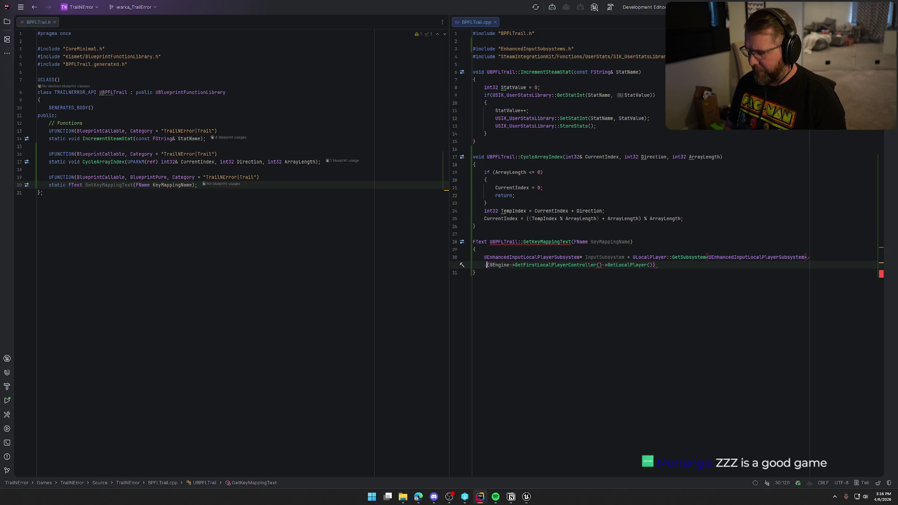
{"action": "key", "text": "Up"}
{"action": "key", "text": "ctrl+space"}
{"action": "type", "text": "if ("}
{"action": "key", "text": "End"}
{"action": "type", "text": ")"}
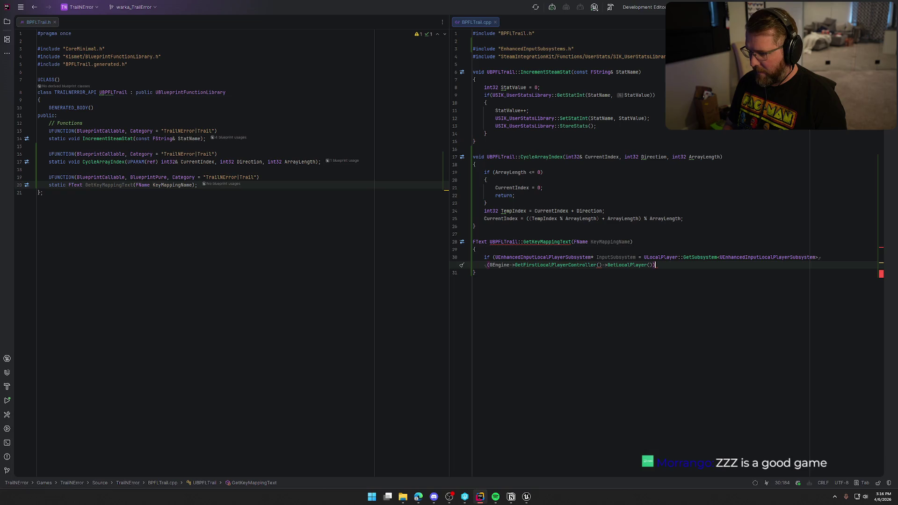
{"action": "type", "text": ")"}
{"action": "key", "text": "Return"}
{"action": "type", "text": "{"}
{"action": "key", "text": "Return"}
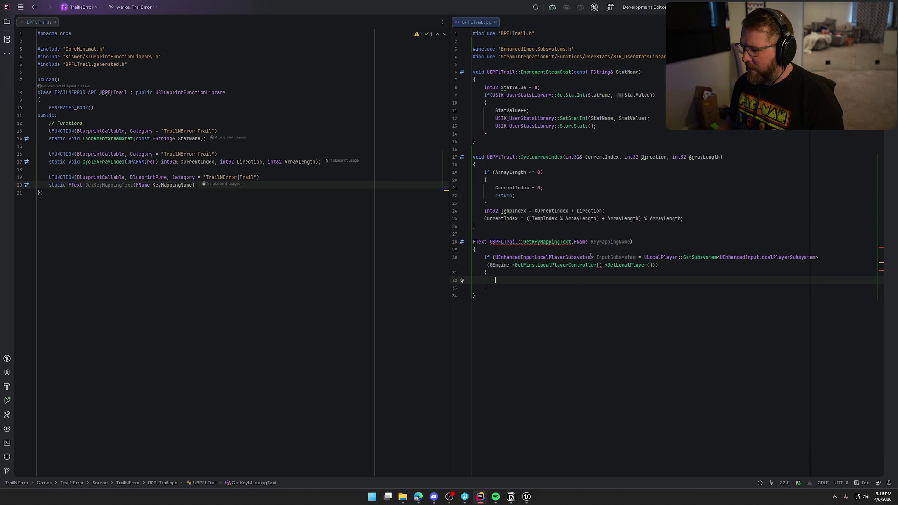
Step: Change the InputSubsystem variable's type to TObjectPtr
{"action": "double_click", "coordinate": [591, 257]}
{"action": "key", "text": "ctrl+c"}
{"action": "key", "text": "BackSpace"}
{"action": "type", "text": "Tob"}
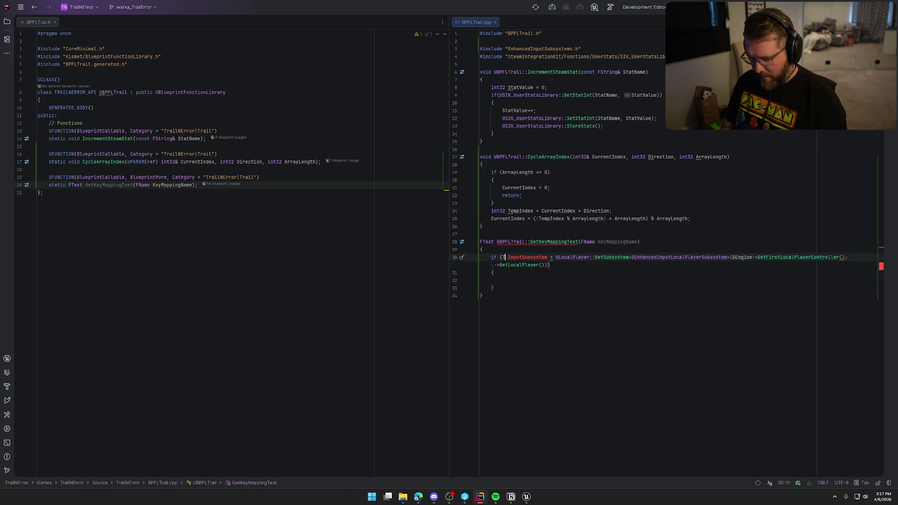
{"action": "key", "text": "Down"}
{"action": "key", "text": "Down"}
{"action": "key", "text": "Down"}
{"action": "key", "text": "Return"}
{"action": "key", "text": "ctrl+v"}
{"action": "left_click", "coordinate": [639, 258]}
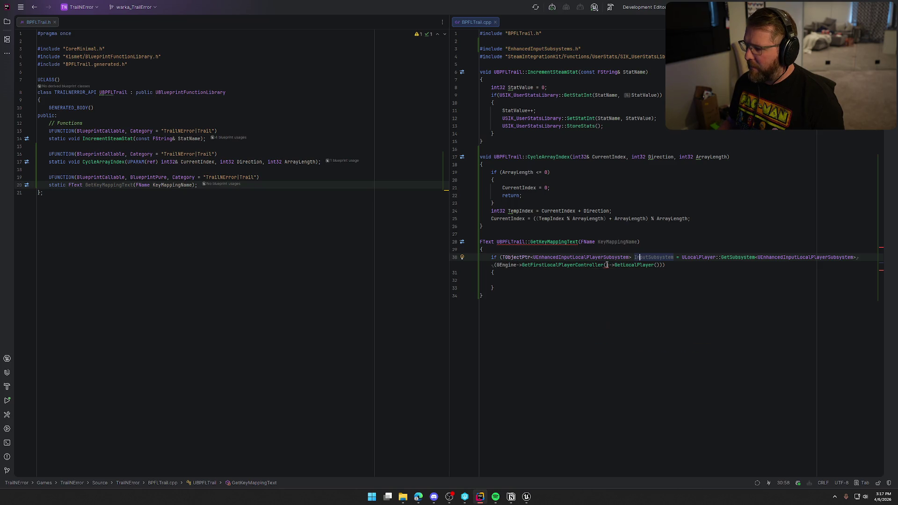
{"action": "mouse_move", "coordinate": [606, 264]}
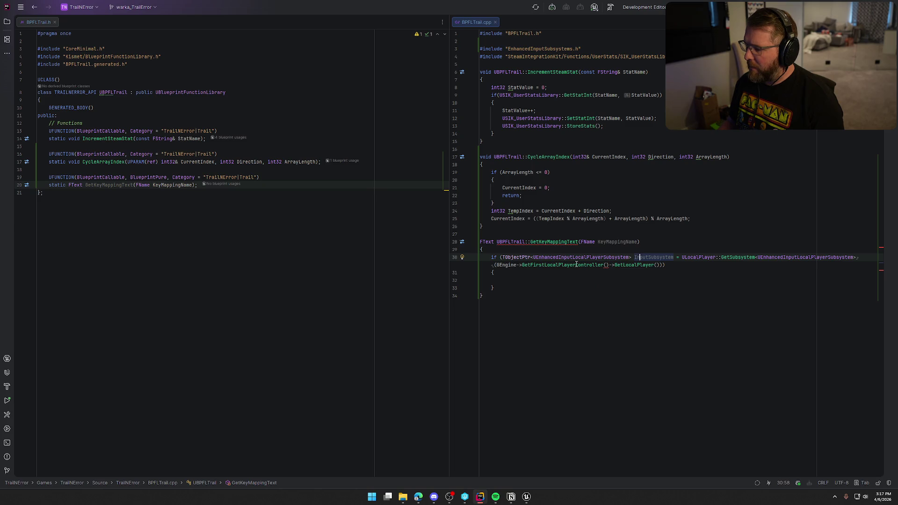
{"action": "mouse_move", "coordinate": [577, 264]}
{"action": "key", "text": "End"}
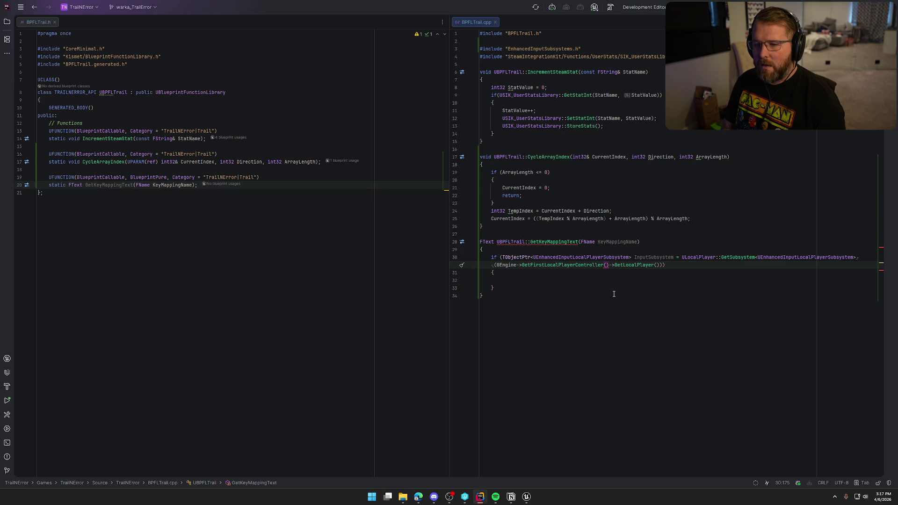
Step: Pass this instead of GetWorld() to GetFirstLocalPlayerController in the subsystem lookup
{"action": "type", "text": "GetWorld"}
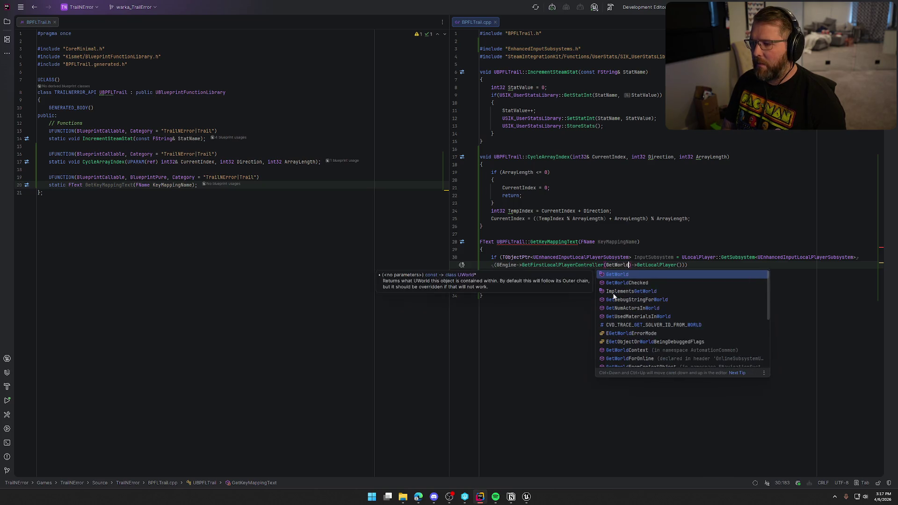
{"action": "key", "text": "Return"}
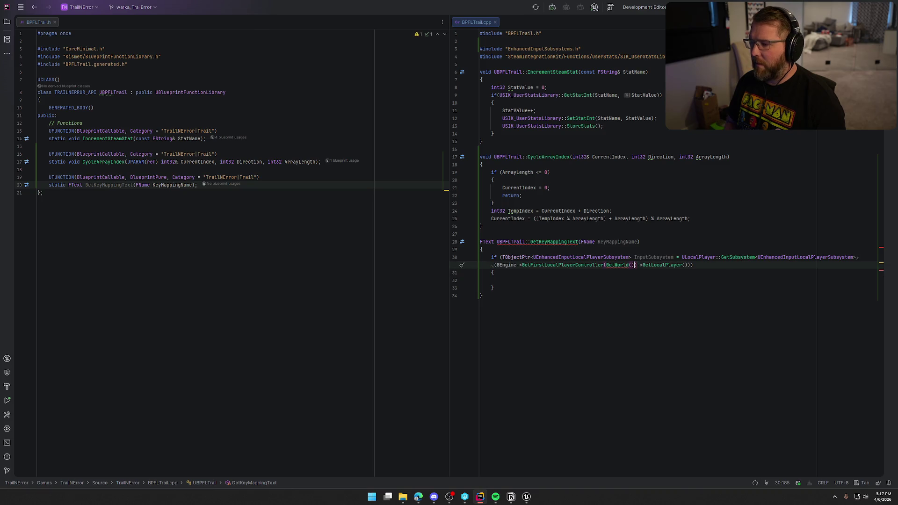
{"action": "key", "text": "BackSpace"}
{"action": "key", "text": "BackSpace"}
{"action": "key", "text": "BackSpace"}
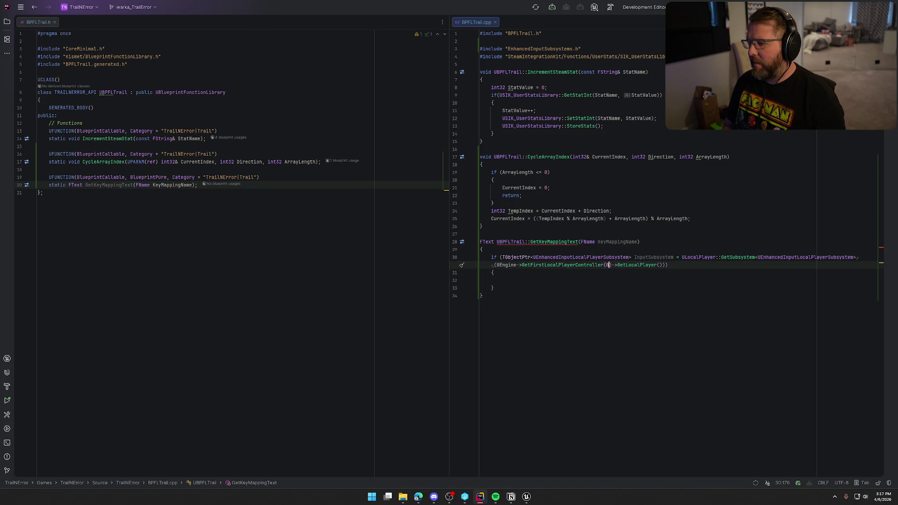
{"action": "type", "text": "this"}
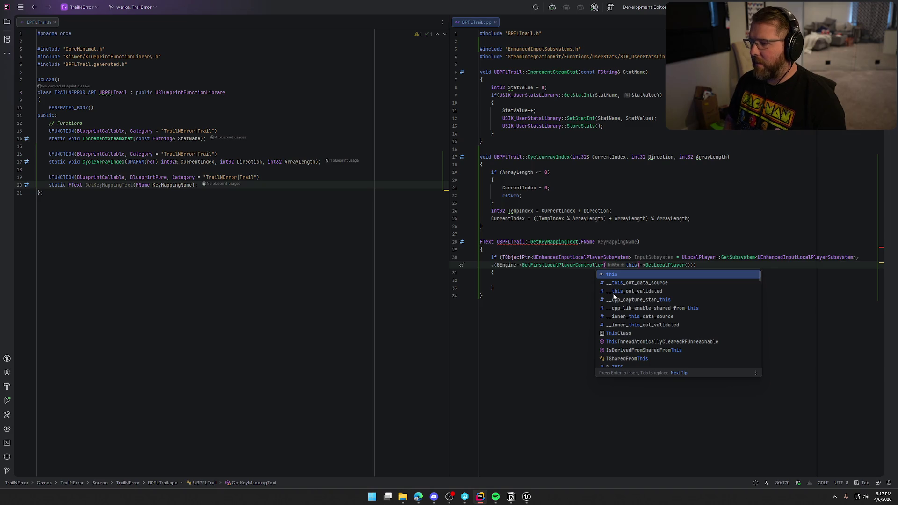
{"action": "type", "text": ")"}
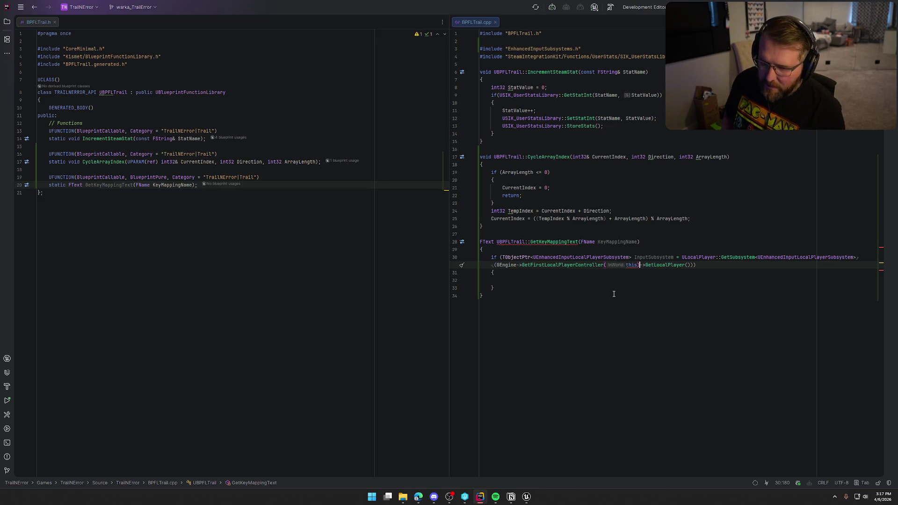
{"action": "key", "text": "Left"}
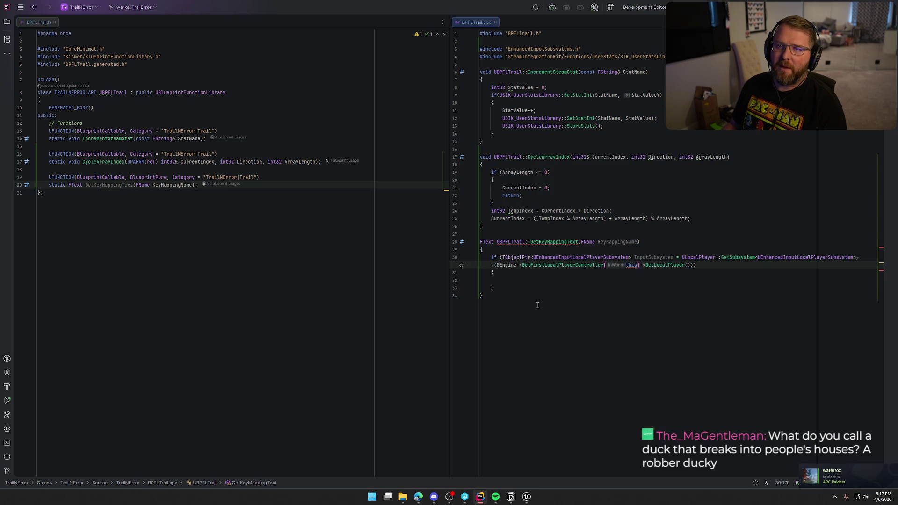
{"action": "key", "text": "alt+Tab"}
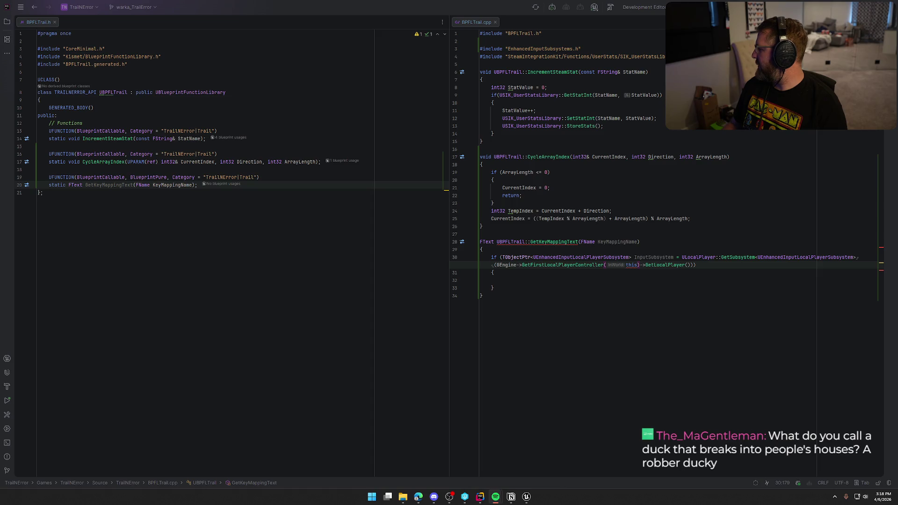
{"action": "left_click", "coordinate": [506, 279]}
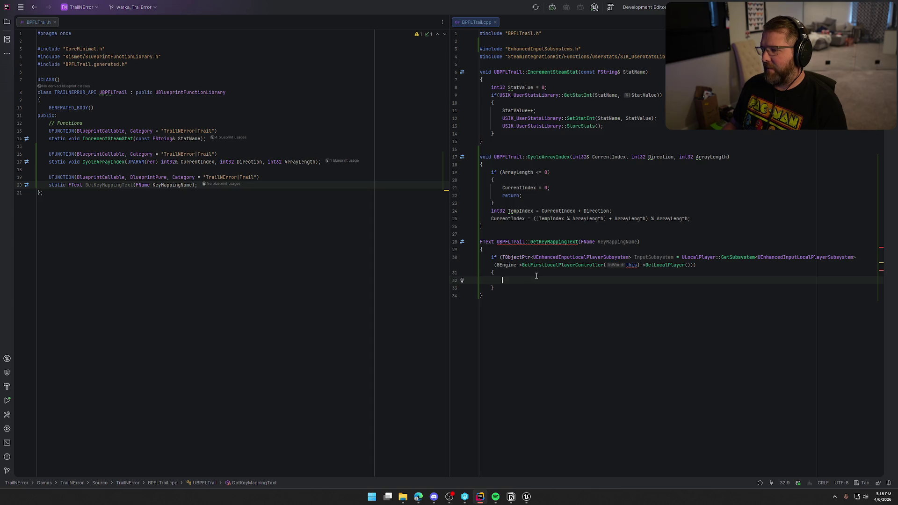
{"action": "left_click", "coordinate": [495, 288]}
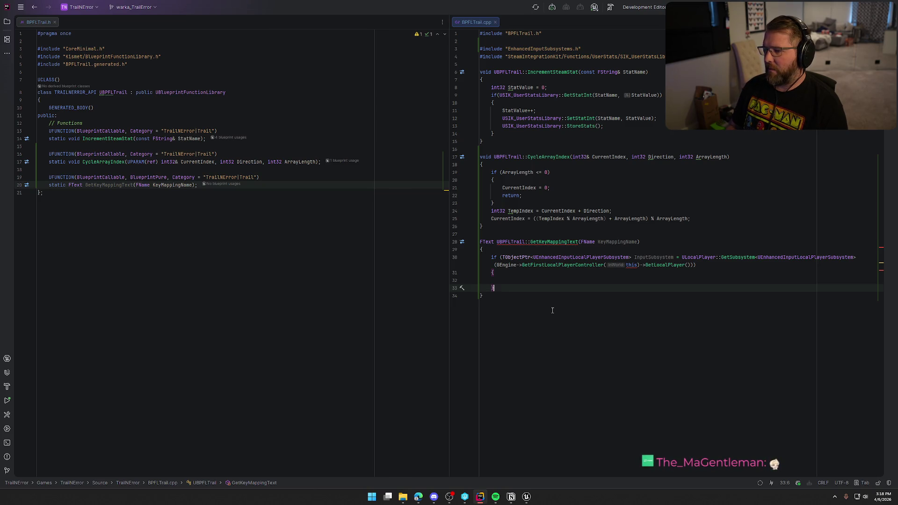
{"action": "key", "text": "Up"}
{"action": "key", "text": "Up"}
{"action": "key", "text": "Up"}
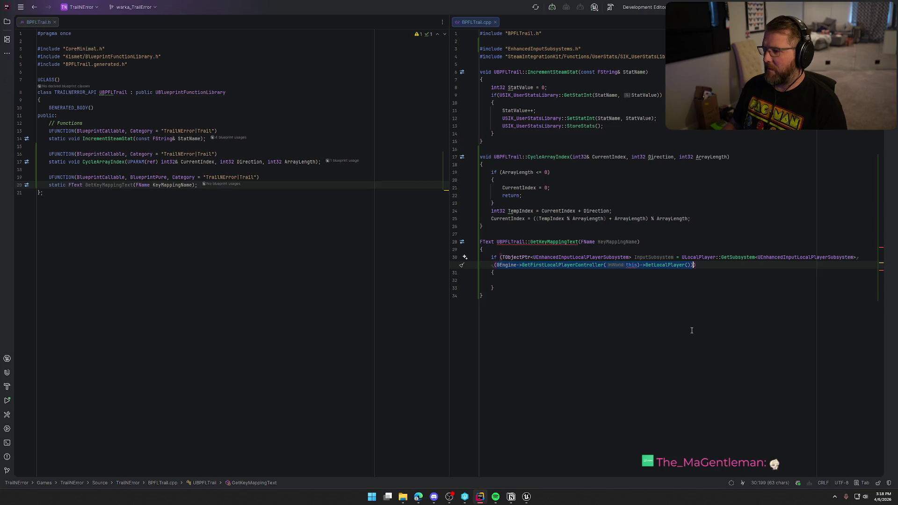
{"action": "key", "text": "Tab"}
Step: Close the missing parenthesis at the end of the subsystem lookup on line 30
{"action": "key", "text": "Down"}
{"action": "key", "text": "Up"}
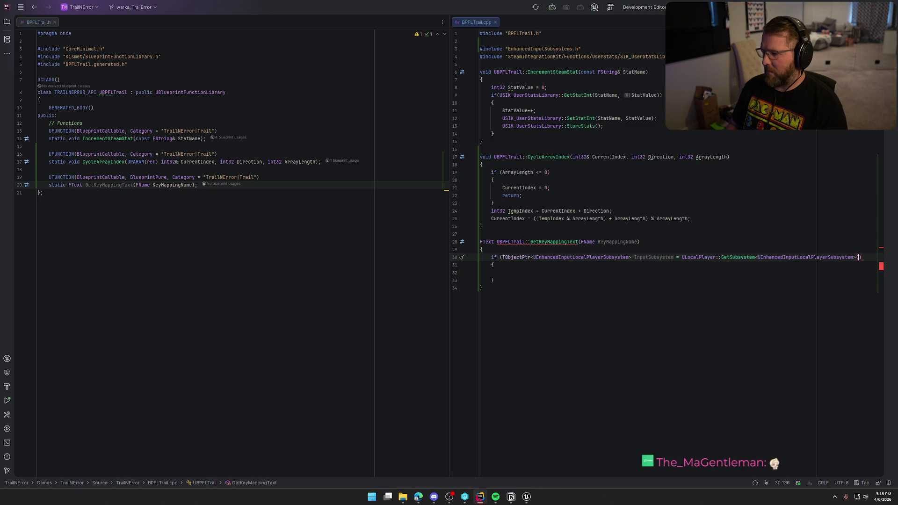
{"action": "key", "text": "Right"}
{"action": "type", "text": ")"}
Step: Add a fallback return FText::FromString("Unknown"); after the if block
{"action": "key", "text": "Down"}
{"action": "key", "text": "Down"}
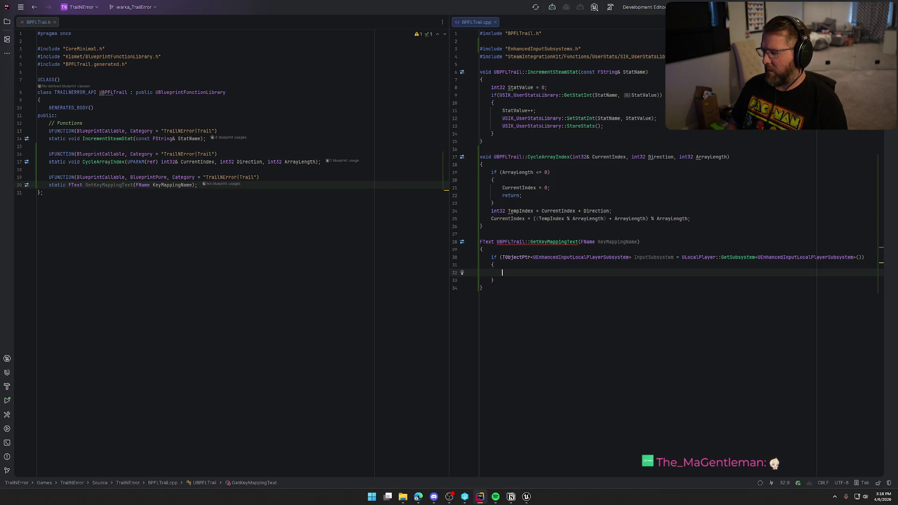
{"action": "key", "text": "Down"}
{"action": "key", "text": "Return"}
{"action": "key", "text": "Return"}
{"action": "type", "text": "return "}
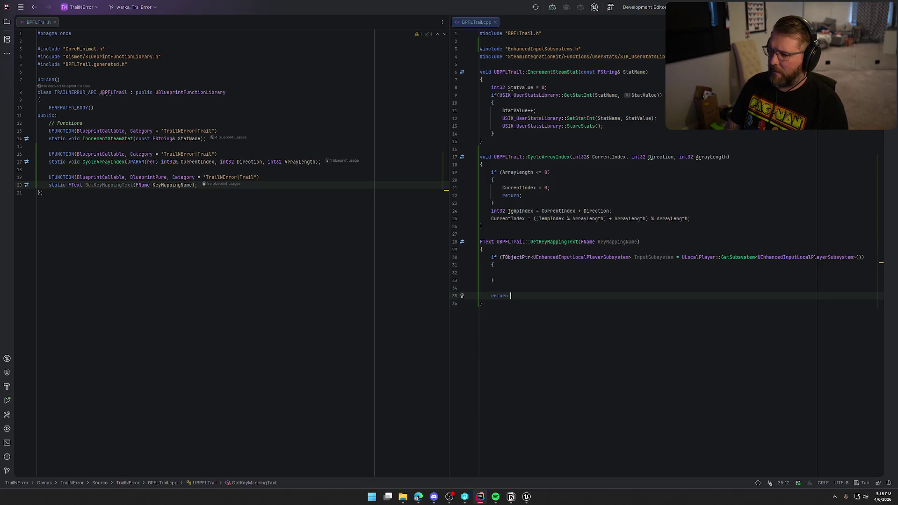
{"action": "type", "text": "FText"}
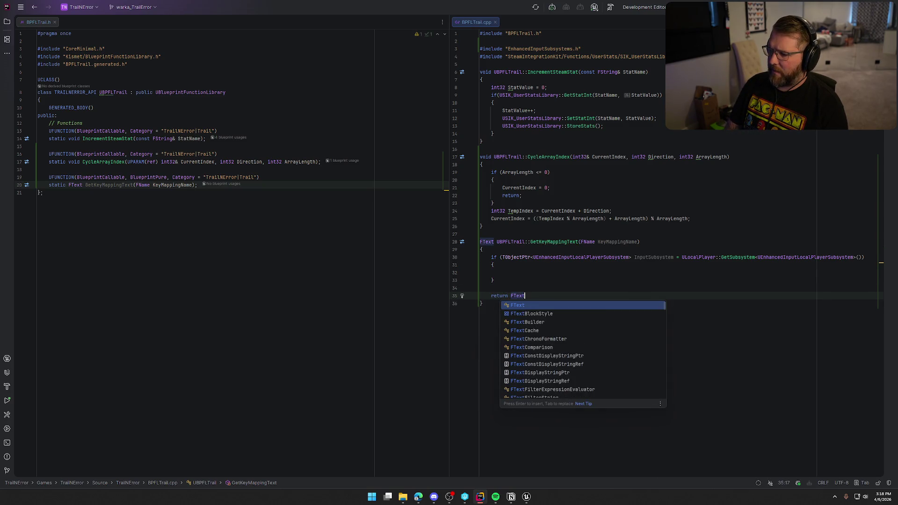
{"action": "type", "text": "::FromS"}
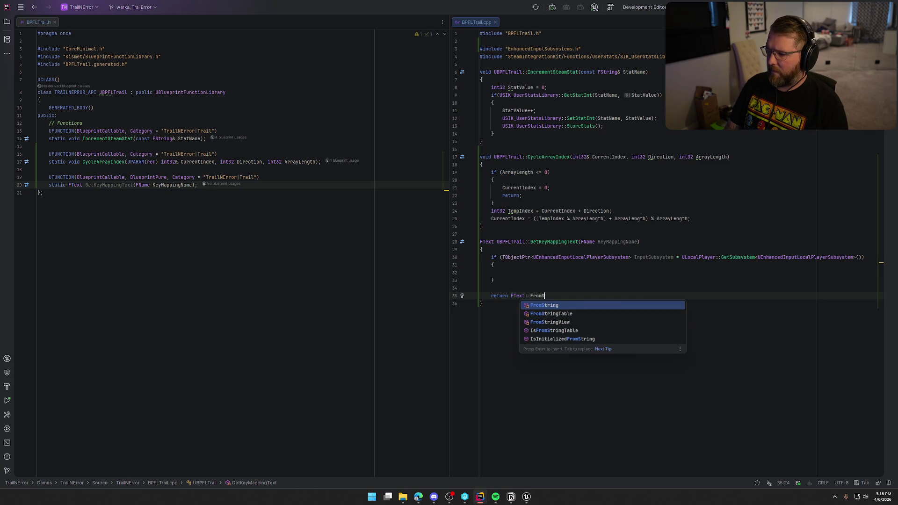
{"action": "type", "text": "tring(\""}
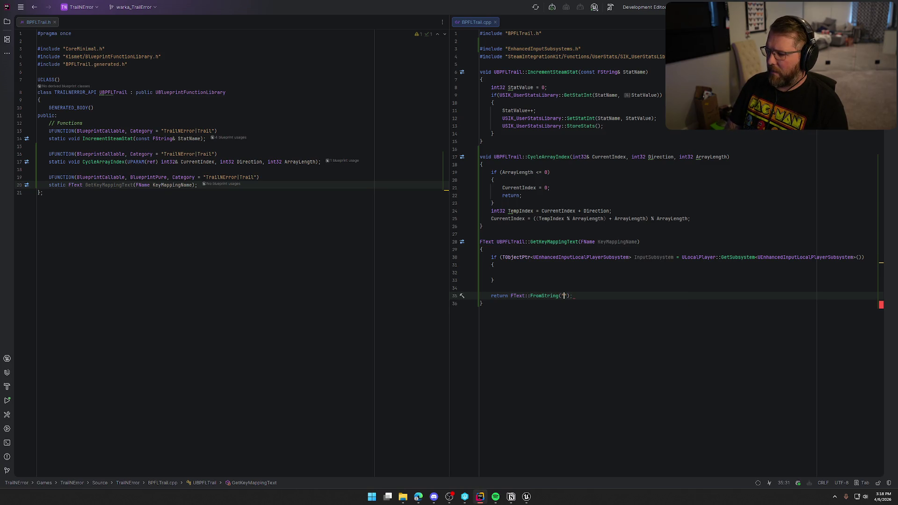
{"action": "type", "text": "Unknown"}
{"action": "key", "text": "End"}
{"action": "key", "text": "Up"}
{"action": "key", "text": "Up"}
{"action": "key", "text": "Up"}
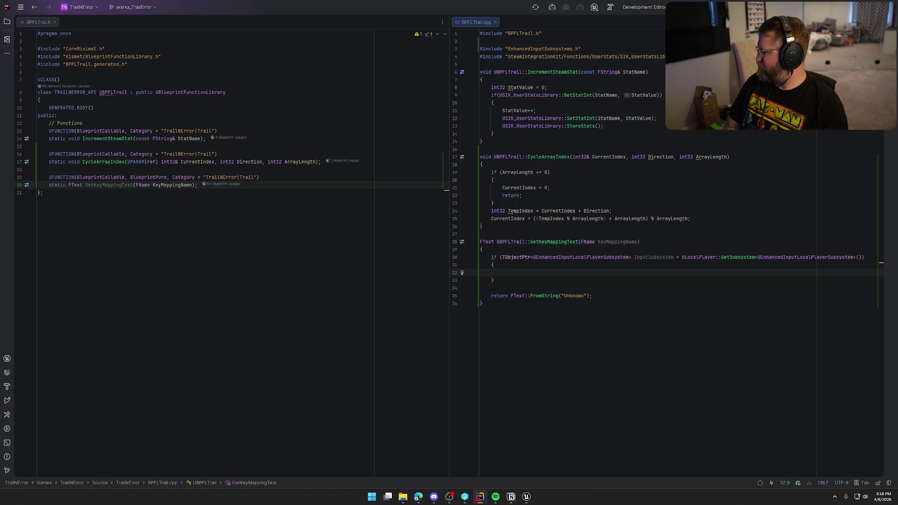
{"action": "type", "text": "In"}
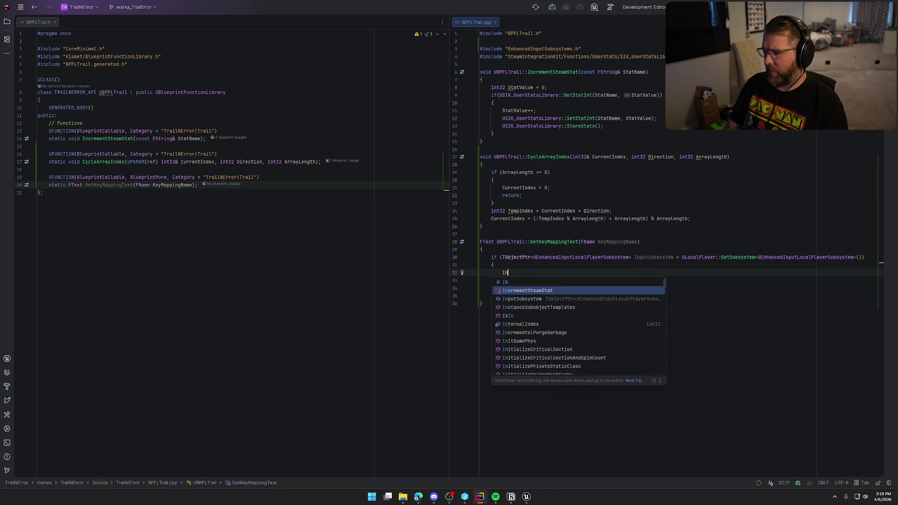
{"action": "type", "text": "putSubsystem->Find"}
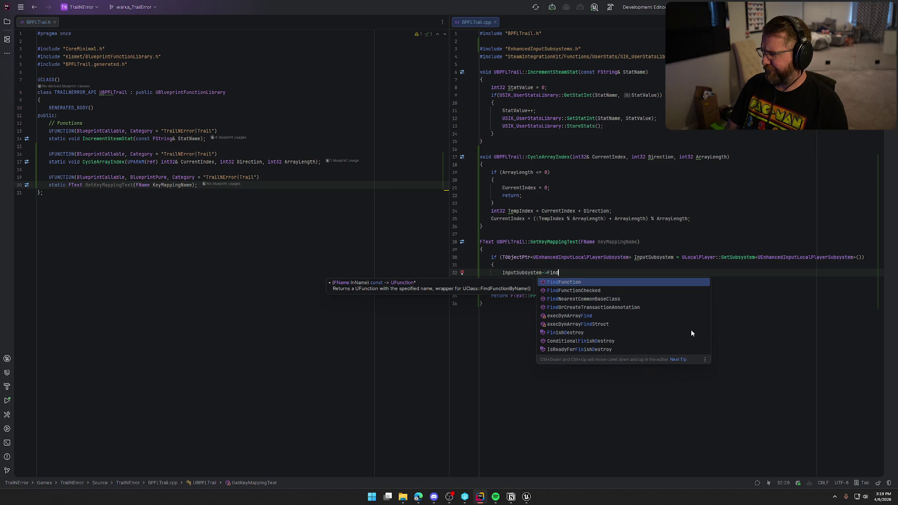
Step: Complete the InputSubsystem member call as GetUserSettings() after trying several member names
{"action": "key", "text": "BackSpace"}
{"action": "key", "text": "BackSpace"}
{"action": "key", "text": "BackSpace"}
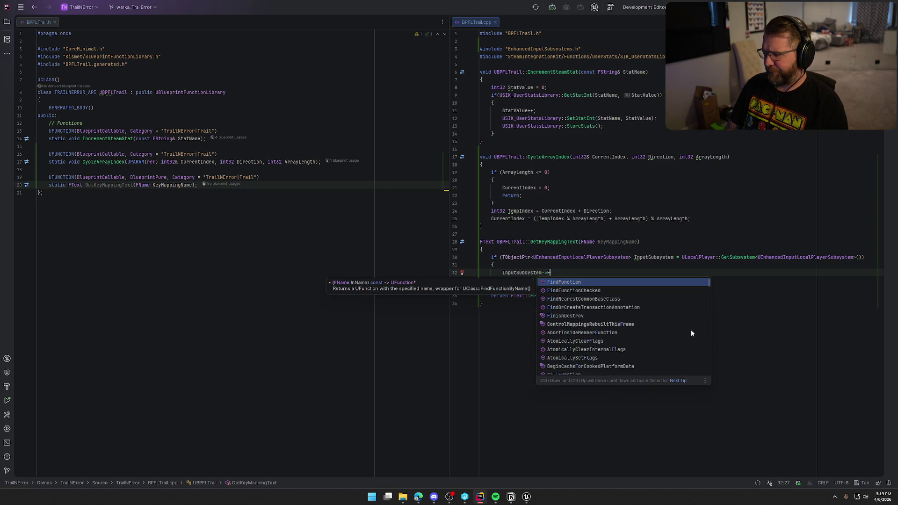
{"action": "type", "text": "GetI"}
{"action": "key", "text": "BackSpace"}
{"action": "type", "text": "En"}
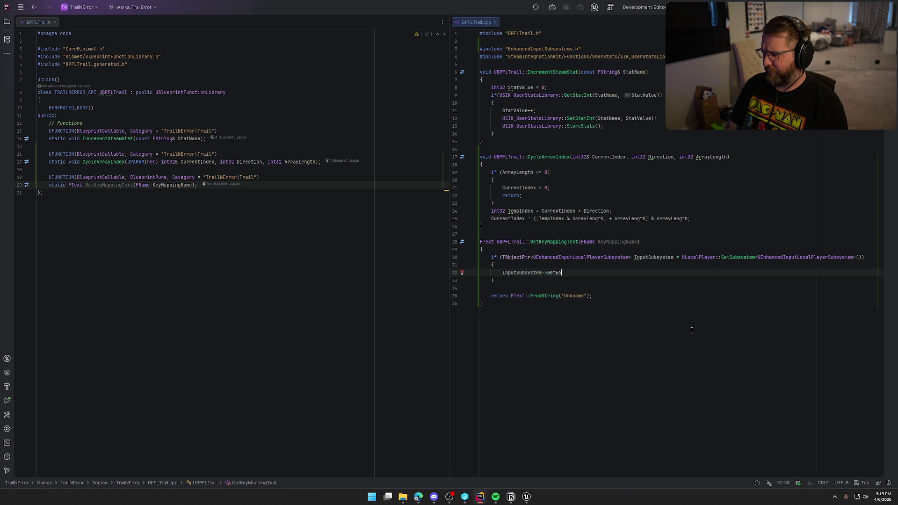
{"action": "key", "text": "BackSpace"}
{"action": "key", "text": "BackSpace"}
{"action": "key", "text": "BackSpace"}
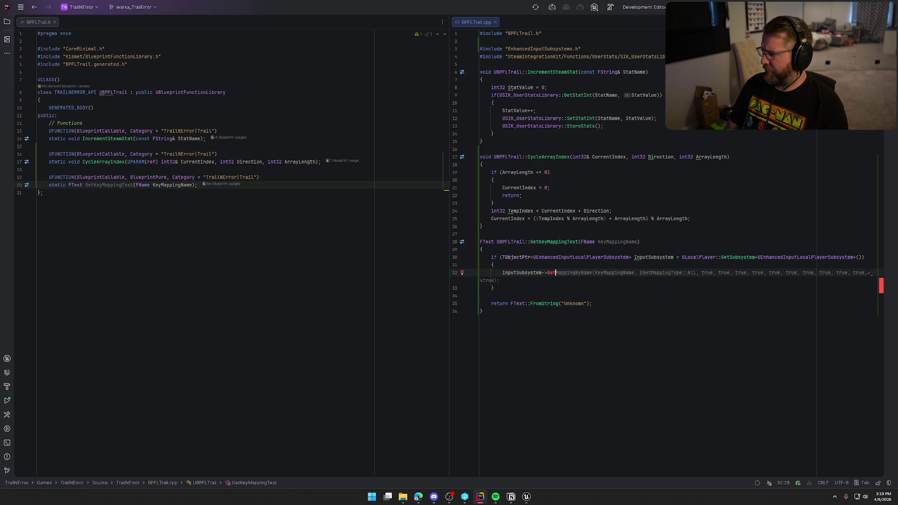
{"action": "key", "text": "BackSpace"}
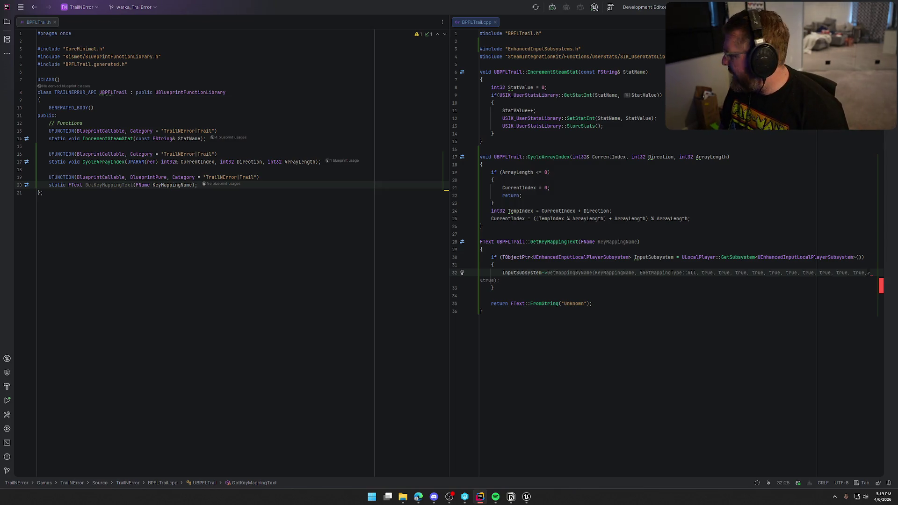
{"action": "type", "text": "Mapping"}
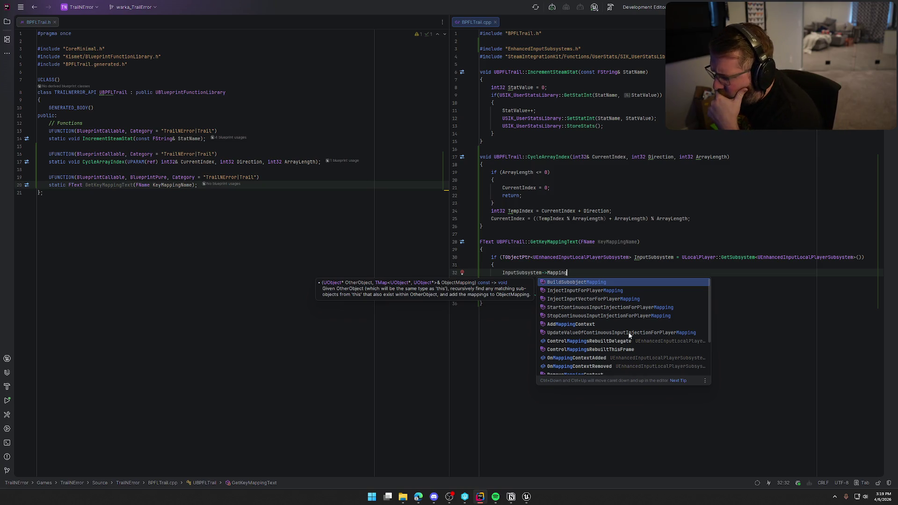
{"action": "scroll", "coordinate": [629, 335], "scroll_direction": "down", "scroll_amount": 2}
{"action": "scroll", "coordinate": [678, 350], "scroll_direction": "up", "scroll_amount": 3}
{"action": "left_click", "coordinate": [590, 271]}
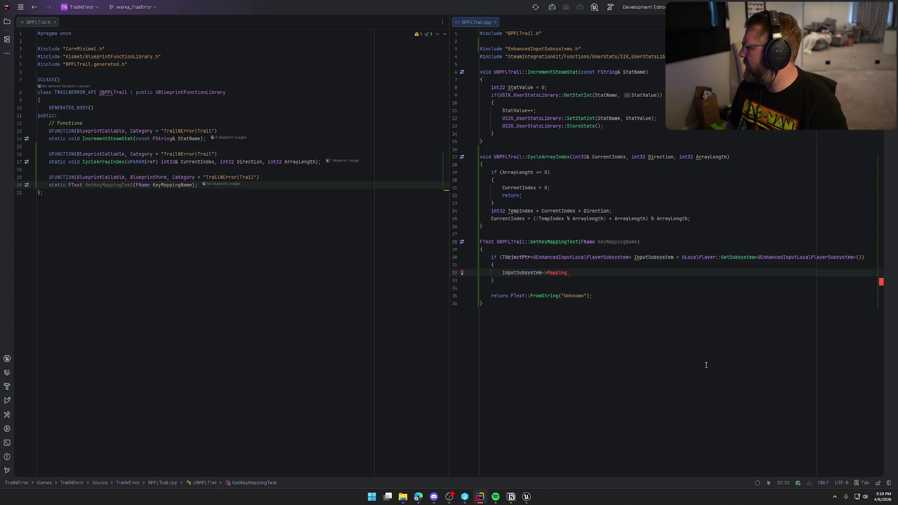
{"action": "key", "text": "BackSpace"}
{"action": "key", "text": "BackSpace"}
{"action": "key", "text": "BackSpace"}
{"action": "type", "text": "Enha"}
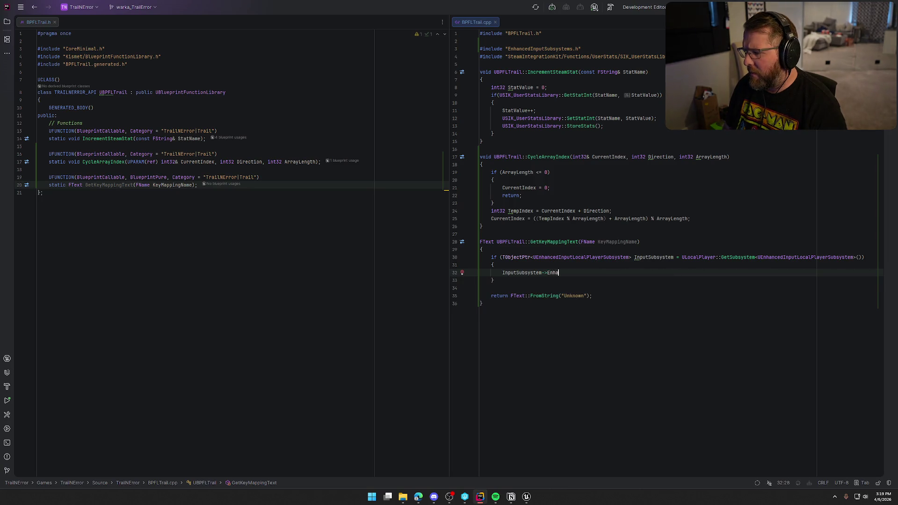
{"action": "key", "text": "BackSpace"}
{"action": "key", "text": "BackSpace"}
{"action": "key", "text": "BackSpace"}
{"action": "type", "text": "User"}
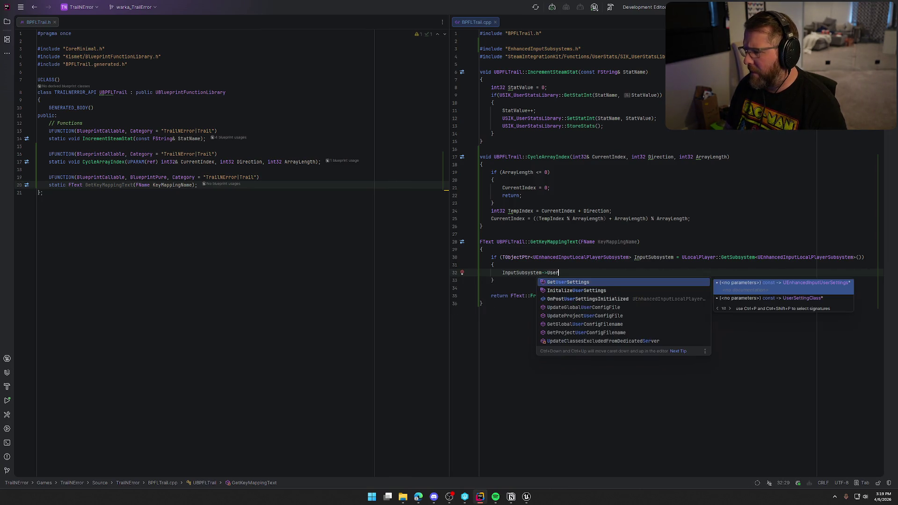
{"action": "key", "text": "Return"}
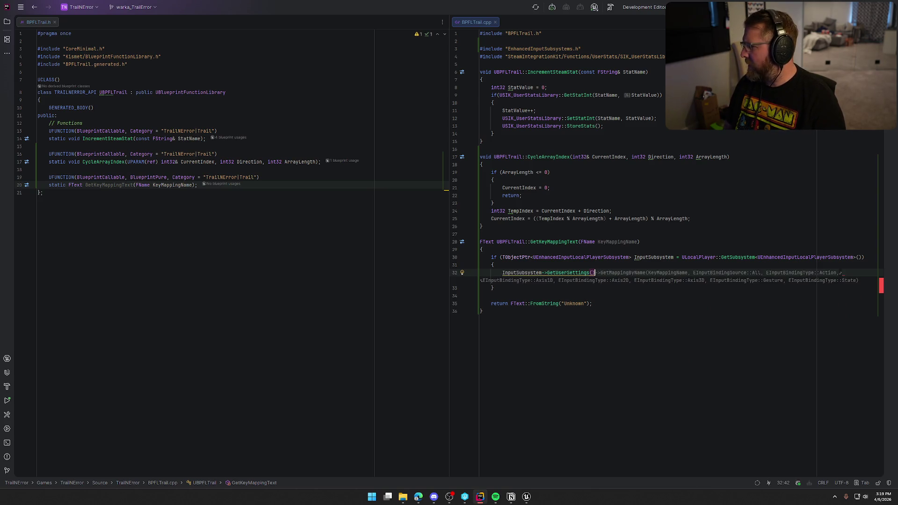
{"action": "type", "text": "->"}
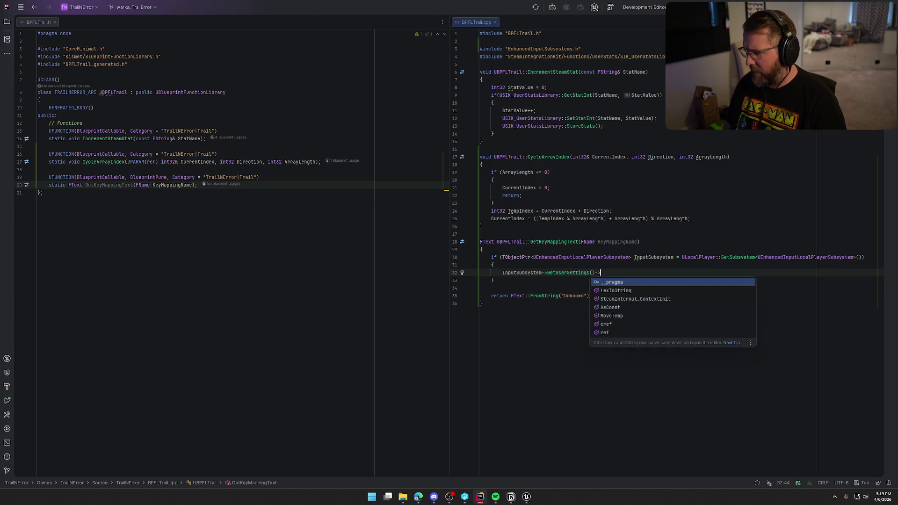
{"action": "key", "text": "BackSpace"}
{"action": "key", "text": "BackSpace"}
{"action": "type", "text": ".fin"}
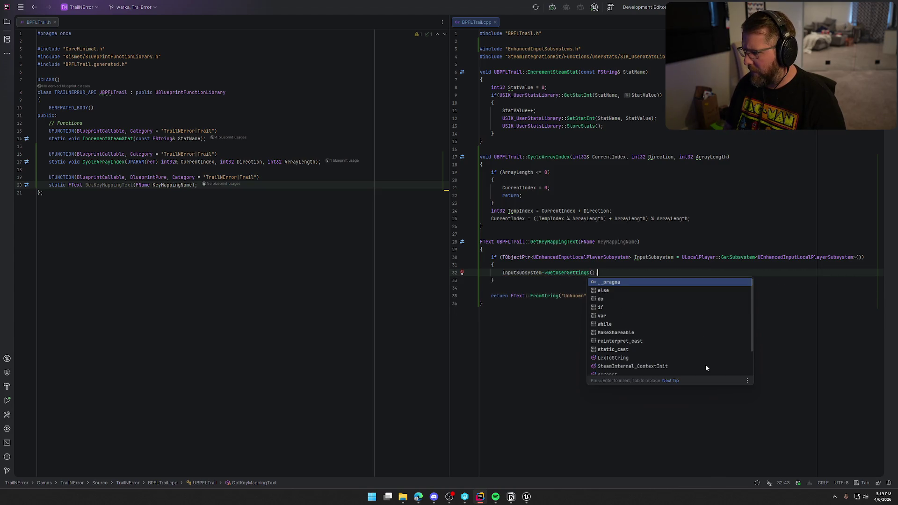
{"action": "key", "text": "BackSpace"}
{"action": "key", "text": "BackSpace"}
{"action": "key", "text": "BackSpace"}
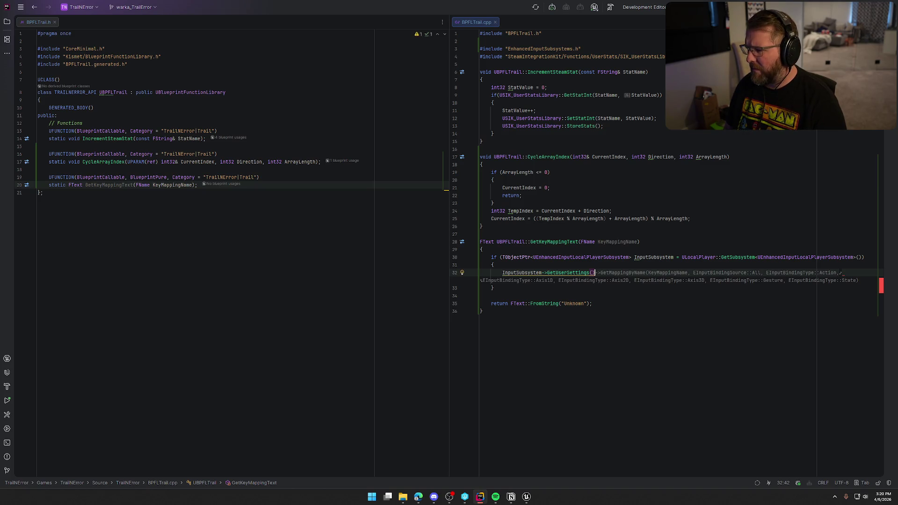
Step: Store the result in a UEnhancedInputUserSettings* variable named Settings
{"action": "left_click", "coordinate": [575, 273]}
{"action": "mouse_move", "coordinate": [564, 276]}
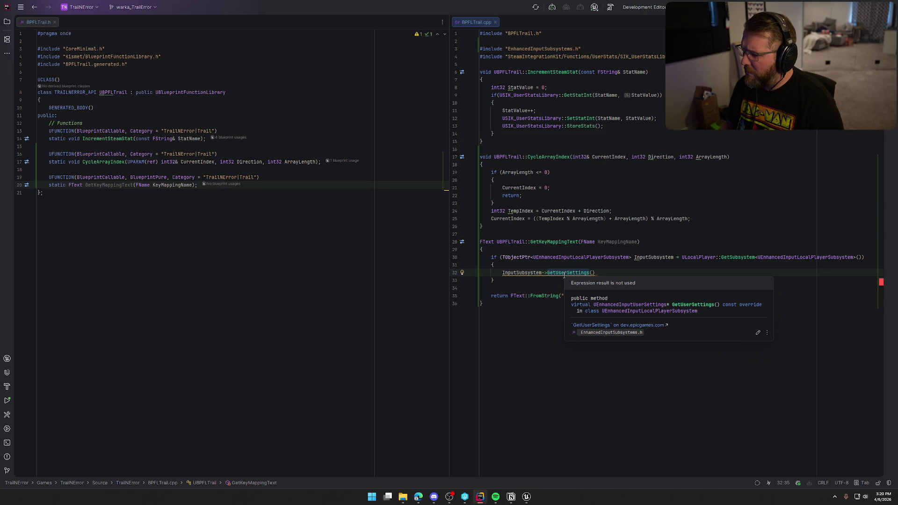
{"action": "key", "text": "Home"}
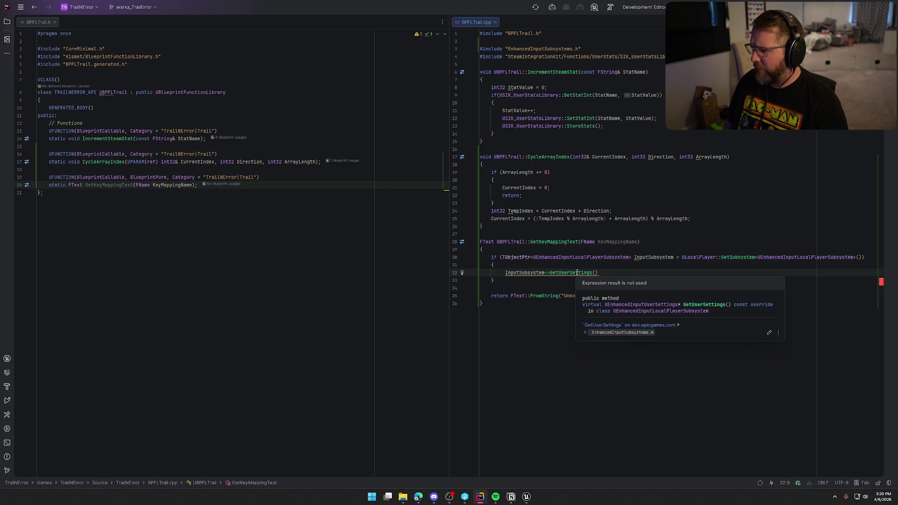
{"action": "type", "text": "UE "}
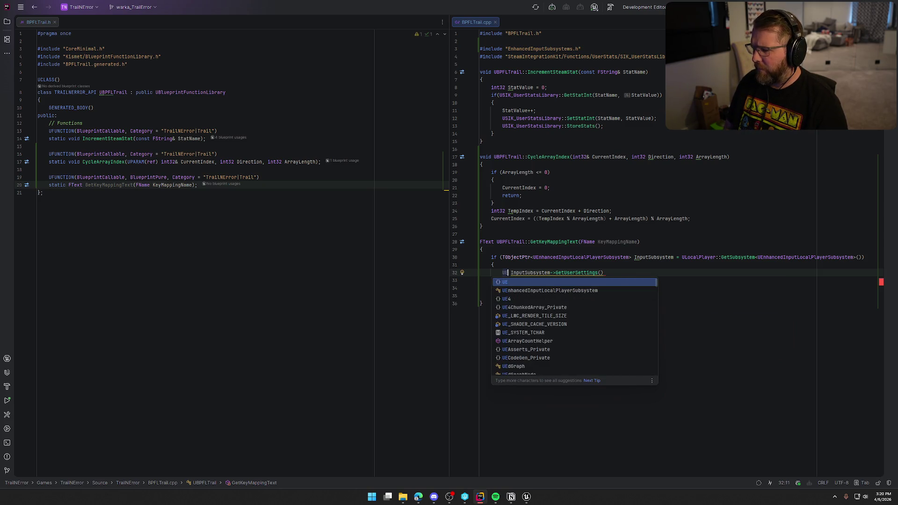
{"action": "type", "text": "nhancedUser"}
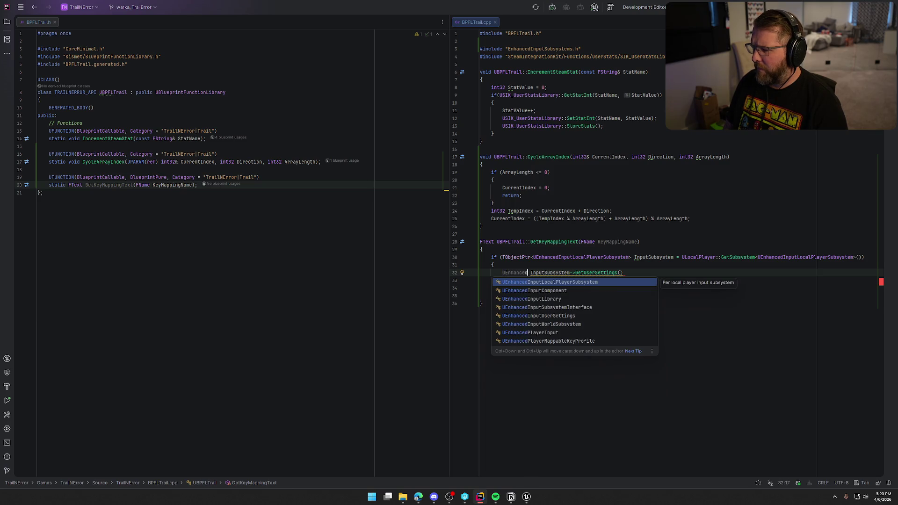
{"action": "key", "text": "Return"}
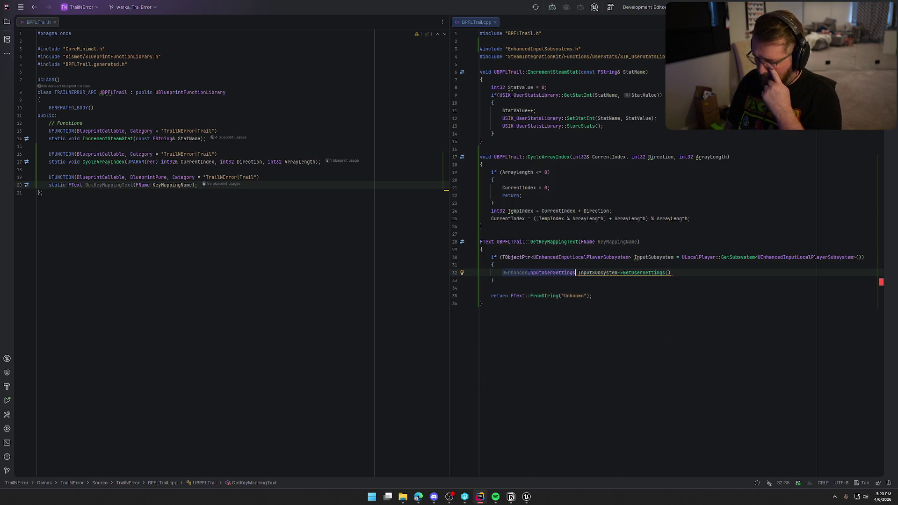
{"action": "type", "text": "&"}
{"action": "key", "text": "BackSpace"}
{"action": "key", "text": "BackSpace"}
{"action": "type", "text": "* "}
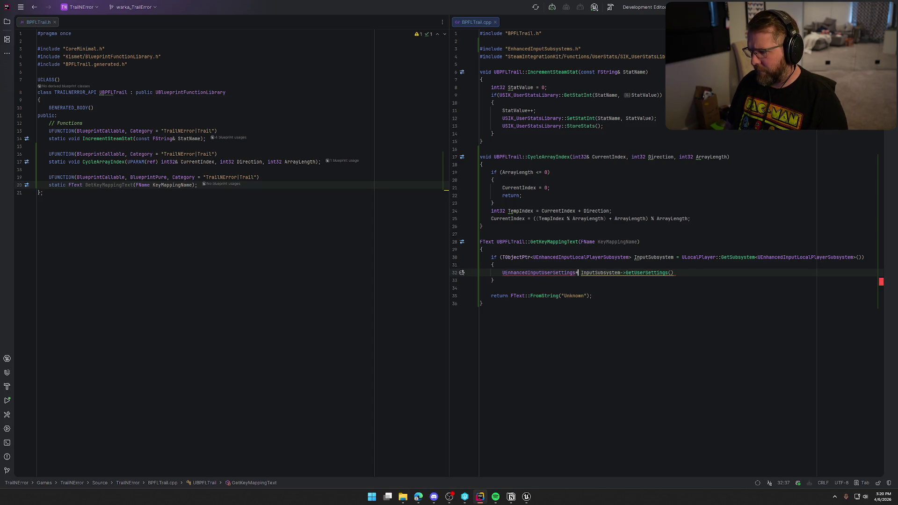
{"action": "type", "text": "Settings ="}
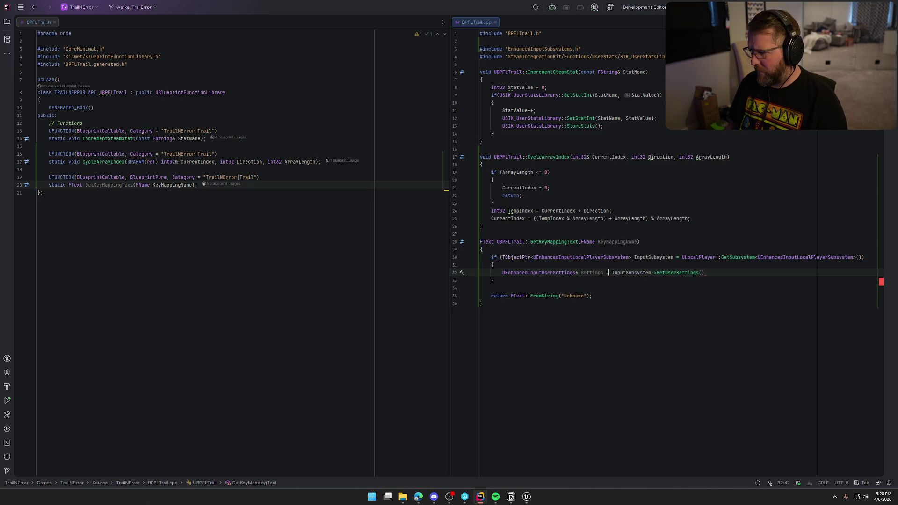
{"action": "type", "text": ";"}
{"action": "key", "text": "Return"}
{"action": "type", "text": "Sett"}
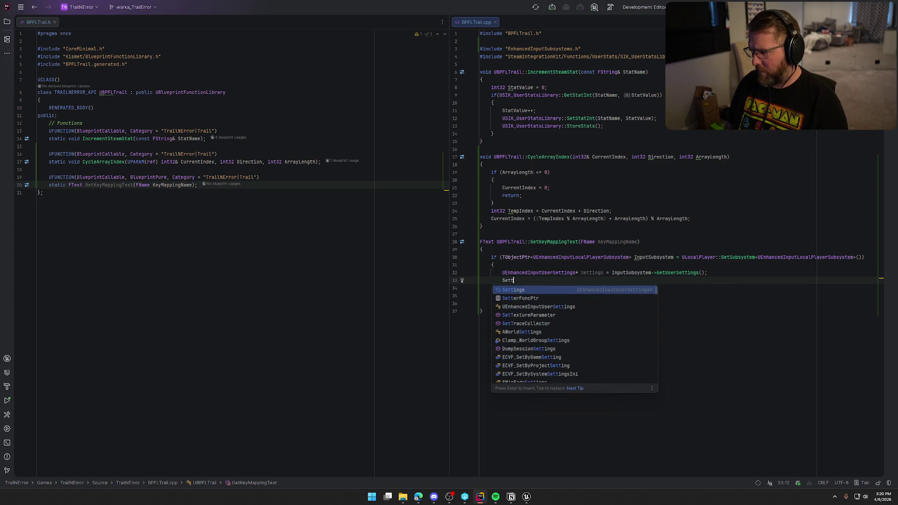
{"action": "type", "text": "ings->"}
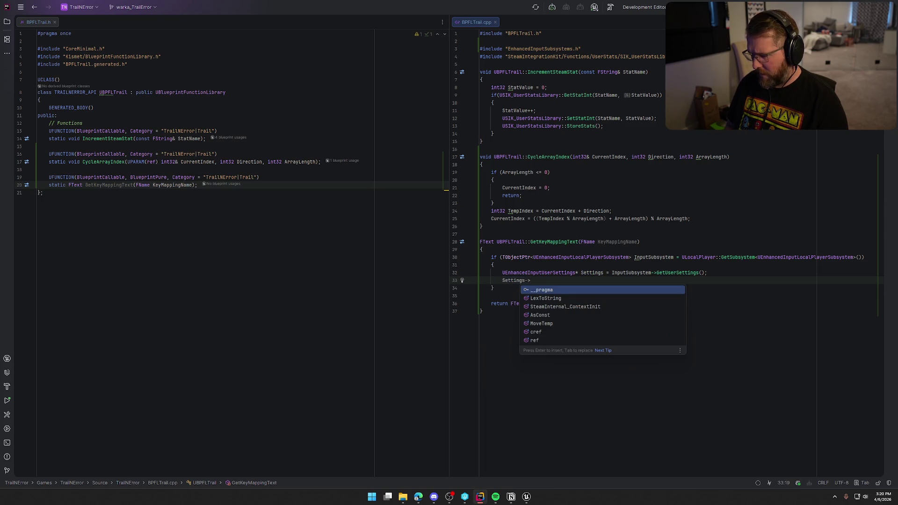
{"action": "key", "text": "BackSpace"}
{"action": "key", "text": "BackSpace"}
{"action": "type", "text": "."}
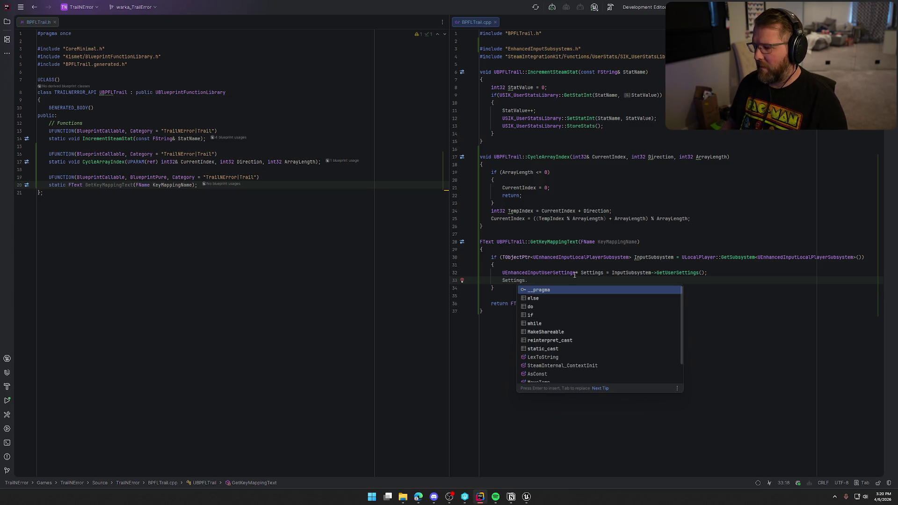
{"action": "key", "text": "Escape"}
{"action": "key", "text": "BackSpace"}
{"action": "key", "text": "BackSpace"}
{"action": "key", "text": "BackSpace"}
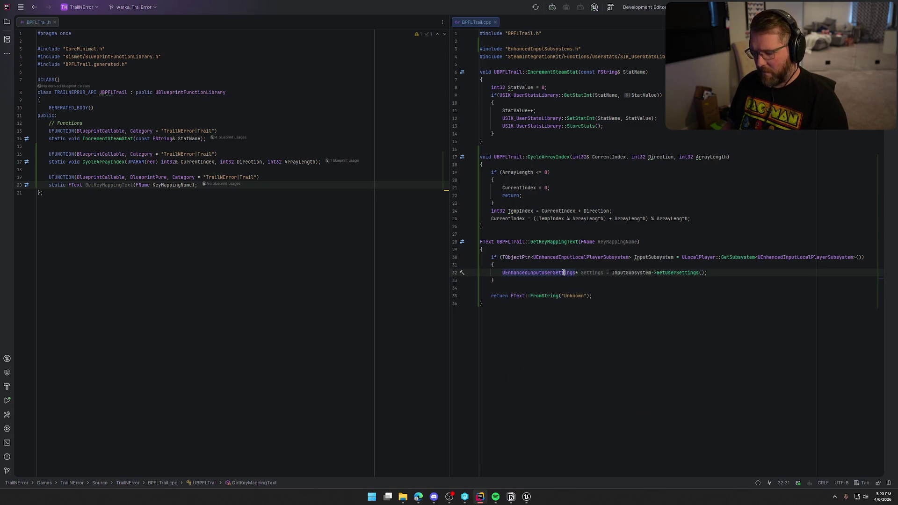
Step: Inspect the UEnhancedInputUserSettings and GetUserSettings declarations in engine headers, then close EnhancedInputSubsystems.h
{"action": "left_click", "coordinate": [563, 272], "text": "ctrl"}
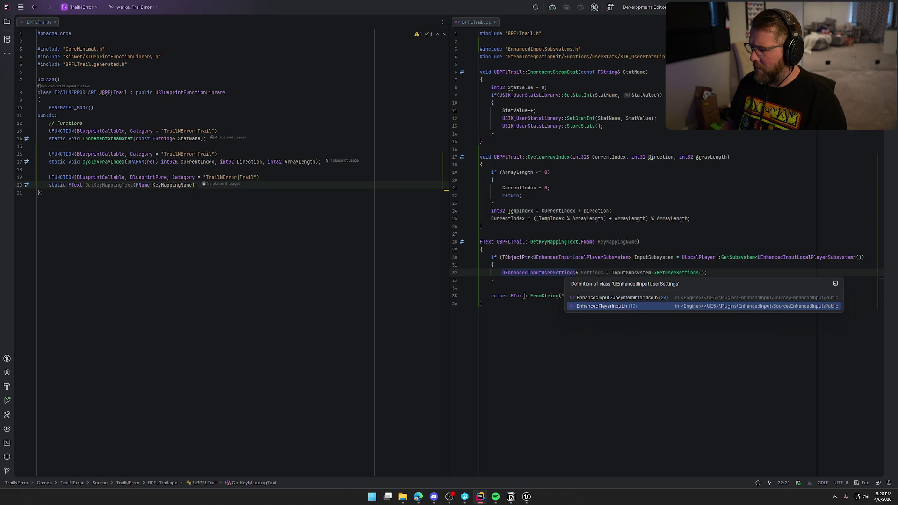
{"action": "key", "text": "Escape"}
{"action": "key", "text": "Left"}
{"action": "key", "text": "Left"}
{"action": "key", "text": "Left"}
{"action": "left_click", "coordinate": [722, 278]}
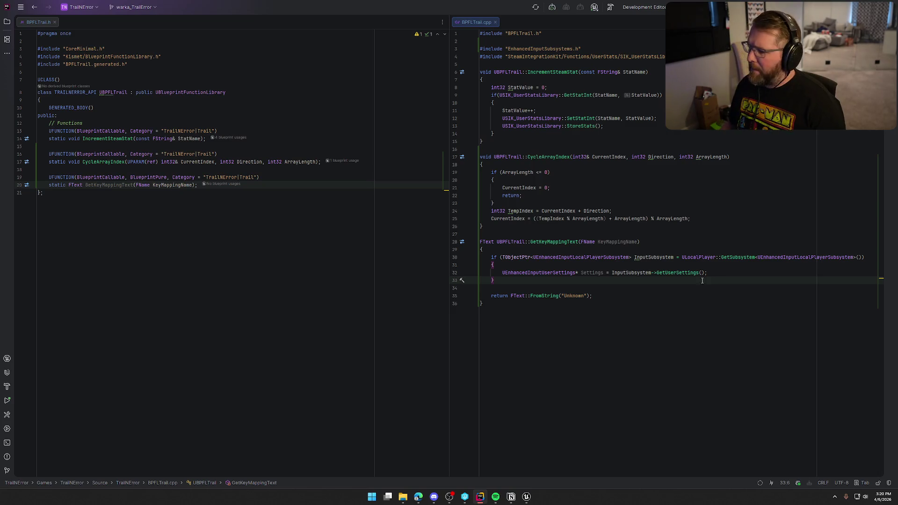
{"action": "left_click", "coordinate": [679, 272], "text": "ctrl"}
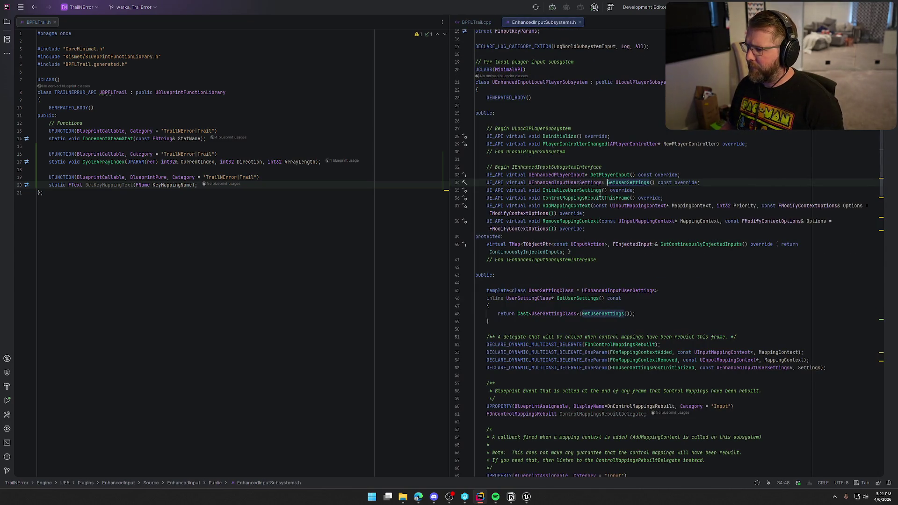
{"action": "left_click", "coordinate": [626, 183]}
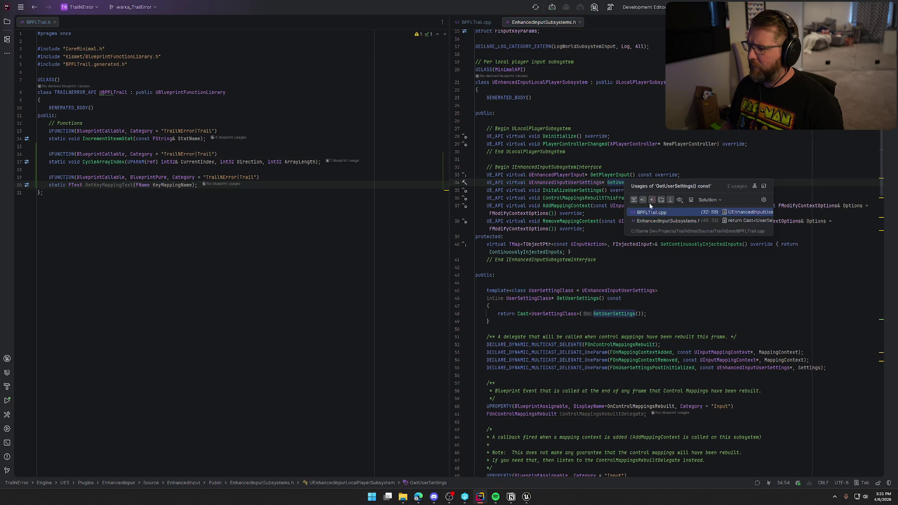
{"action": "left_click", "coordinate": [582, 183]}
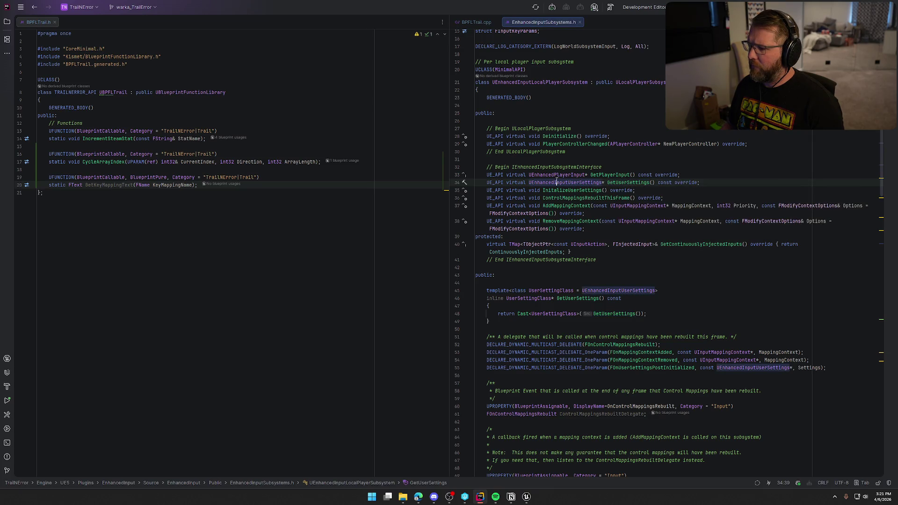
{"action": "left_click", "coordinate": [572, 183], "text": "ctrl"}
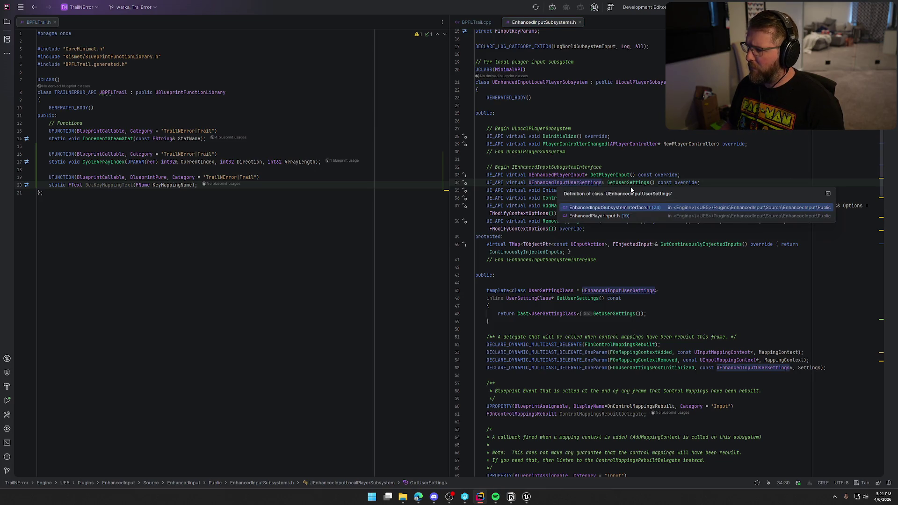
{"action": "left_click", "coordinate": [636, 209]}
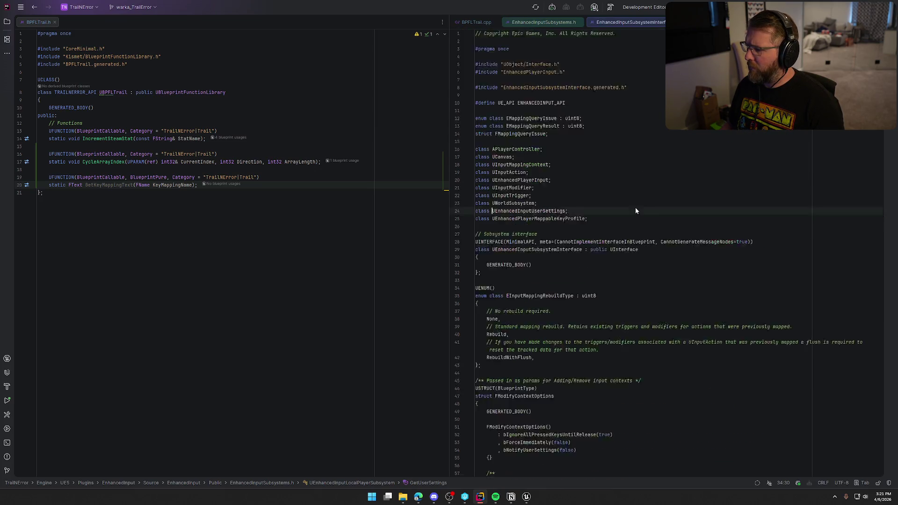
{"action": "key", "text": "ctrl+b"}
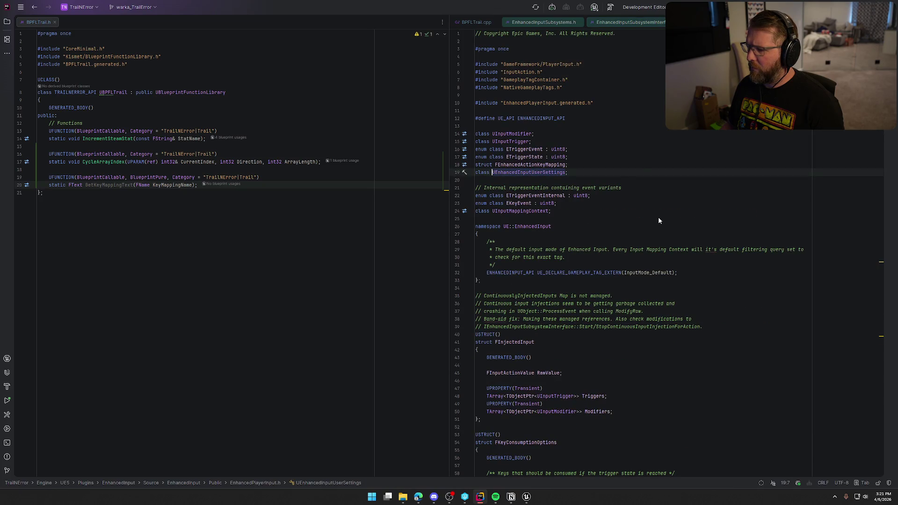
{"action": "key", "text": "ctrl+b"}
{"action": "key", "text": "Return"}
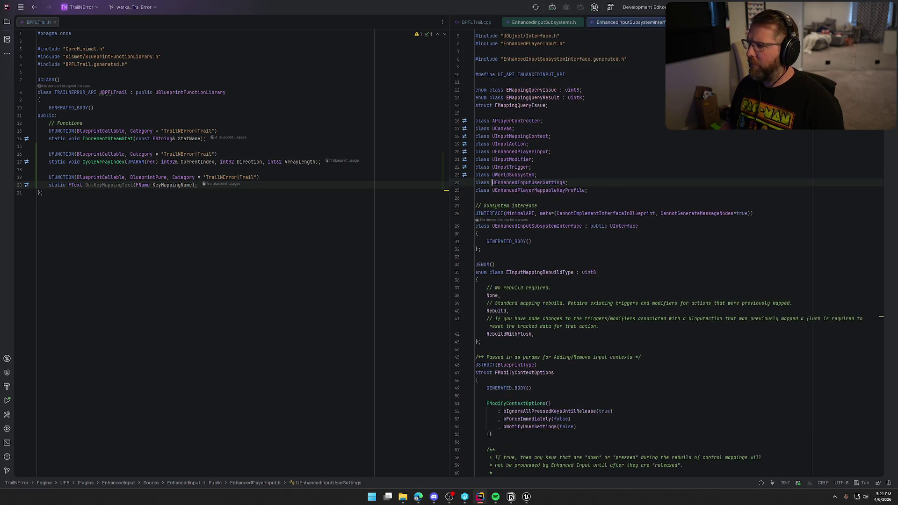
{"action": "middle_click", "coordinate": [518, 22]}
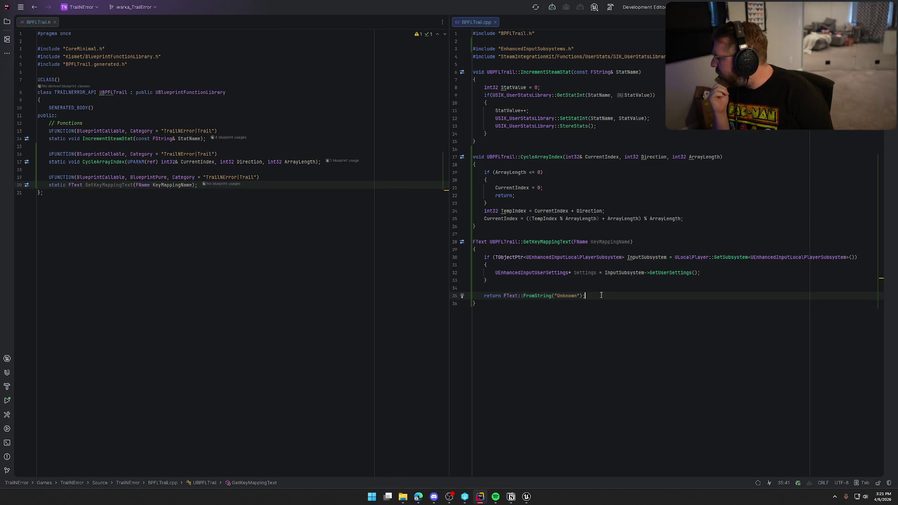
Step: Replace the old if-block with the suggested GetAllMappingsForAction lookup returning the first key's display name
{"action": "left_click", "coordinate": [506, 266]}
{"action": "key", "text": "ctrl+w"}
{"action": "key", "text": "ctrl+w"}
{"action": "key", "text": "BackSpace"}
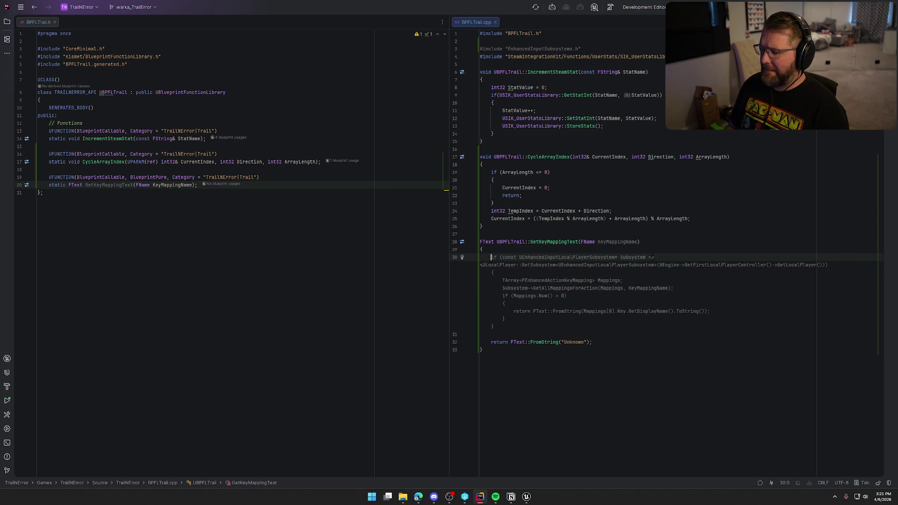
{"action": "key", "text": "Tab"}
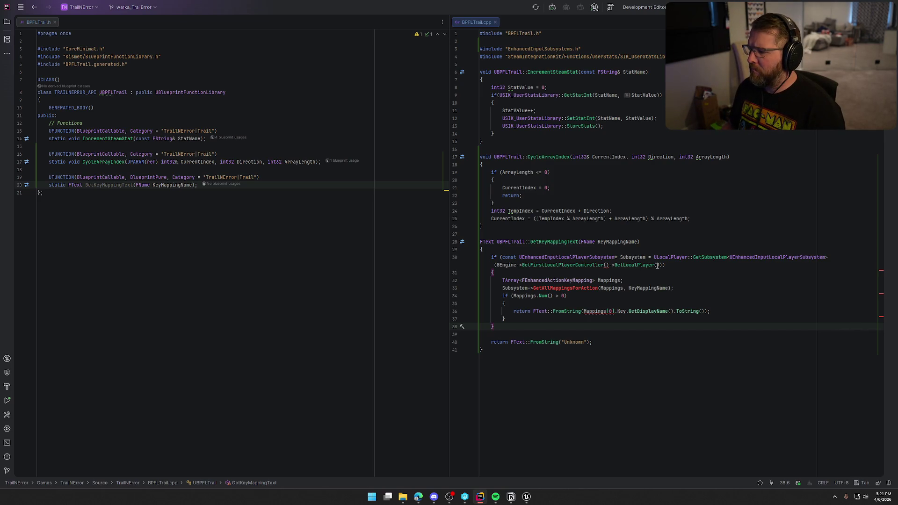
{"action": "left_click", "coordinate": [496, 265]}
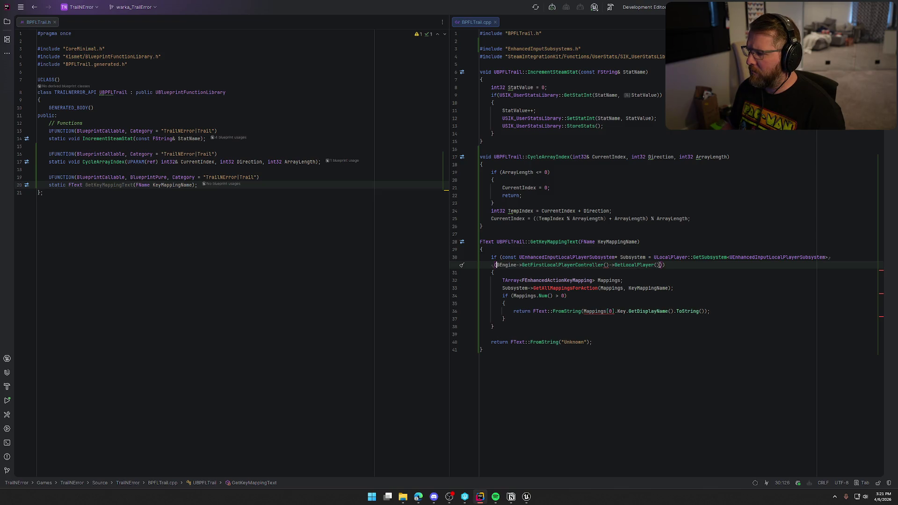
Step: Remove the GEngine local-player argument, leaving GetSubsystem<UEnhancedInputLocalPlayerSubsystem>() empty
{"action": "key", "text": "Delete"}
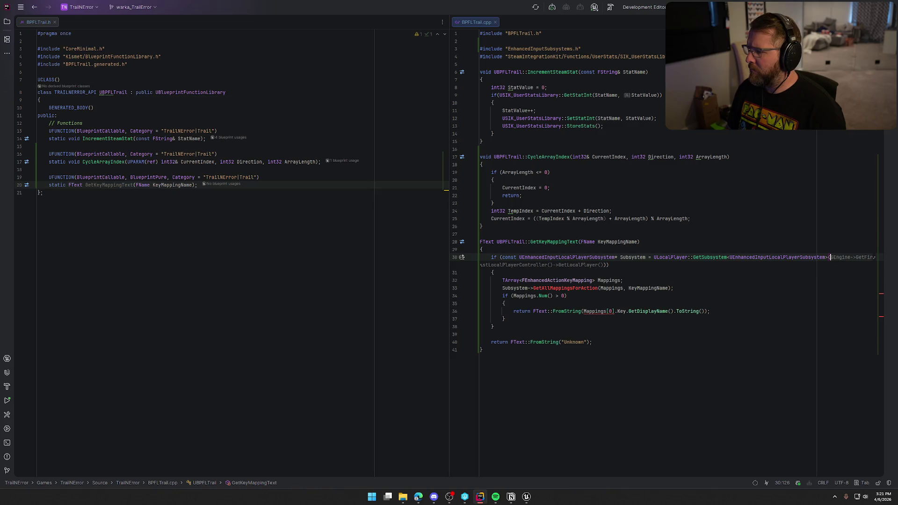
{"action": "key", "text": "ctrl+Delete"}
{"action": "left_click", "coordinate": [493, 265]}
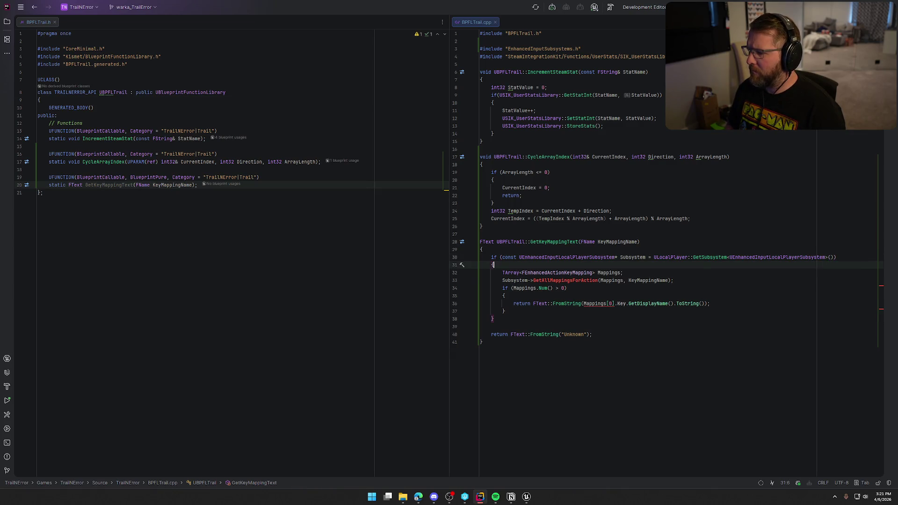
Step: Try adding a Subsystem->GetAll mappings line after the Mappings declaration, then undo it
{"action": "left_click", "coordinate": [623, 273]}
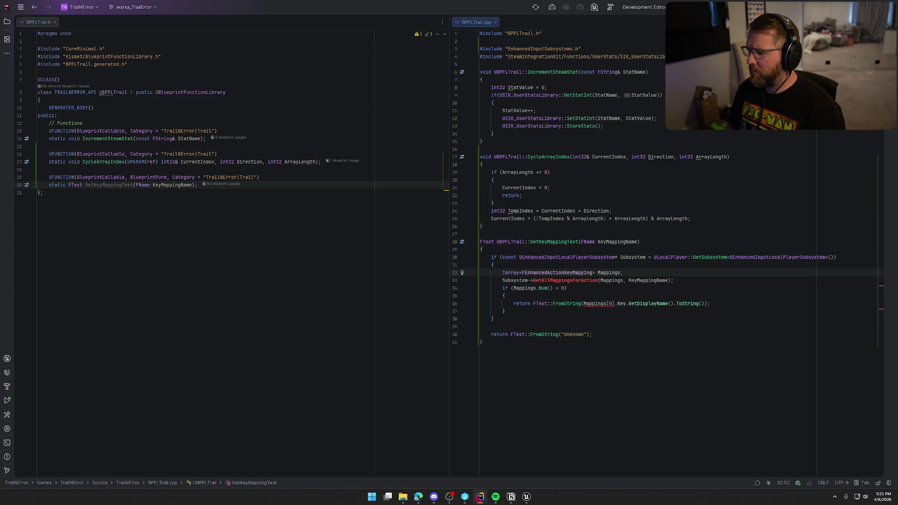
{"action": "key", "text": "Return"}
{"action": "type", "text": "Sub"}
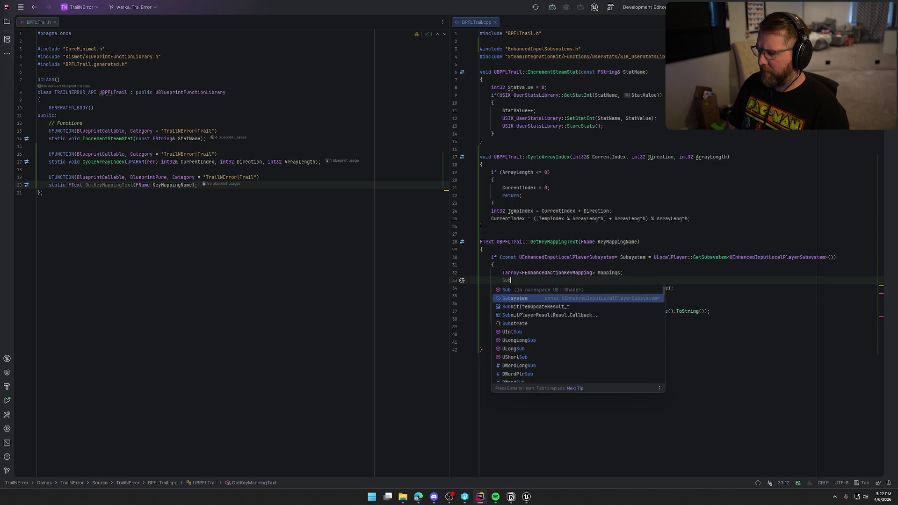
{"action": "key", "text": "Return"}
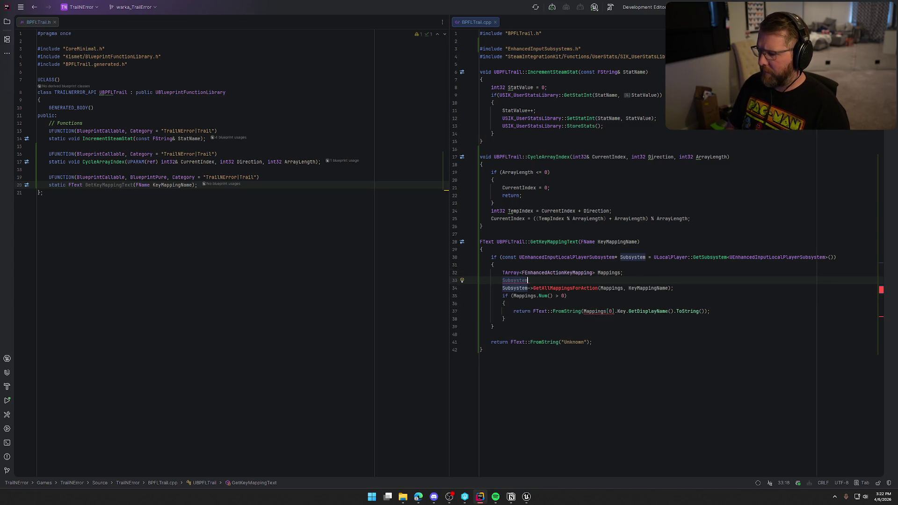
{"action": "type", "text": "->Ge"}
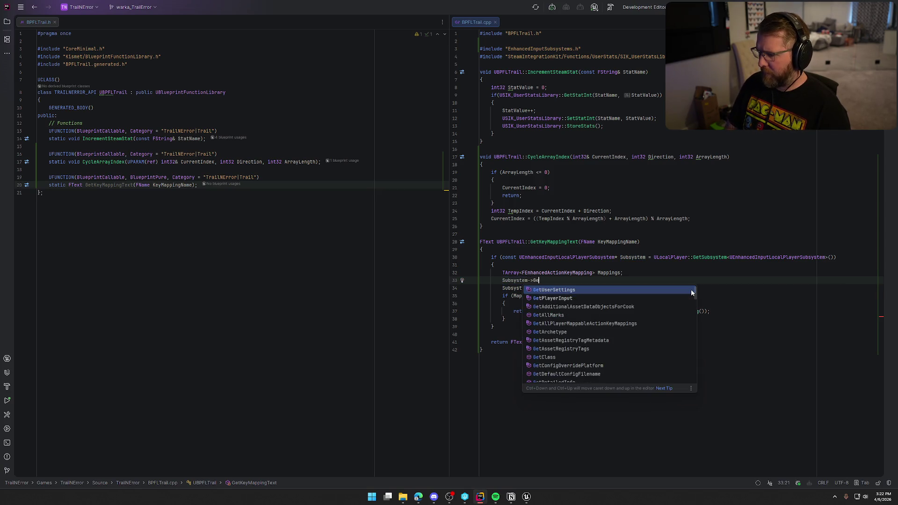
{"action": "type", "text": "tAll"}
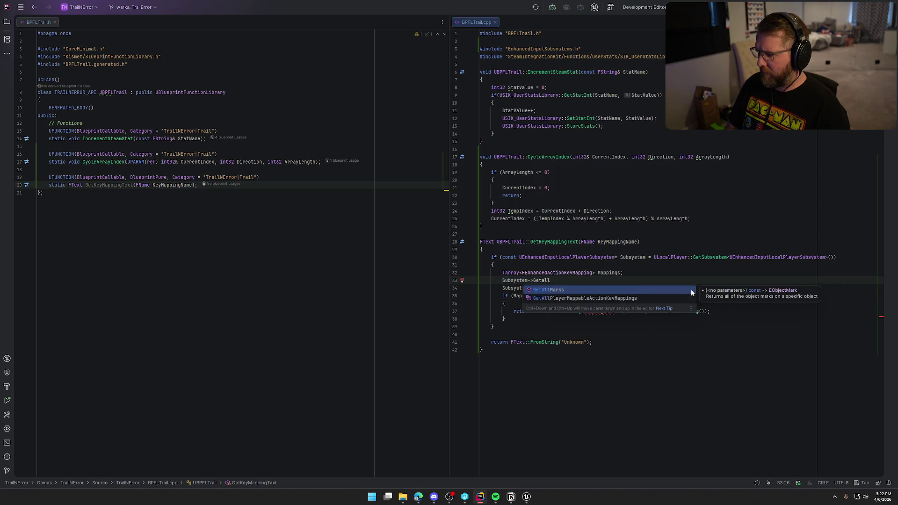
{"action": "key", "text": "BackSpace"}
{"action": "key", "text": "BackSpace"}
{"action": "key", "text": "BackSpace"}
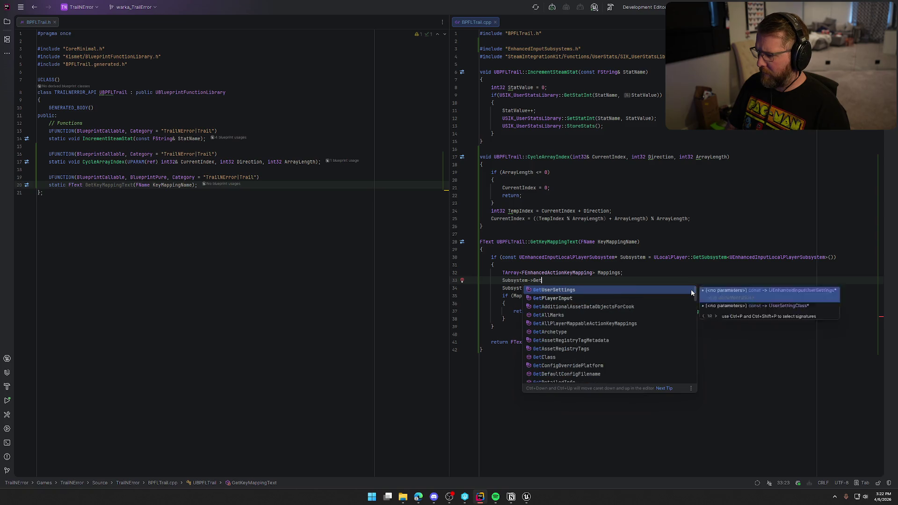
{"action": "type", "text": "M"}
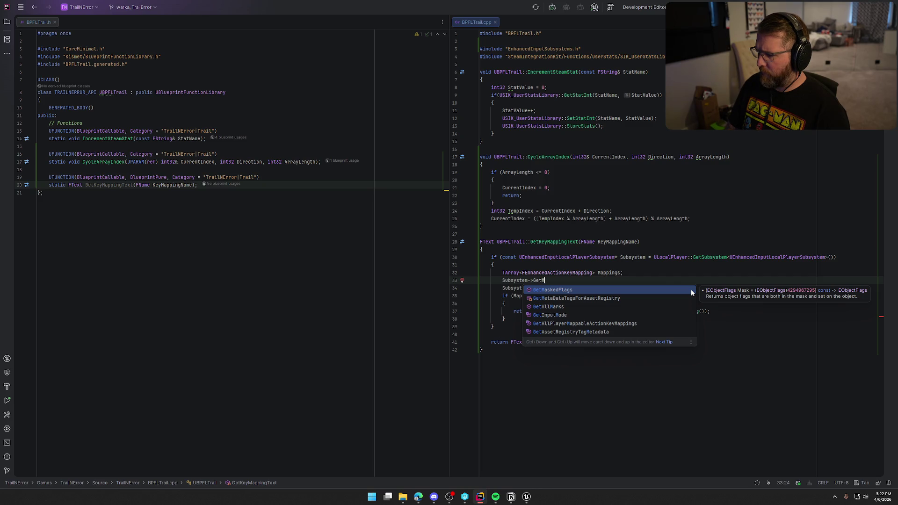
{"action": "key", "text": "BackSpace"}
{"action": "key", "text": "BackSpace"}
{"action": "key", "text": "BackSpace"}
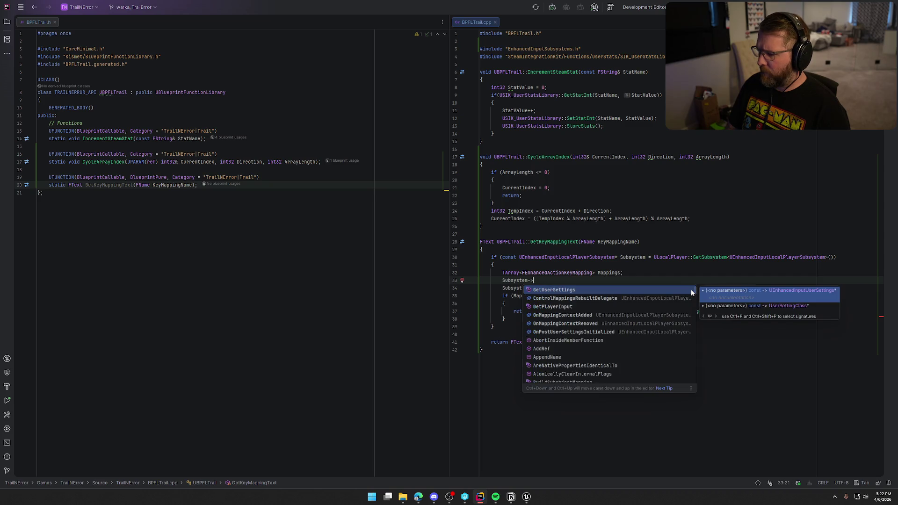
{"action": "type", "text": "mapp"}
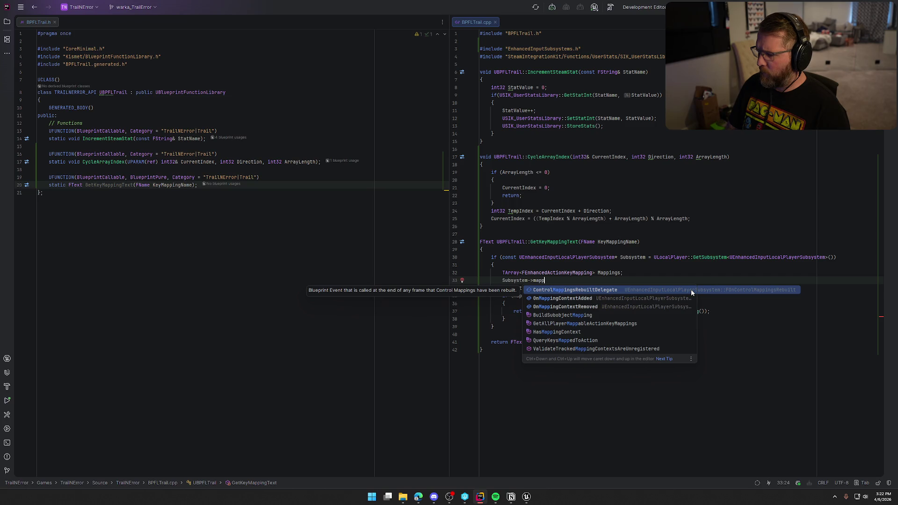
{"action": "key", "text": "ctrl+z"}
{"action": "key", "text": "ctrl+z"}
{"action": "key", "text": "ctrl+z"}
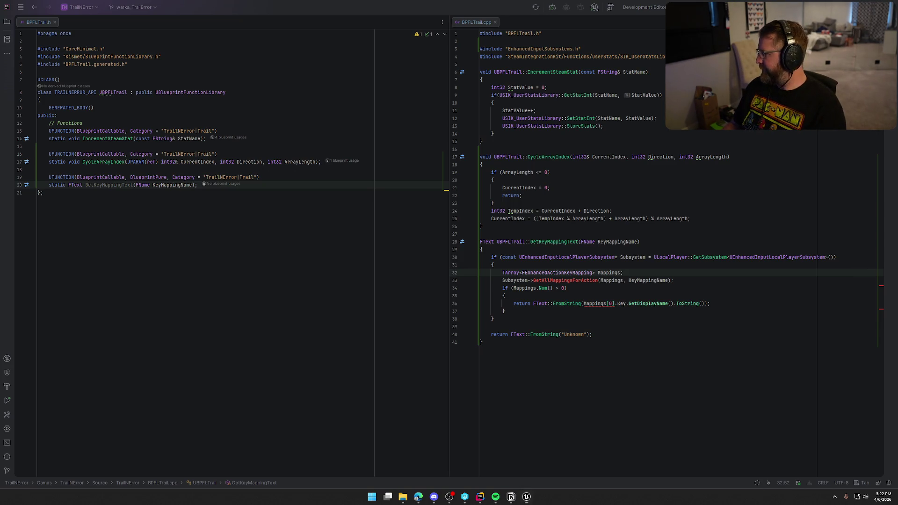
{"action": "key", "text": "super+shift+s"}
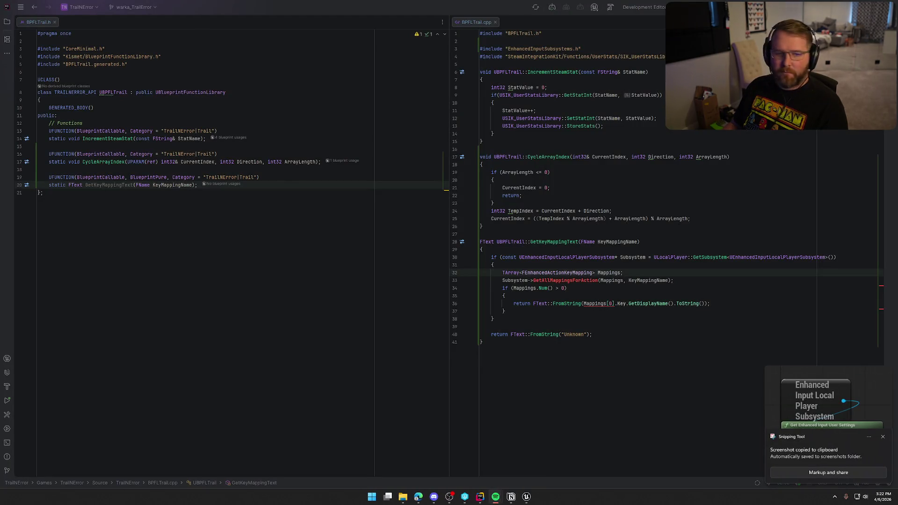
{"action": "key", "text": "alt+Tab"}
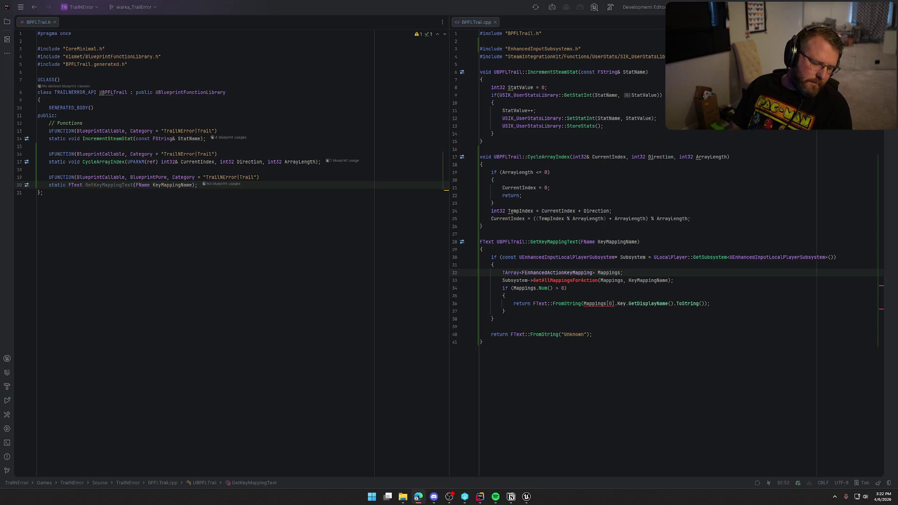
{"action": "scroll", "coordinate": [654, 253], "scroll_direction": "right", "scroll_amount": 1}
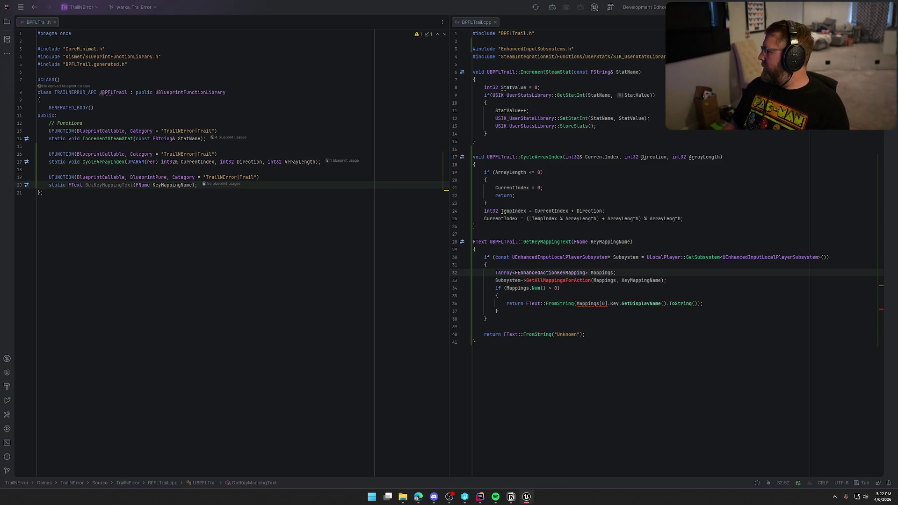
{"action": "left_click", "coordinate": [582, 320]}
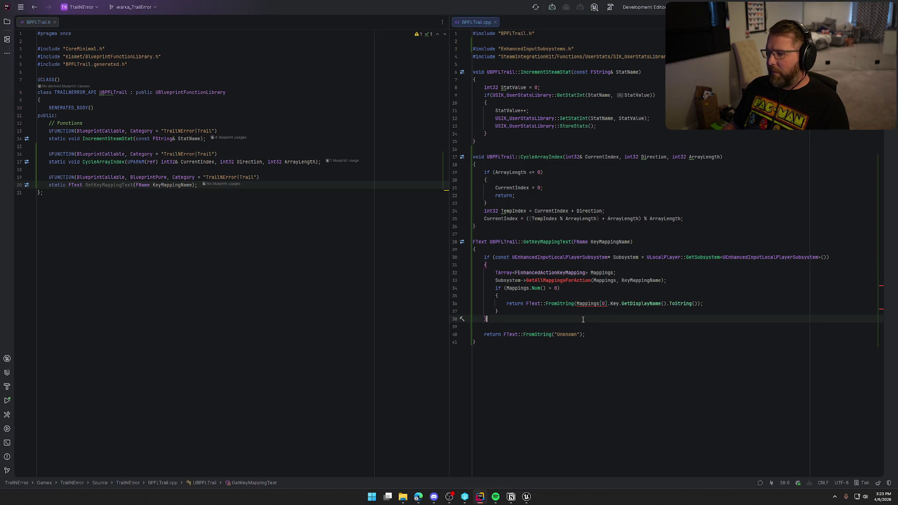
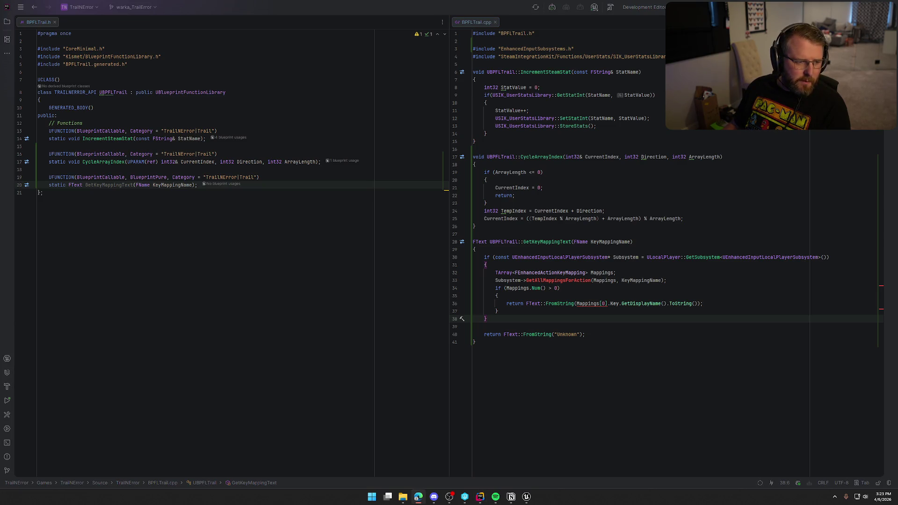
Step: Replace GetKeyMappingText's if-block with the longer implementation checking local player, subsystem, user settings and mappings
{"action": "key", "text": "ctrl+w"}
{"action": "key", "text": "ctrl+w"}
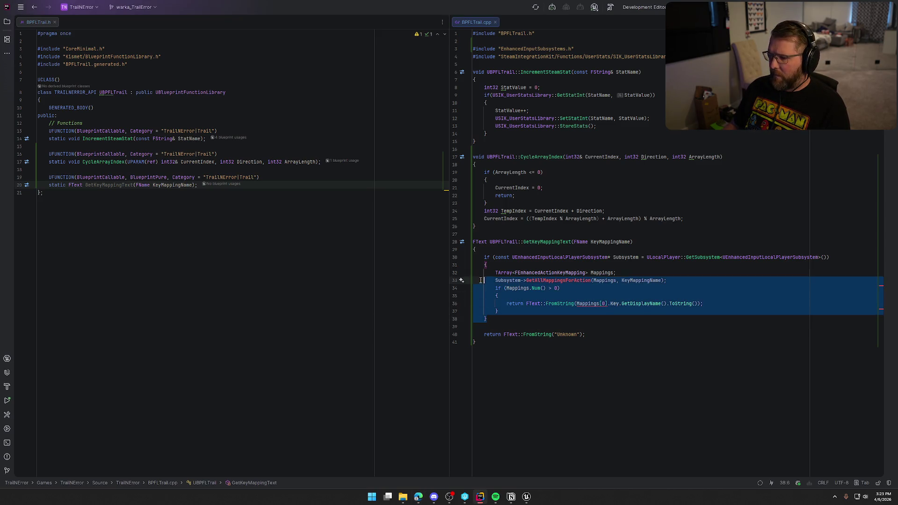
{"action": "type", "text": "#include \"YourInputLibrary.h\" #include \"EnhancedInputSubsystems.h\" #include \"EnhancedInputUserSettings.h\"      FText UYourInputLibrary::GetKeyDisplayNameFromMapping(         ULocalPlayer* LocalPlayer,         FName MappingName,         bool bLongDisplayName     )     {         if (!LocalPlayer)         {             return FText::FromString(\"Invalid LocalPlayer\");         }          // 1. Get subsystem         UEnhancedInputLocalPlayerSubsystem* Subsystem =             LocalPlayer->GetSubsystem<UEnhancedInputLocalPlayerSubsystem>();          if (!Subsystem)         {             return FText::FromString(\"No Subsystem\");         }          // 2. Get user settings         UEnhancedInputUserSettings* Settings = Subsystem->GetUserSettings();         if (!Settings)         {             return FText::FromString(\"No Settings\");         }          // 3. Find mappings         const TArray<FPlayerKeyMapping>& Mappings = Settings->FindMappingsInRow(MappingName);          if (Mappings.Num() == 0)         {             return FText::FromString(\"No Mapping Found\");         }          // 4. Get first mapping (index 0 like your BP)         const FPlayerKeyMapping& Mapping = Mappings[0];          // 5. Get key display name         return Mapping.GetCurrentKey().GetDisplayName(bLongDisplayName);     }"}
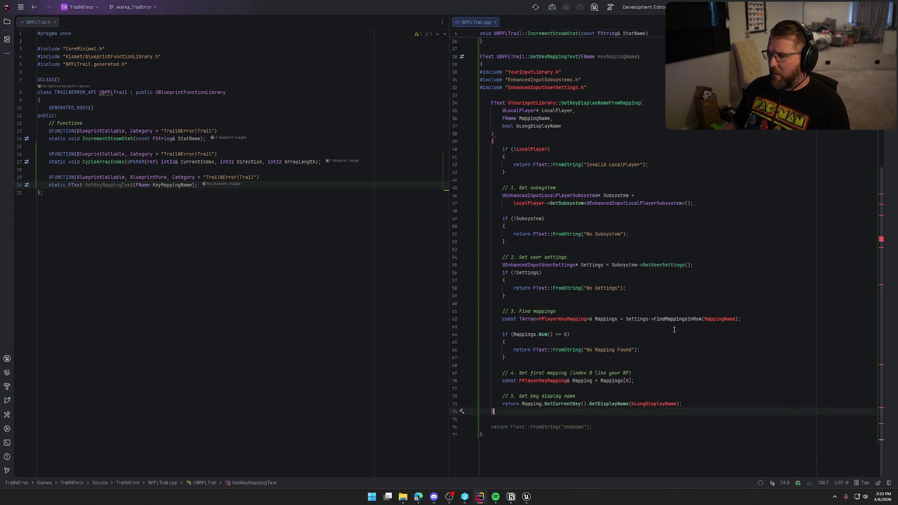
{"action": "key", "text": "ctrl+z"}
{"action": "key", "text": "ctrl+z"}
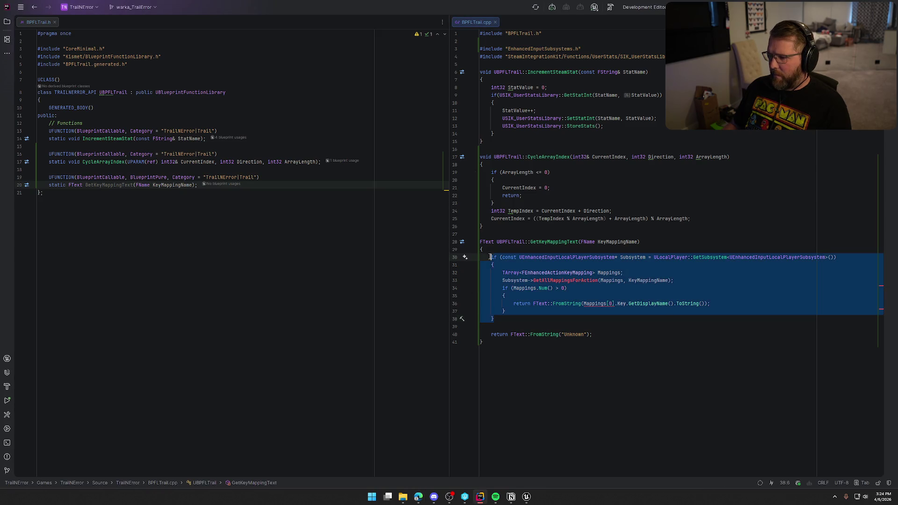
{"action": "type", "text": "if (!LocalPlayer) \t{ \t\treturn FText::FromString(\"Invalid LocalPlayer\"); \t}  \t// 1. Get subsystem \tUEnhancedInputLocalPlayerSubsystem* Subsystem = \t\tLocalPlayer->GetSubsystem<UEnhancedInputLocalPlayerSubsystem>();  \tif (!Subsystem) \t{ \t\treturn FText::FromString(\"No Subsystem\"); \t}  \t// 2. Get user settings \tUEnhancedInputUserSettings* Settings = Subsystem->GetUserSettings(); \tif (!Settings) \t{ \t\treturn FText::FromString(\"No Settings\"); \t}  \t// 3. Find mappings \tconst TArray<FPlayerKeyMapping>& Mappings = Settings->FindMappingsInRow(MappingName);  \tif (Mappings.Num() == 0) \t{ \t\treturn FText::FromString(\"No Mapping Found\"); \t}  \t// 4. Get first mapping (index 0 like your BP) \tconst FPlayerKeyMapping& Mapping = Mappings[0];  \t// 5. Get key display name \treturn Mapping.GetCurrentKey().GetDisplayName(bLongDisplayName);"}
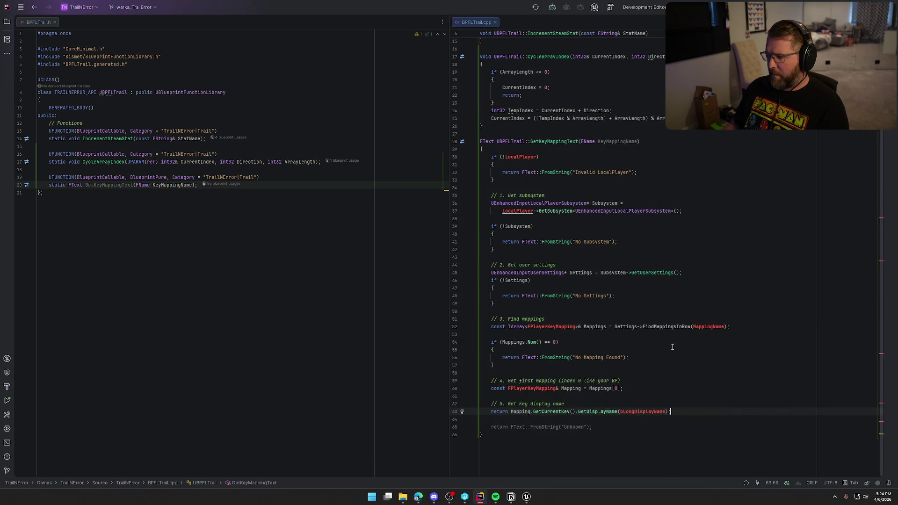
{"action": "key", "text": "Escape"}
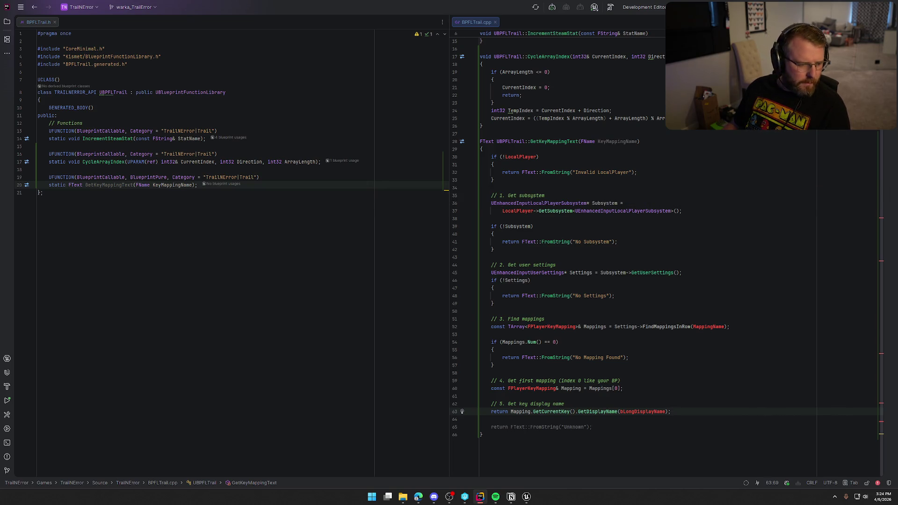
{"action": "key", "text": "alt+Tab"}
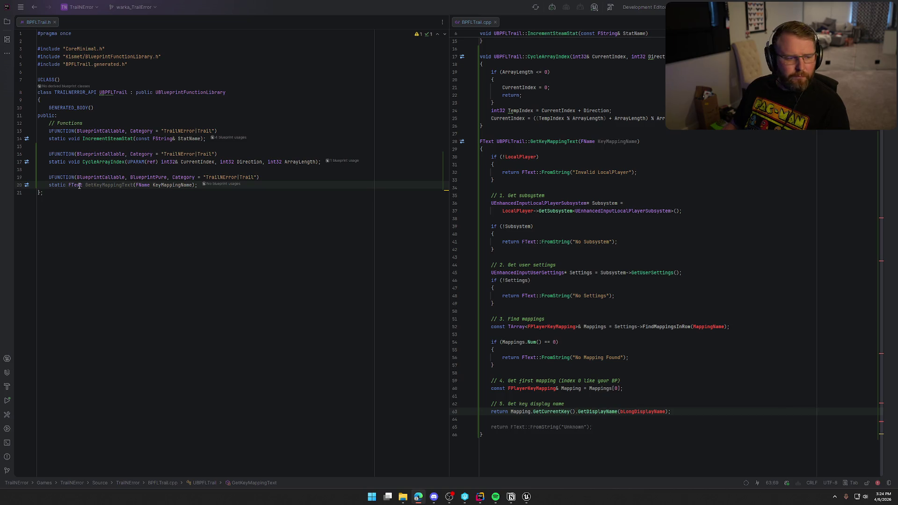
{"action": "left_click", "coordinate": [49, 185]}
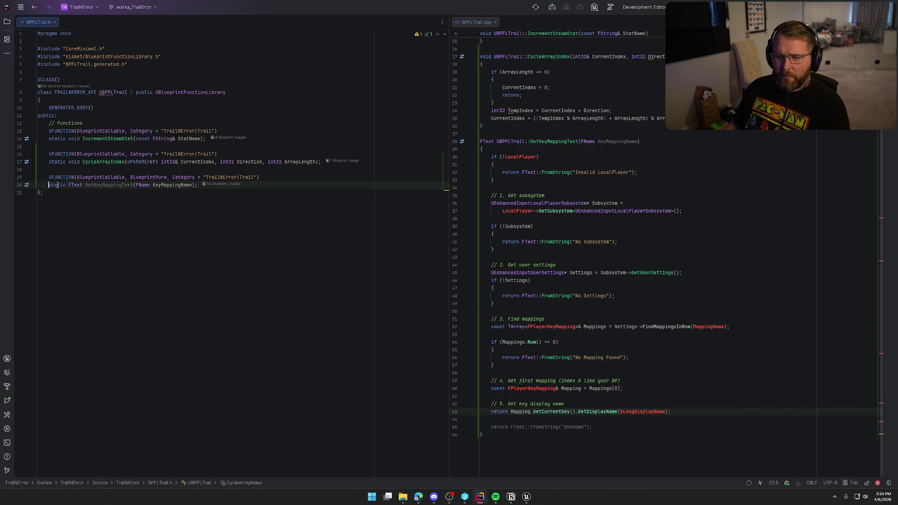
Step: Paste the GetKeyDisplayNameFromMapping declaration over the GetKeyMappingText declaration on line 20
{"action": "left_click", "coordinate": [201, 185], "text": "shift"}
{"action": "type", "text": "static FText GetKeyDisplayNameFromMapping(     APlayerController* PlayerController,     FName MappingName,     bool bLongDisplayName = true );"}
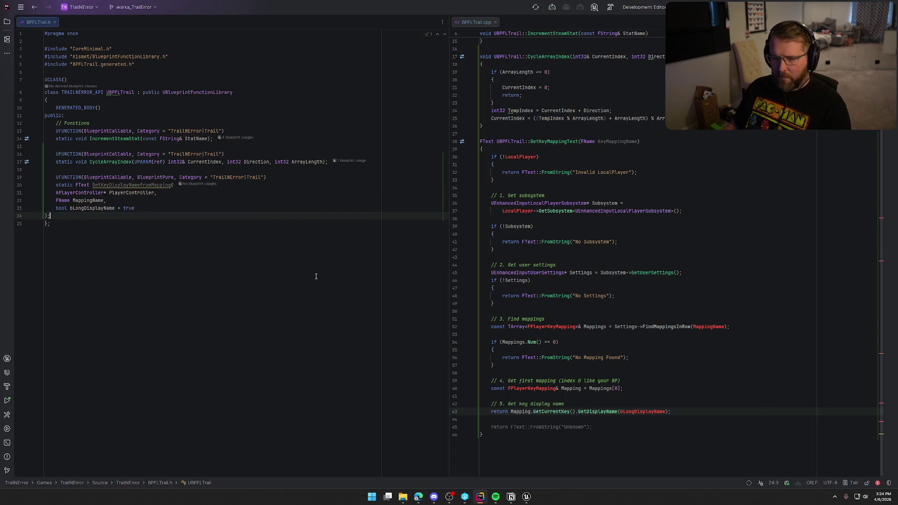
{"action": "key", "text": "Left"}
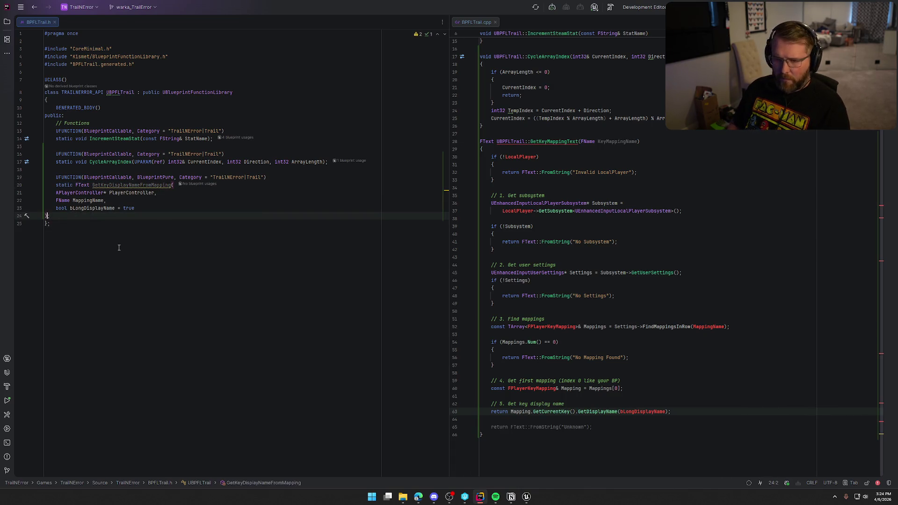
{"action": "key", "text": "Left"}
{"action": "key", "text": "BackSpace"}
{"action": "key", "text": "shift+Home"}
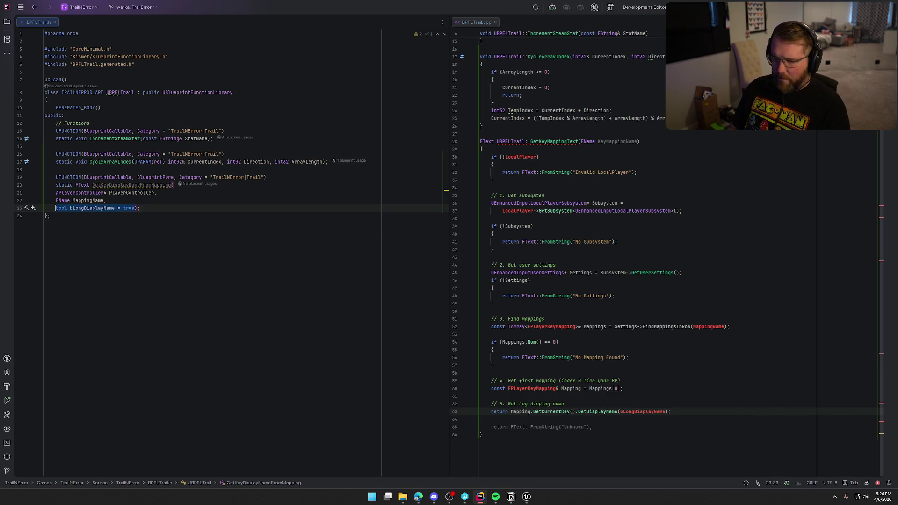
Step: Join the PlayerController, MappingName and bLongDisplayName = true parameters onto one declaration line
{"action": "key", "text": "Left"}
{"action": "key", "text": "BackSpace"}
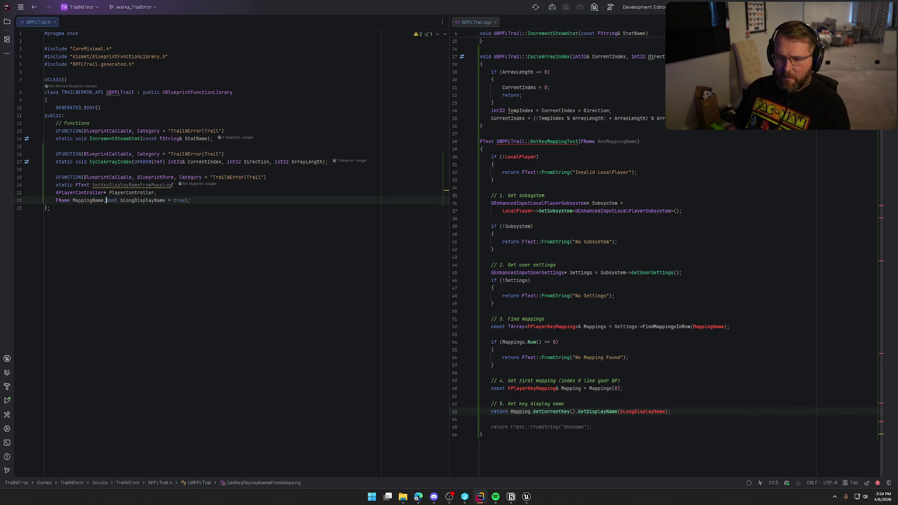
{"action": "key", "text": "Home"}
{"action": "key", "text": "BackSpace"}
{"action": "key", "text": "Home"}
{"action": "key", "text": "BackSpace"}
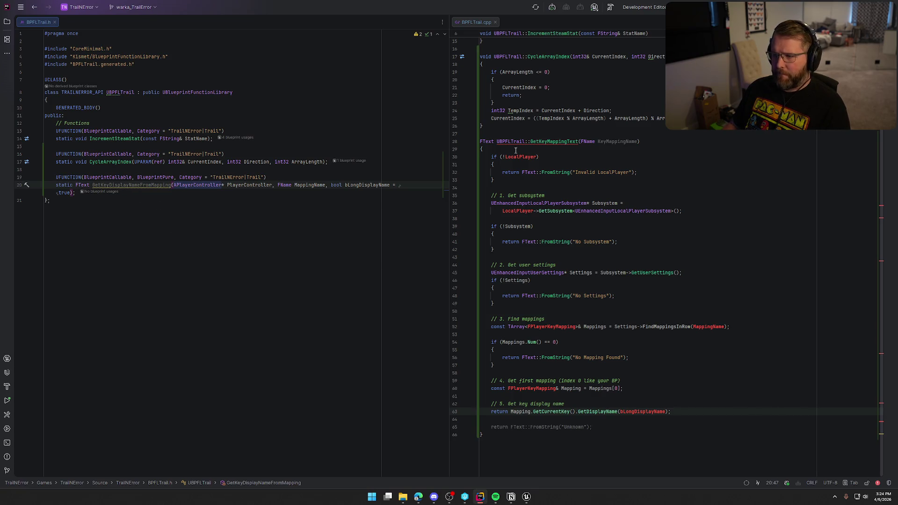
{"action": "left_click_drag", "start_coordinate": [480, 435], "coordinate": [474, 142]}
{"action": "key", "text": "ctrl+c"}
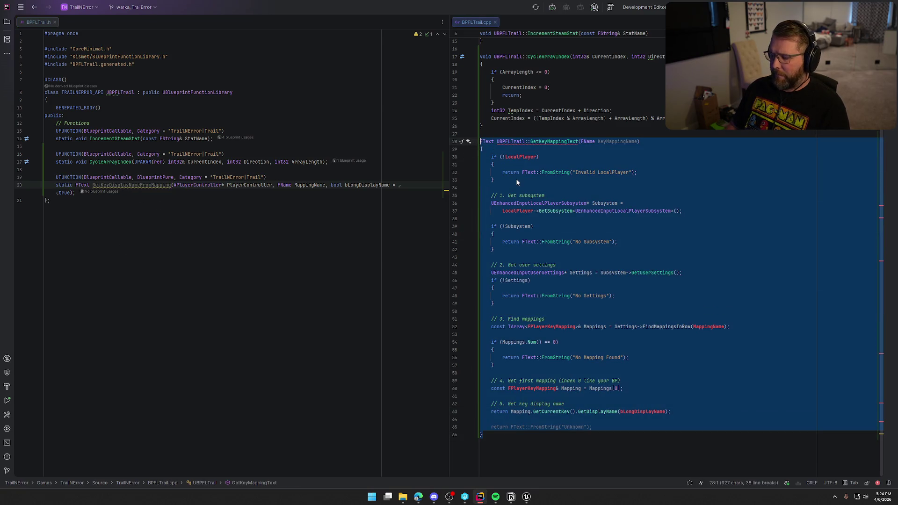
Step: Delete the old GetKeyMappingText definition and generate a GetKeyDisplayNameFromMapping definition in BPFLTrail.cpp
{"action": "key", "text": "BackSpace"}
{"action": "key", "text": "BackSpace"}
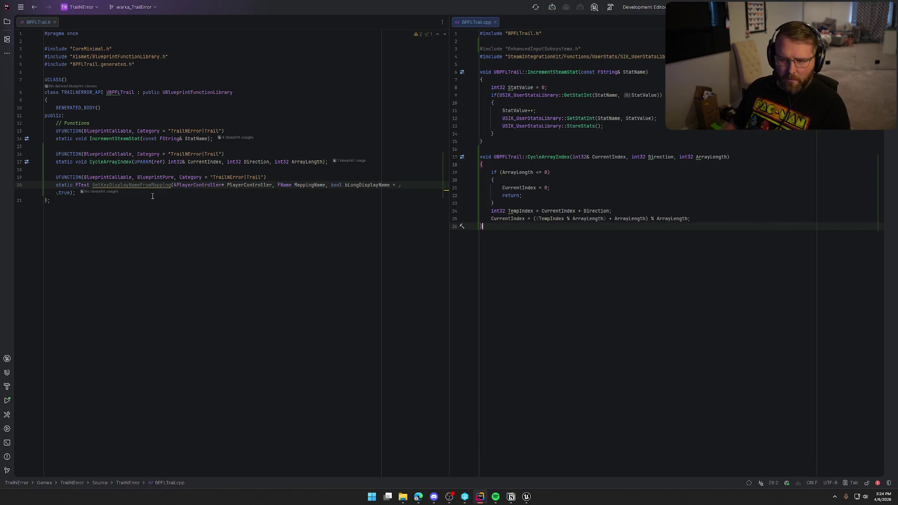
{"action": "left_click", "coordinate": [150, 185]}
{"action": "key", "text": "alt+Return"}
{"action": "key", "text": "Return"}
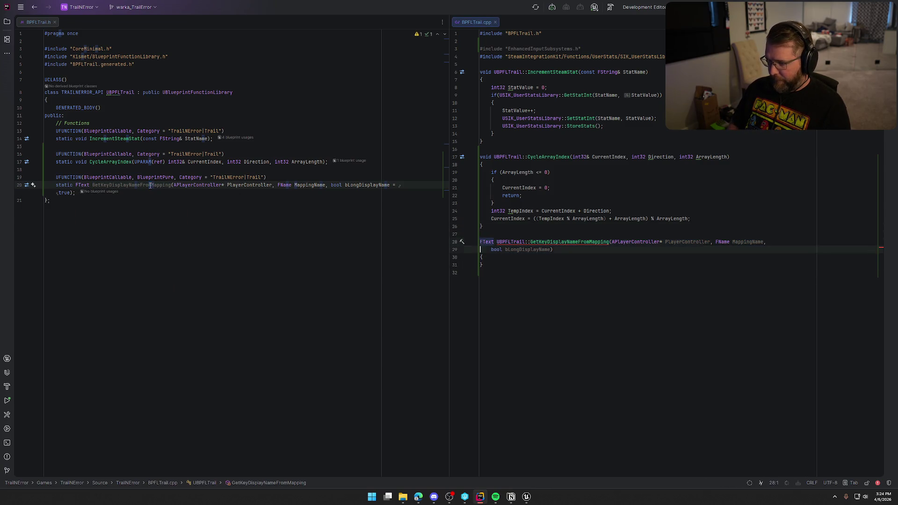
Step: Tidy the generated signature and paste the implementation into the empty function body
{"action": "key", "text": "BackSpace"}
{"action": "key", "text": "Down"}
{"action": "key", "text": "Down"}
{"action": "key", "text": "Down"}
{"action": "key", "text": "BackSpace"}
{"action": "key", "text": "Up"}
{"action": "key", "text": "Return"}
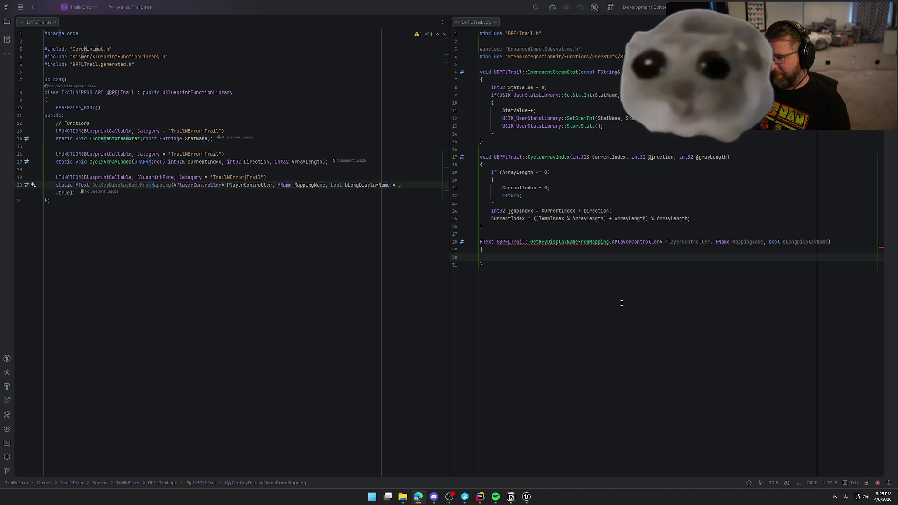
{"action": "key", "text": "ctrl+v"}
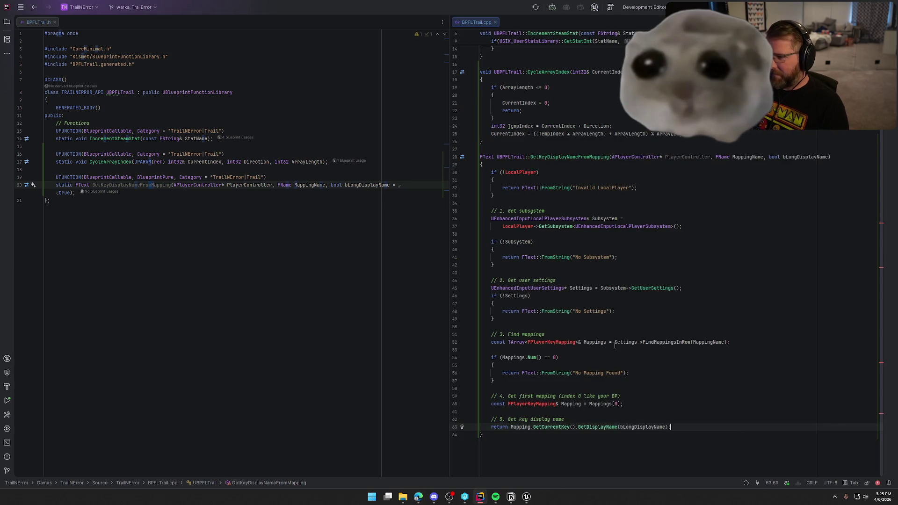
{"action": "left_click", "coordinate": [191, 199]}
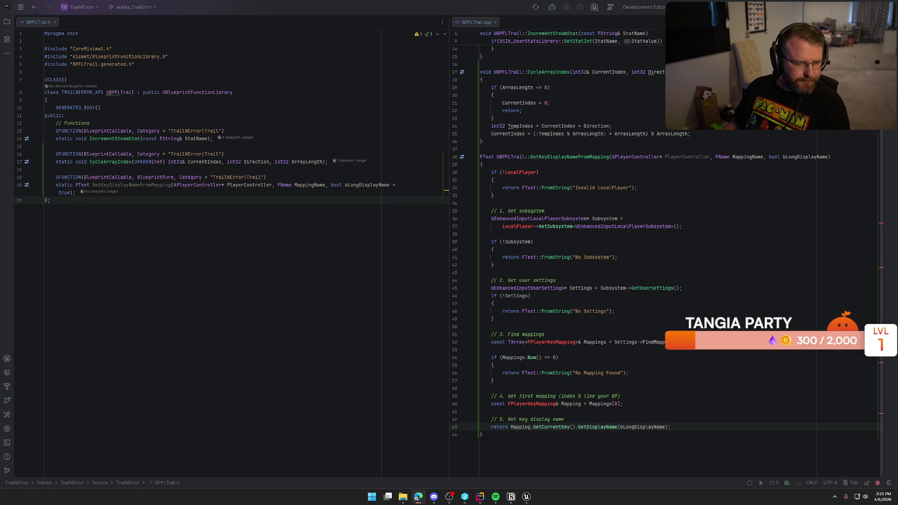
Step: Add a line deriving LocalPlayer from PlayerController, or nullptr, at the start of the body
{"action": "left_click", "coordinate": [507, 164]}
{"action": "key", "text": "Tab"}
{"action": "key", "text": "Return"}
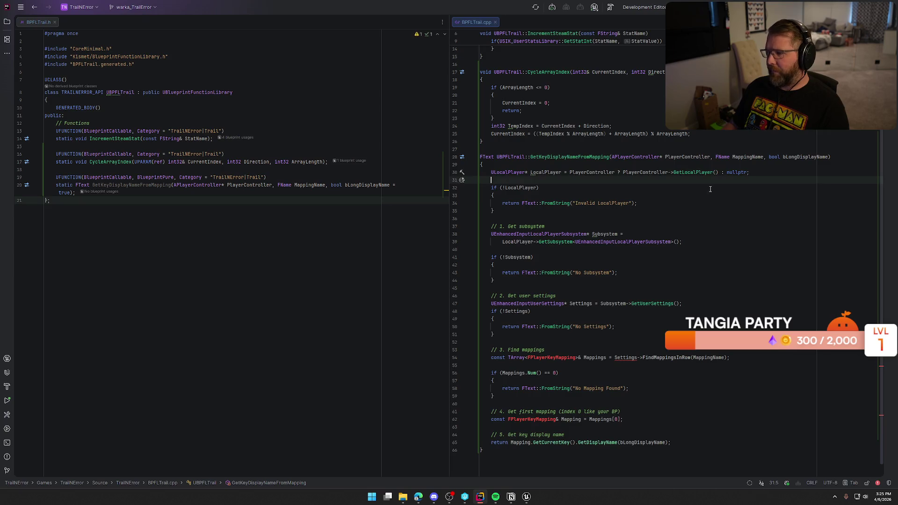
{"action": "left_click", "coordinate": [759, 210]}
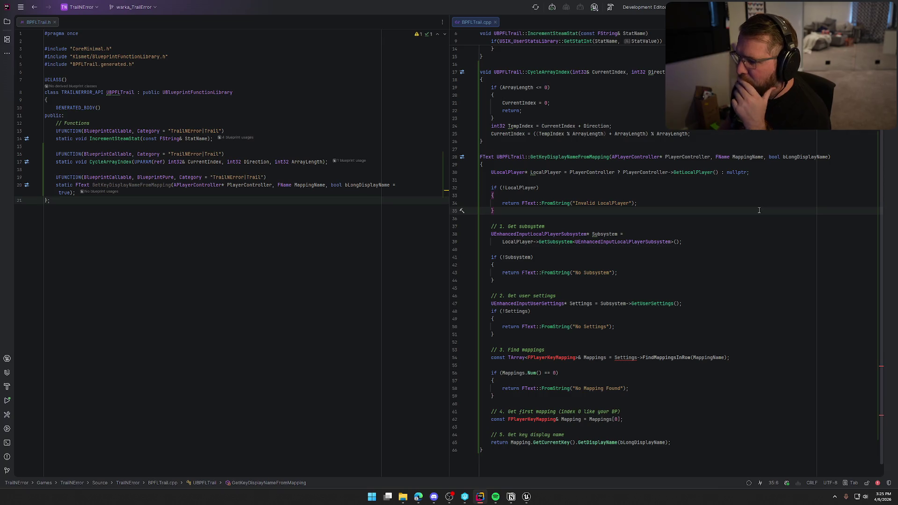
{"action": "scroll", "coordinate": [758, 212], "scroll_direction": "down", "scroll_amount": 1}
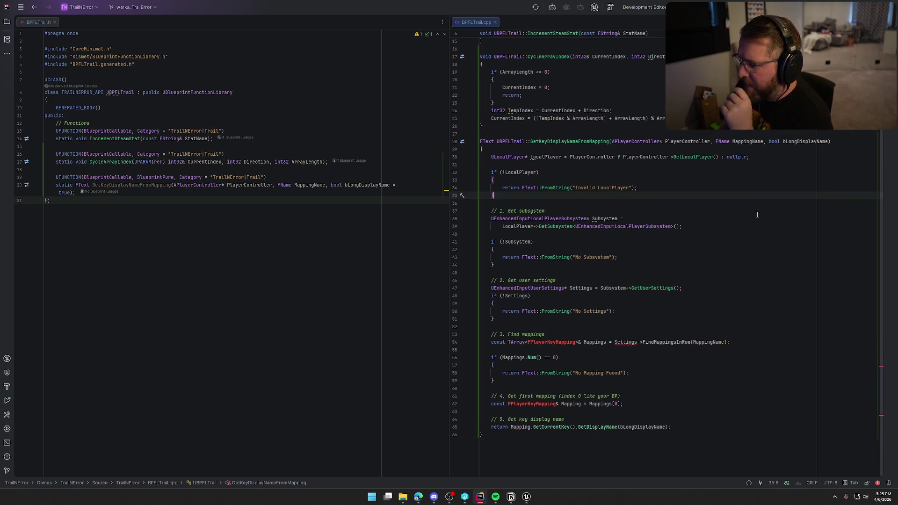
{"action": "scroll", "coordinate": [548, 344], "scroll_direction": "up", "scroll_amount": 5}
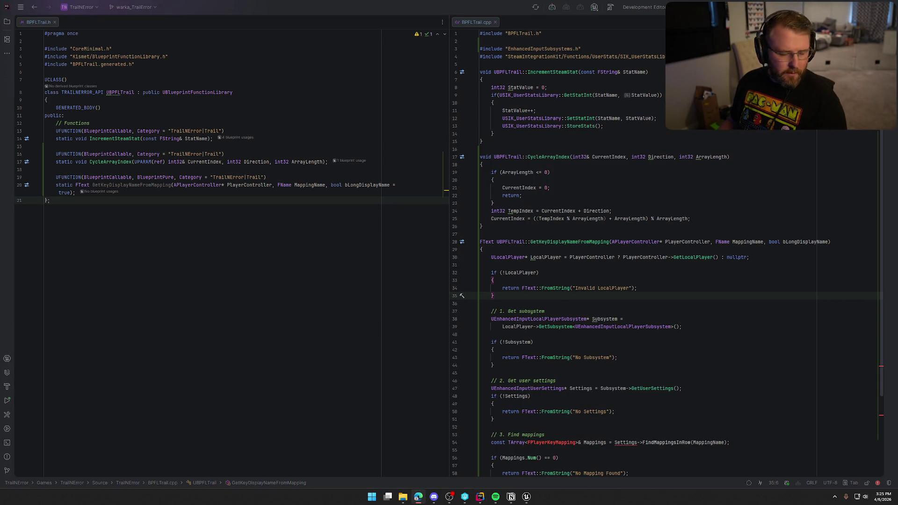
Step: Paste the EnhancedInputUserSettings.h include below EnhancedInputSubsystems.h and remove the duplicate subsystems include
{"action": "left_click", "coordinate": [568, 42]}
{"action": "type", "text": "#include \"EnhancedInputSubsystems.h\" #include \"EnhancedInputUserSettings.h\""}
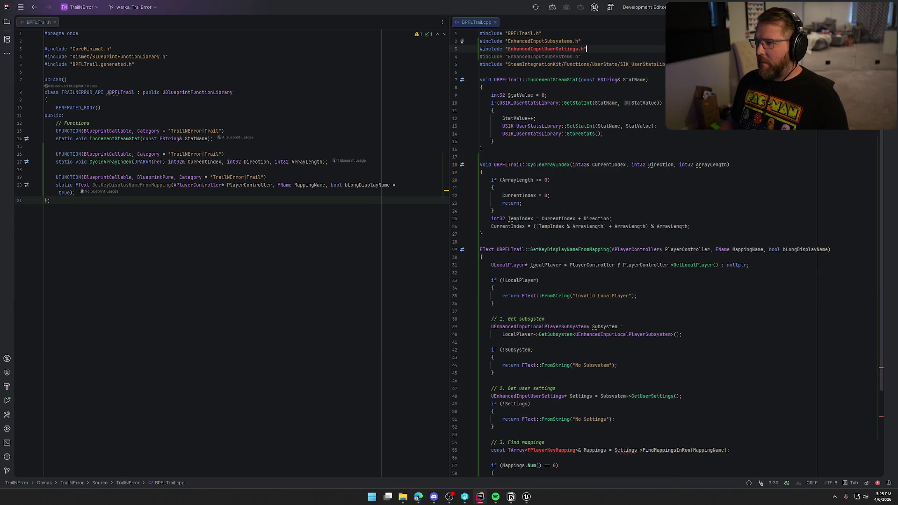
{"action": "left_click", "coordinate": [602, 55]}
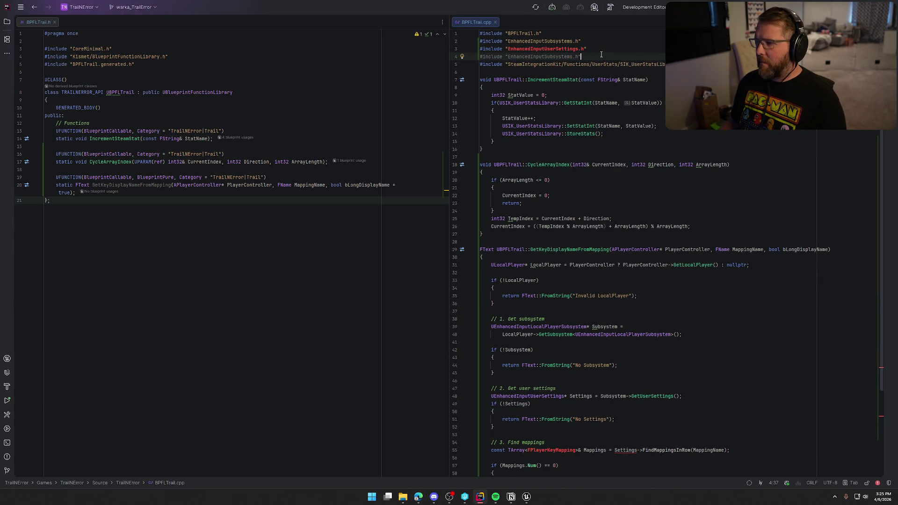
{"action": "key", "text": "shift+Home"}
{"action": "key", "text": "BackSpace"}
{"action": "key", "text": "BackSpace"}
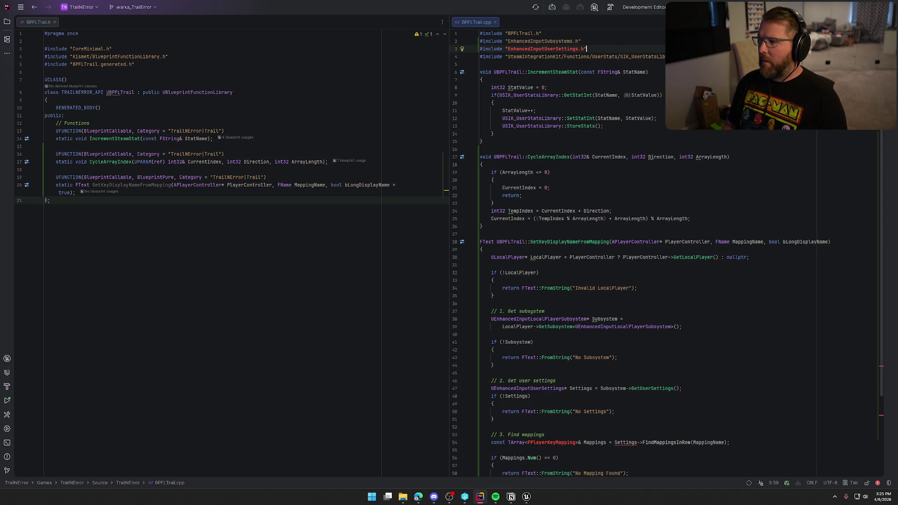
{"action": "key", "text": "Up"}
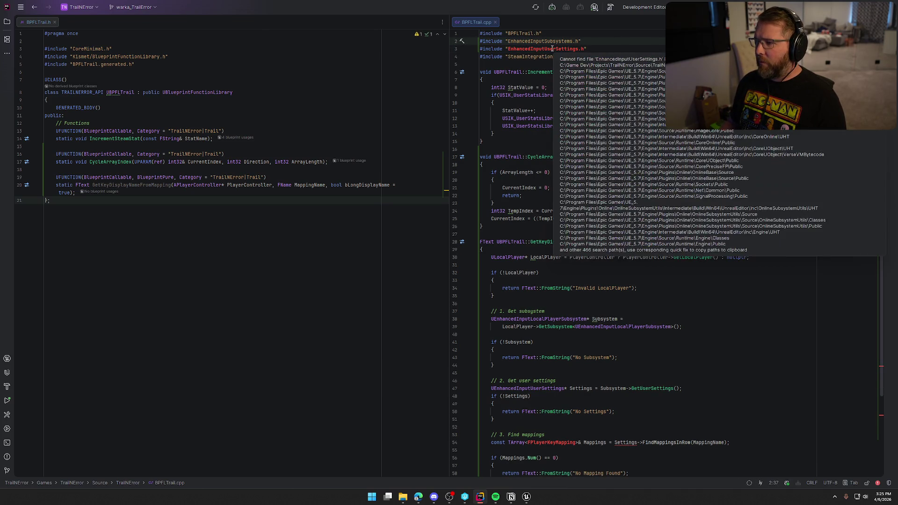
{"action": "left_click", "coordinate": [552, 48]}
{"action": "key", "text": "alt+Tab"}
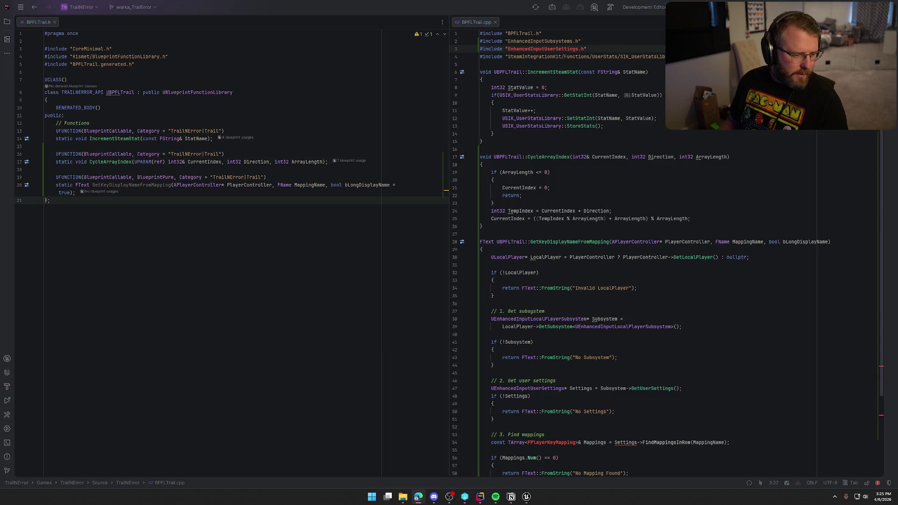
{"action": "left_click", "coordinate": [7, 22]}
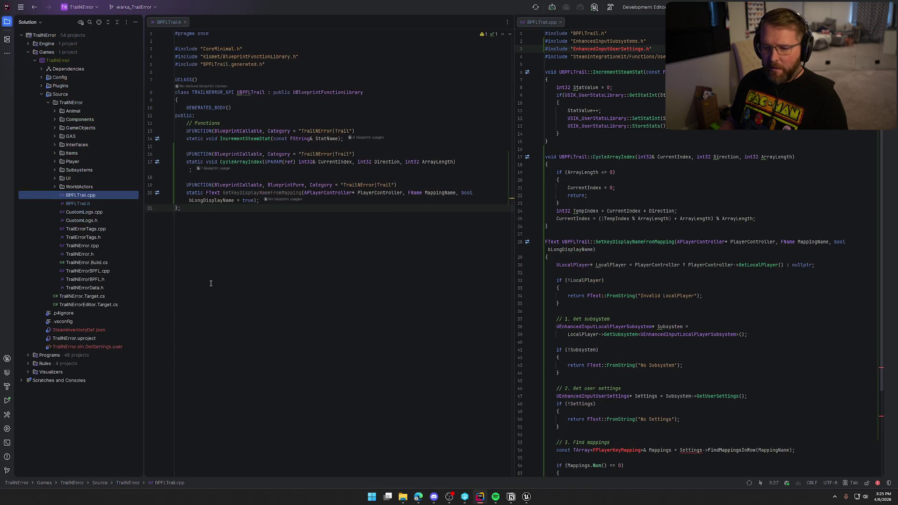
Step: Open TrailNError.Build.cs in the left editor pane and add an "EnhancedInput" dependency after Niagara
{"action": "left_click", "coordinate": [527, 496]}
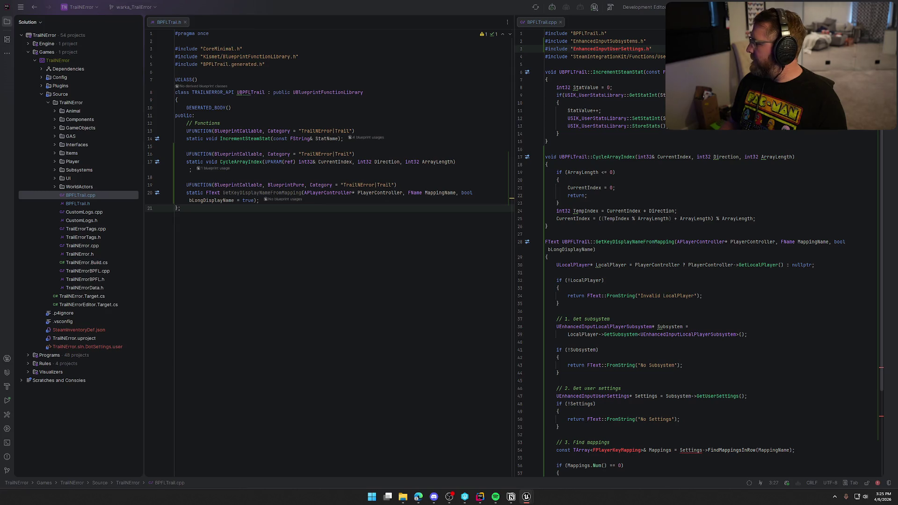
{"action": "double_click", "coordinate": [84, 266]}
{"action": "left_click", "coordinate": [711, 271]}
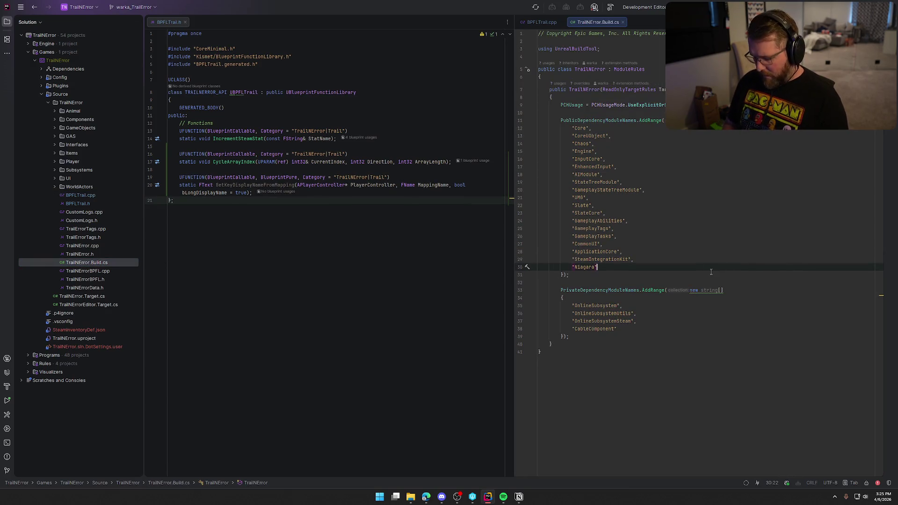
{"action": "type", "text": ","}
{"action": "key", "text": "Return"}
{"action": "type", "text": "\"Enh"}
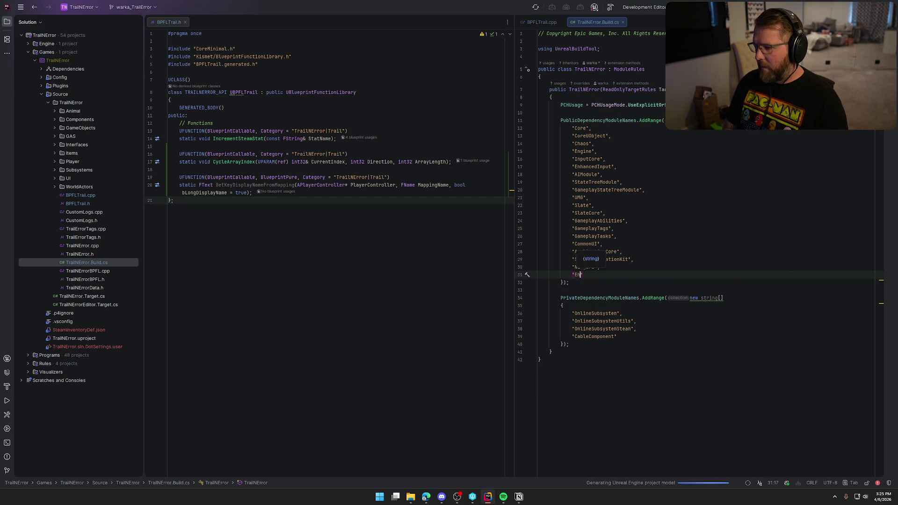
{"action": "type", "text": "anced"}
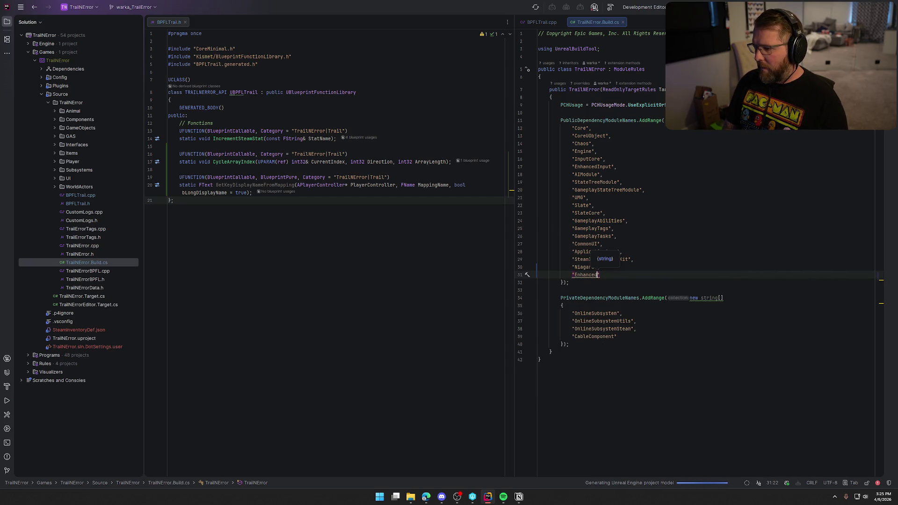
{"action": "left_click_drag", "start_coordinate": [582, 26], "coordinate": [243, 140]}
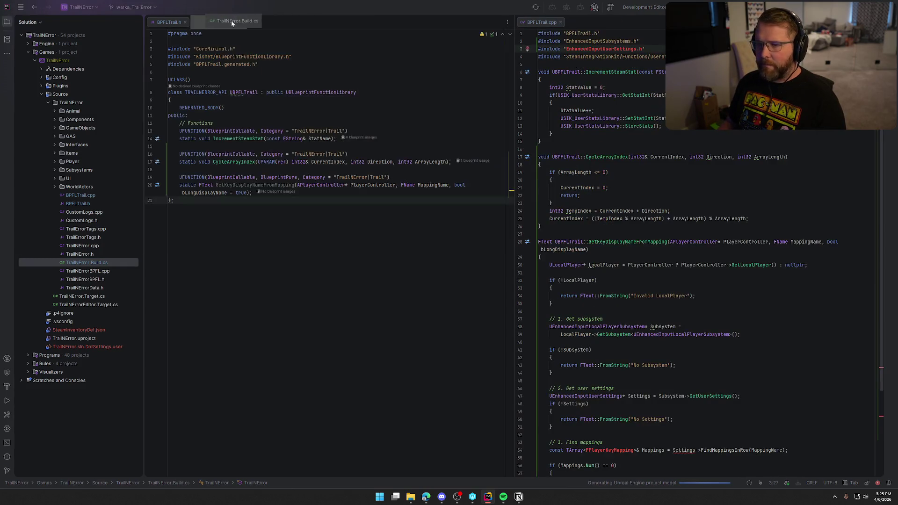
{"action": "type", "text": "Input\","}
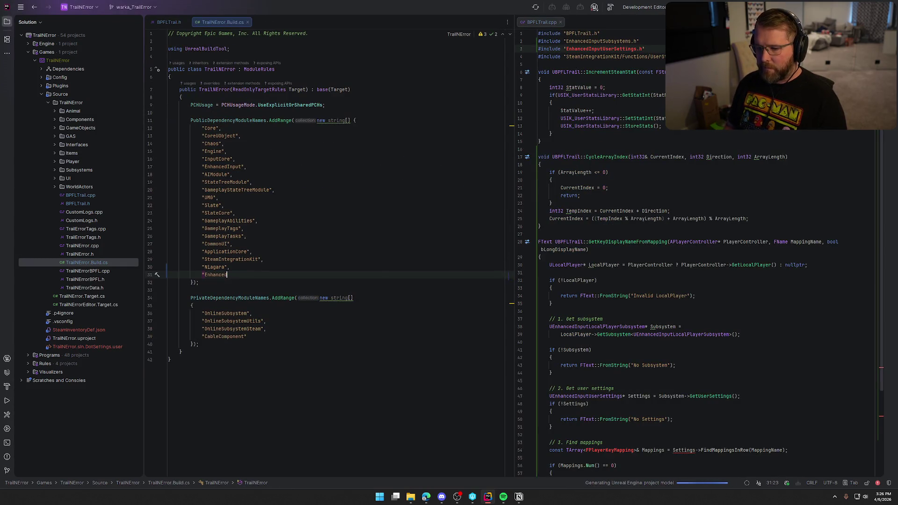
Step: Erase that entry and retry typing an Enhanced Input module name on a new line after Niagara
{"action": "key", "text": "BackSpace"}
{"action": "key", "text": "BackSpace"}
{"action": "key", "text": "BackSpace"}
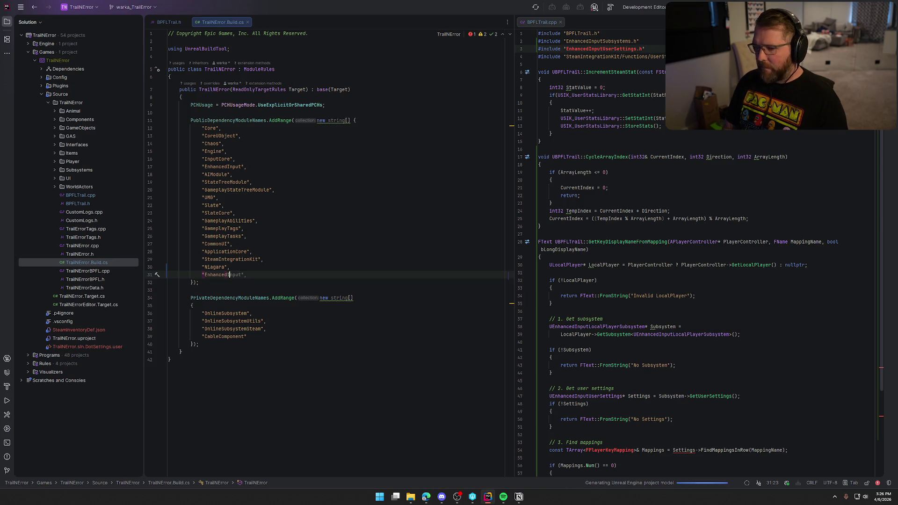
{"action": "key", "text": "BackSpace"}
{"action": "key", "text": "BackSpace"}
{"action": "key", "text": "BackSpace"}
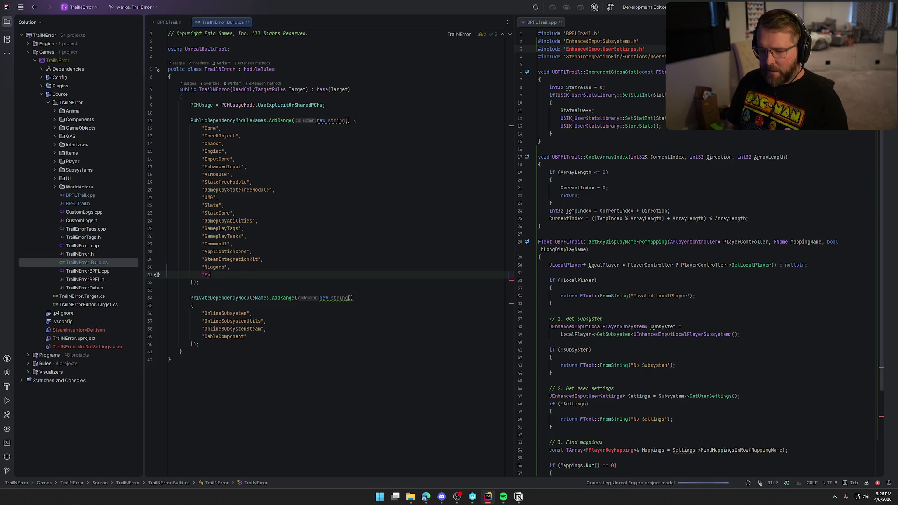
{"action": "key", "text": "BackSpace"}
{"action": "key", "text": "BackSpace"}
{"action": "key", "text": "BackSpace"}
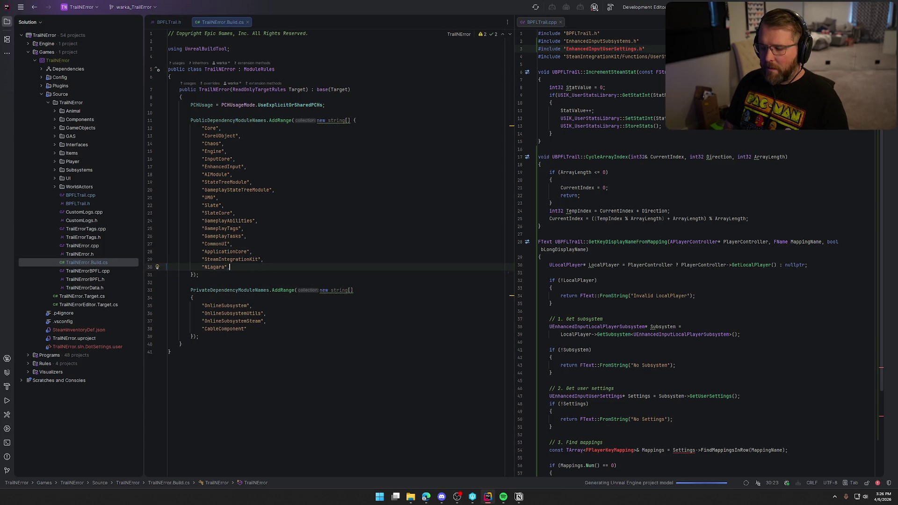
{"action": "key", "text": "Return"}
{"action": "type", "text": "\"EnhancedIn"}
{"action": "key", "text": "BackSpace"}
{"action": "key", "text": "BackSpace"}
{"action": "key", "text": "BackSpace"}
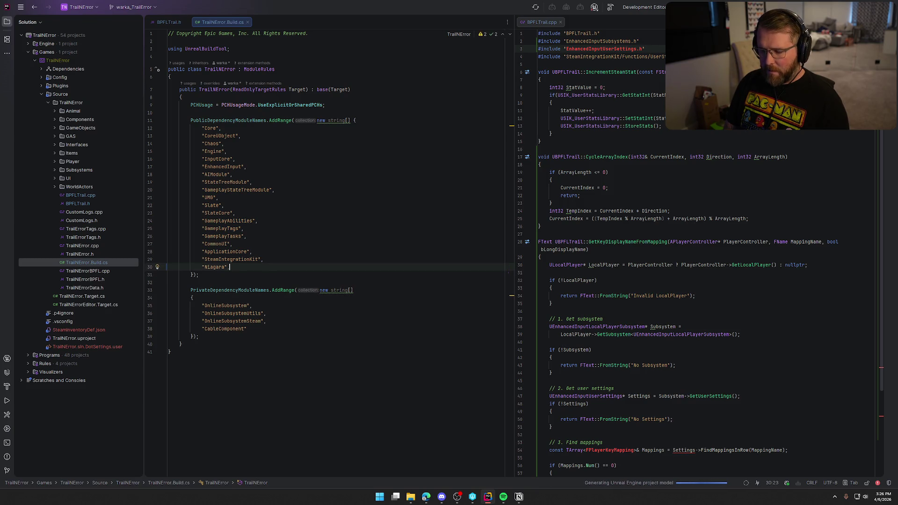
{"action": "key", "text": "Return"}
{"action": "type", "text": "\""}
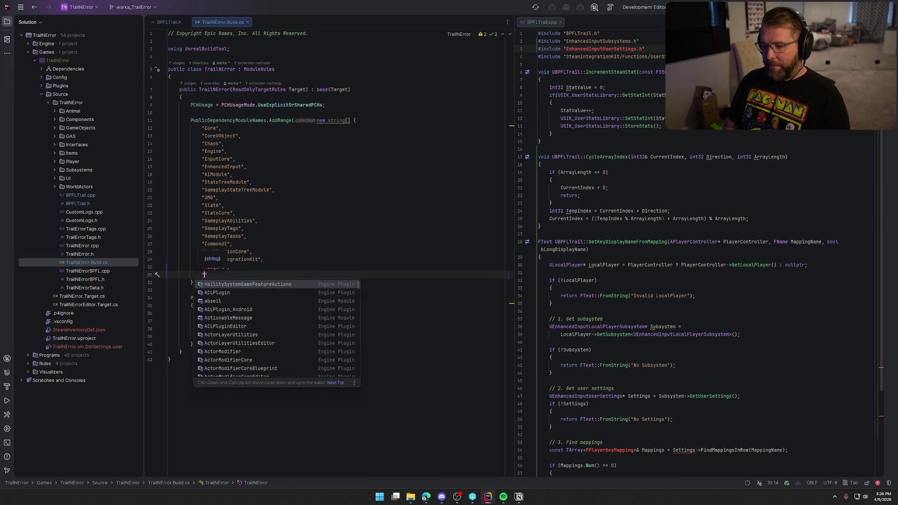
{"action": "type", "text": "Ench"}
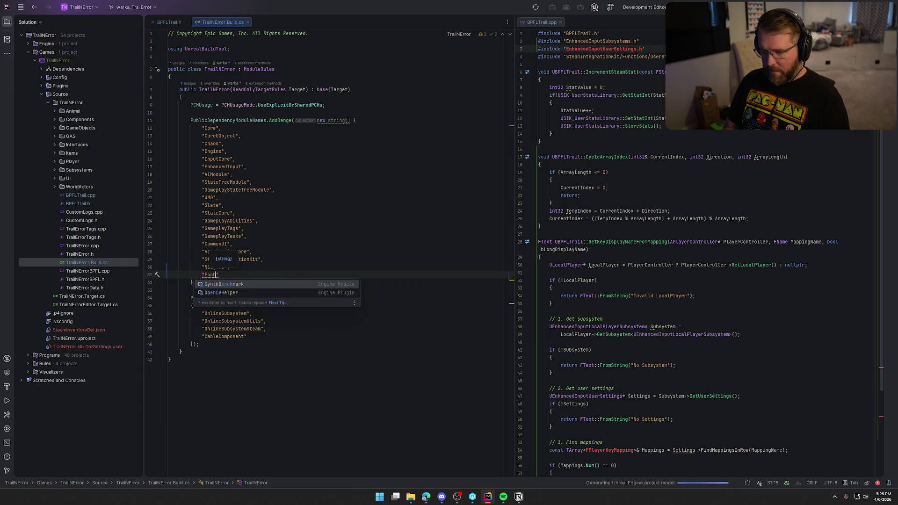
{"action": "key", "text": "BackSpace"}
{"action": "key", "text": "BackSpace"}
{"action": "type", "text": "h"}
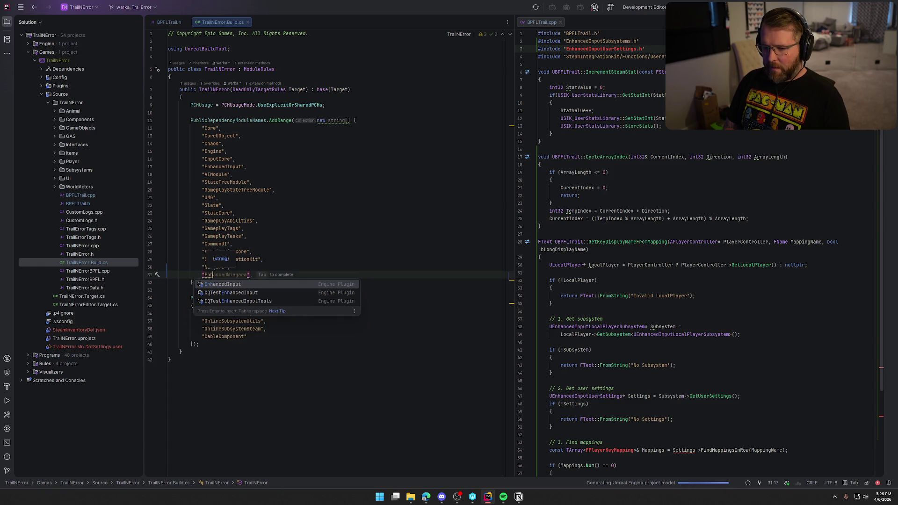
{"action": "key", "text": "BackSpace"}
{"action": "key", "text": "BackSpace"}
{"action": "key", "text": "BackSpace"}
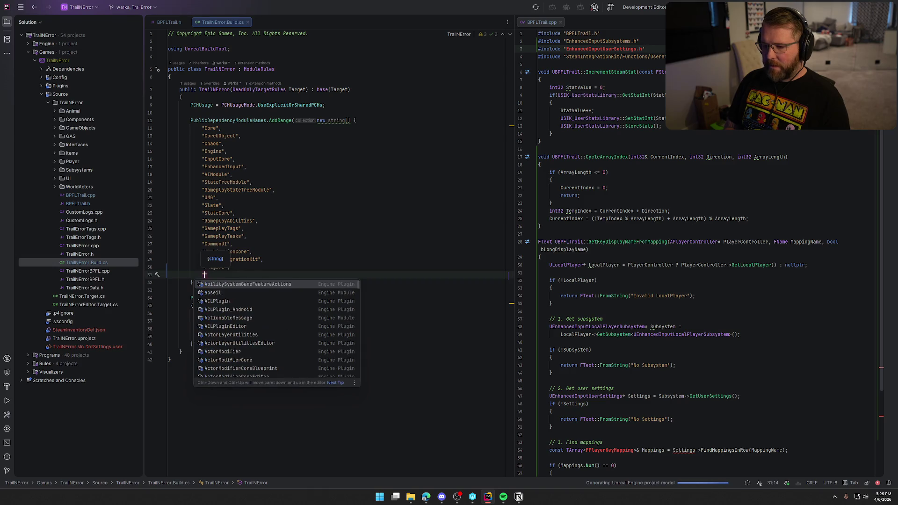
{"action": "type", "text": "Input"}
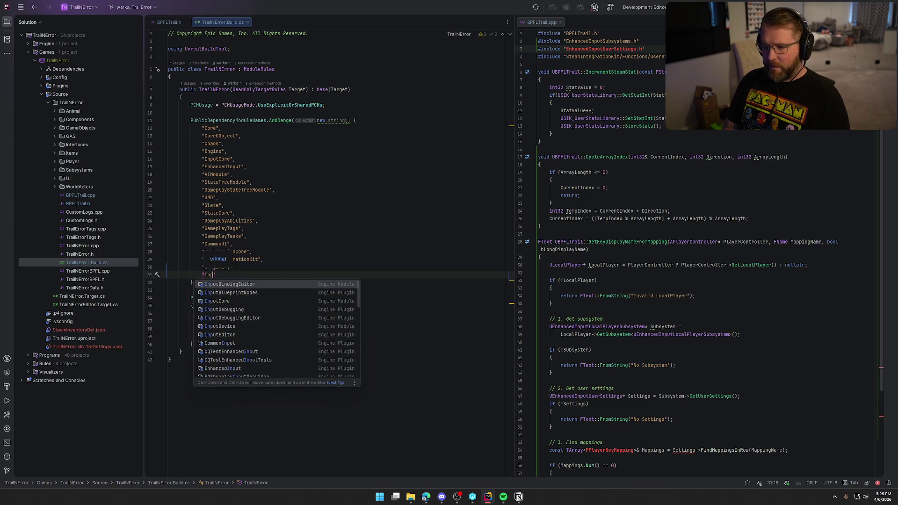
Step: Remove the extra line and trailing comma after Niagara, finding EnhancedInput already listed on line 17
{"action": "key", "text": "Escape"}
{"action": "key", "text": "BackSpace"}
{"action": "key", "text": "BackSpace"}
{"action": "key", "text": "BackSpace"}
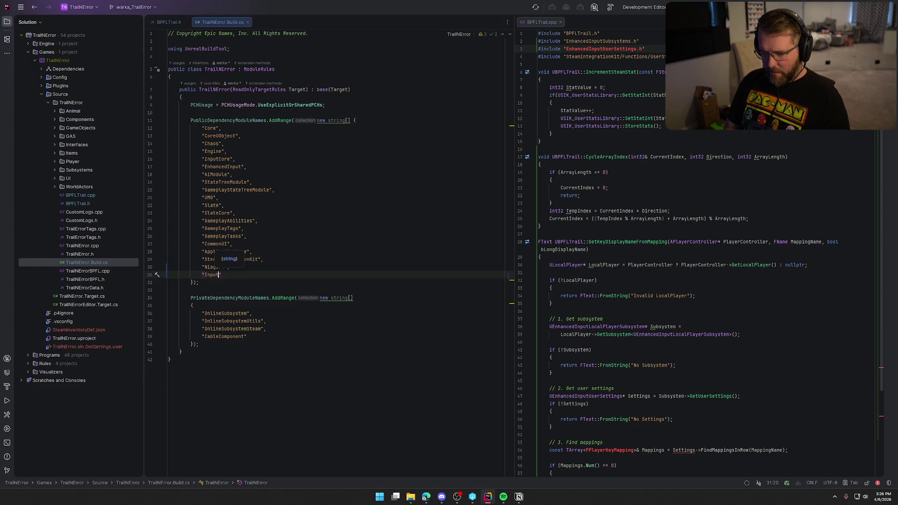
{"action": "type", "text": "UserS"}
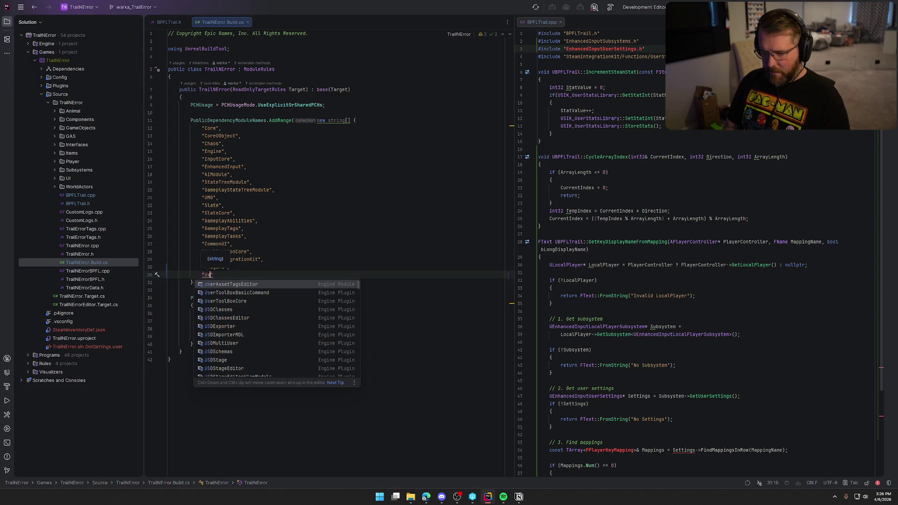
{"action": "key", "text": "BackSpace"}
{"action": "key", "text": "BackSpace"}
{"action": "key", "text": "BackSpace"}
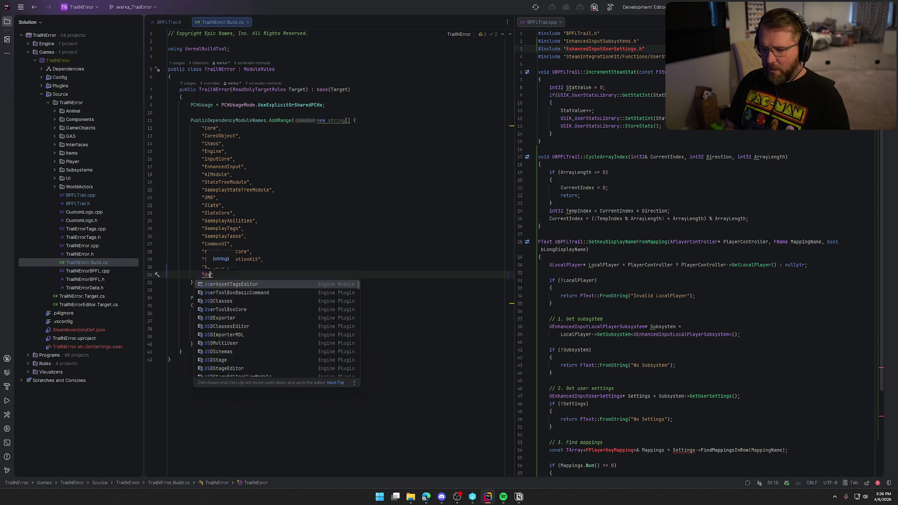
{"action": "key", "text": "BackSpace"}
{"action": "key", "text": "BackSpace"}
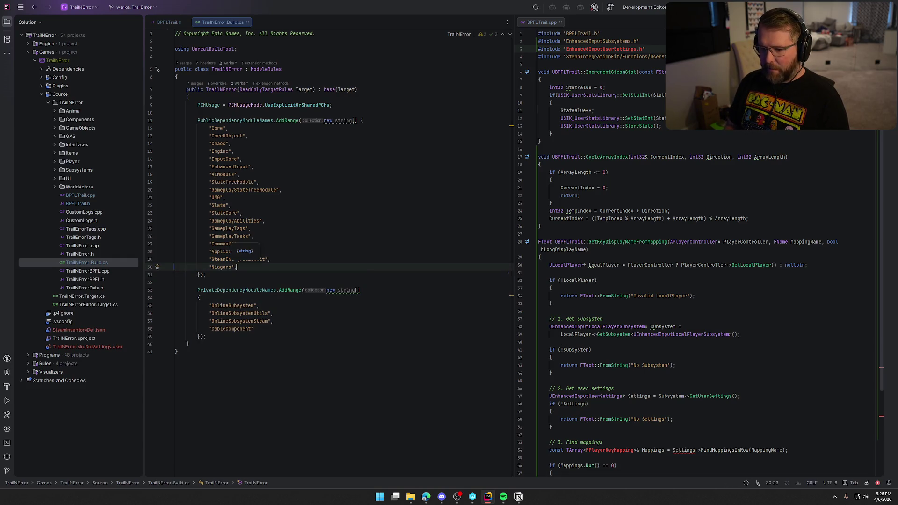
{"action": "left_click", "coordinate": [282, 190]}
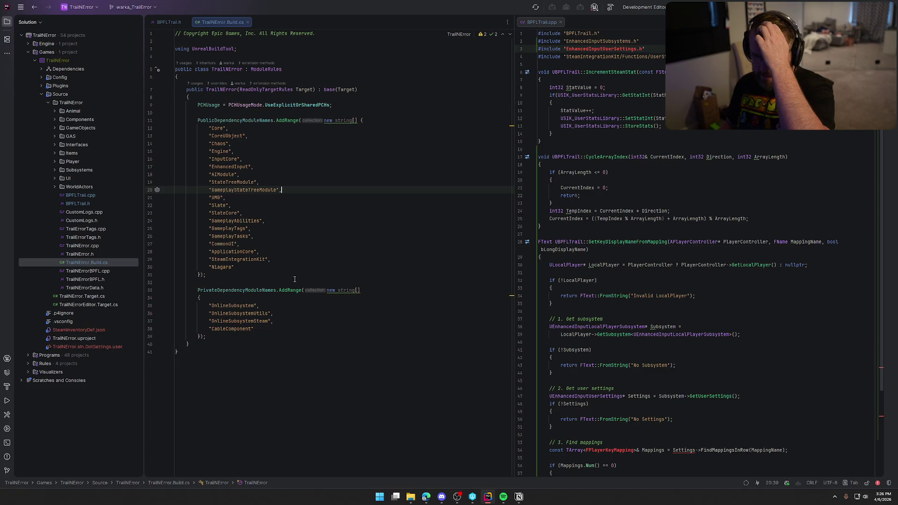
{"action": "key", "text": "Up"}
{"action": "key", "text": "Up"}
{"action": "key", "text": "Up"}
{"action": "key", "text": "Left"}
{"action": "key", "text": "Left"}
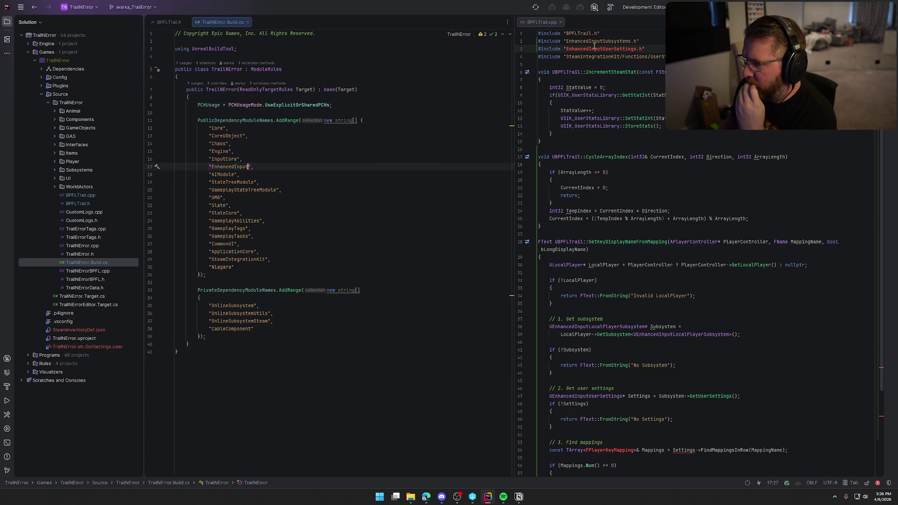
Step: Jump from BPFLTrail.cpp's includes to the engine's EnhancedInputSubsystems.h header
{"action": "left_click", "coordinate": [602, 41]}
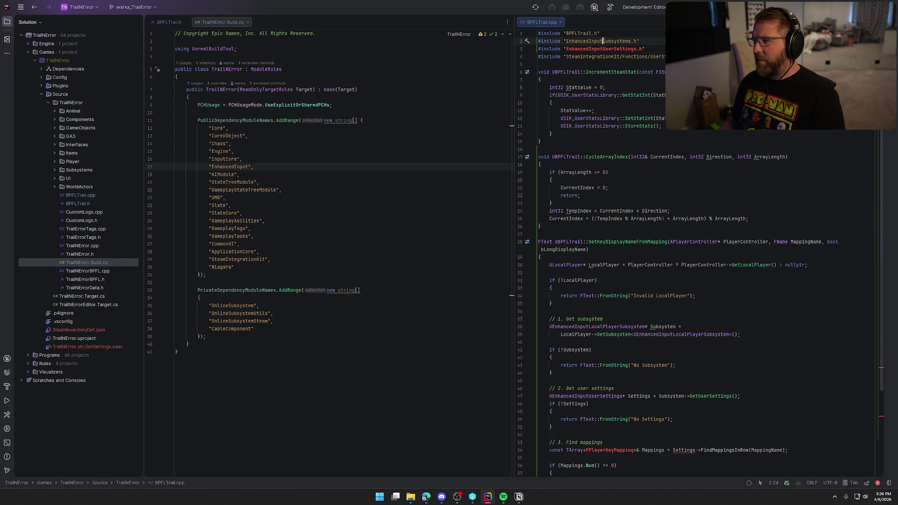
{"action": "key", "text": "alt+b"}
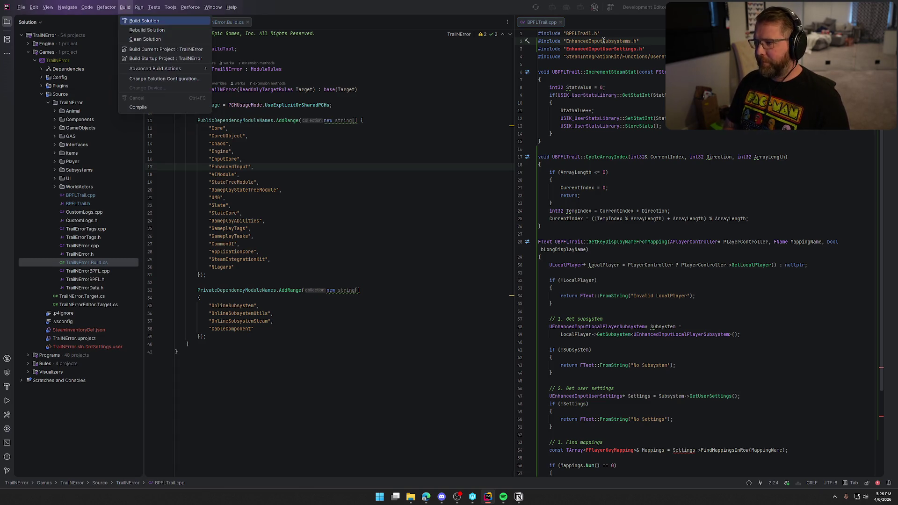
{"action": "key", "text": "Escape"}
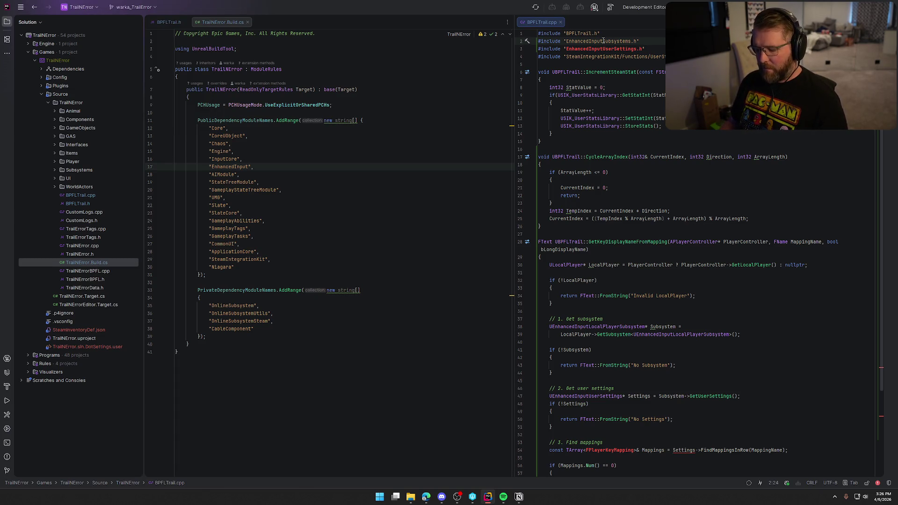
{"action": "key", "text": "F12"}
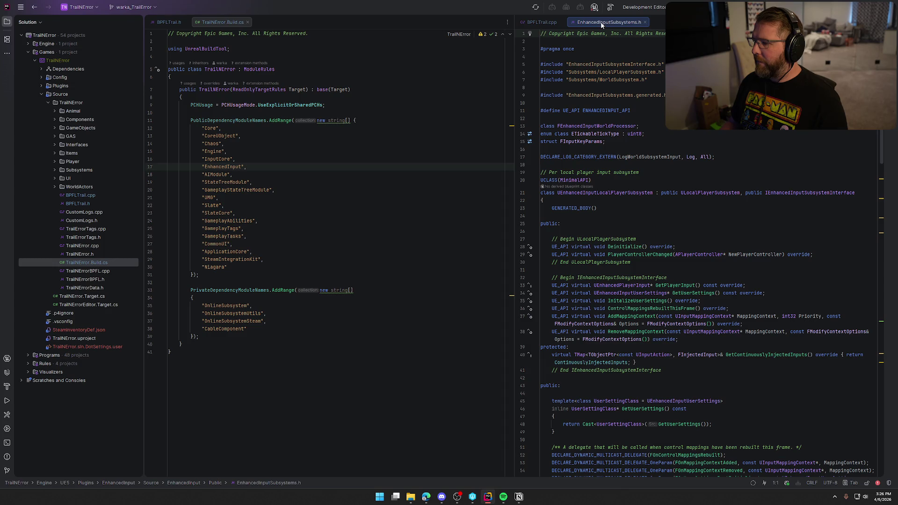
Step: Try Go to Definition on UEnhancedInputUserSettings from the InitializeUserSettings declaration
{"action": "left_click", "coordinate": [648, 301]}
{"action": "left_click_drag", "start_coordinate": [617, 293], "coordinate": [622, 293]}
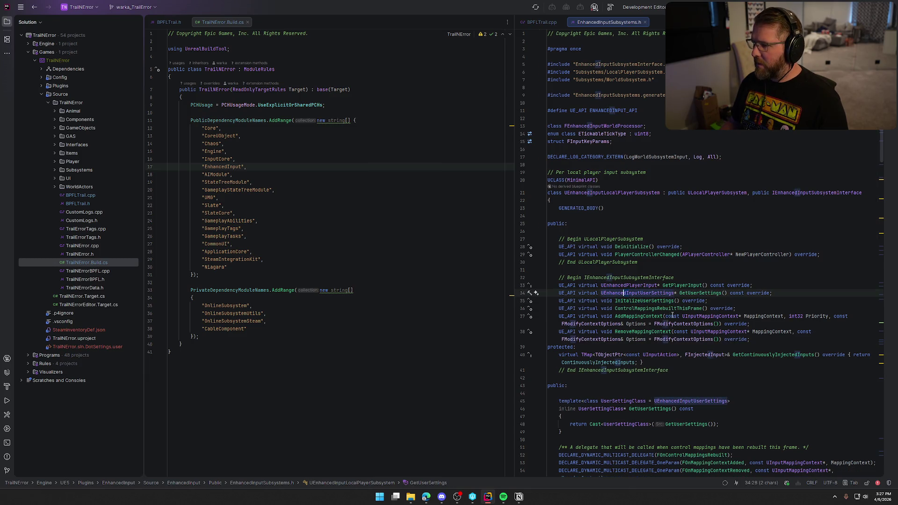
{"action": "mouse_move", "coordinate": [679, 310]}
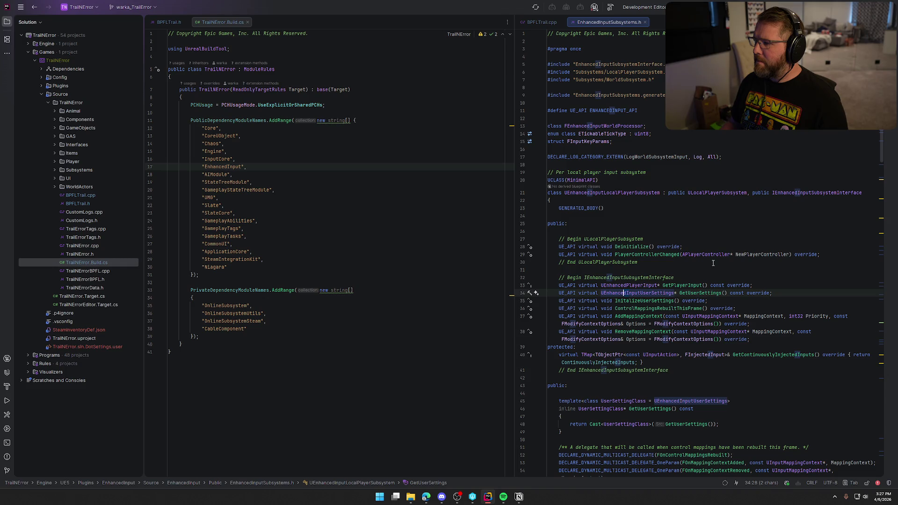
{"action": "double_click", "coordinate": [623, 293]}
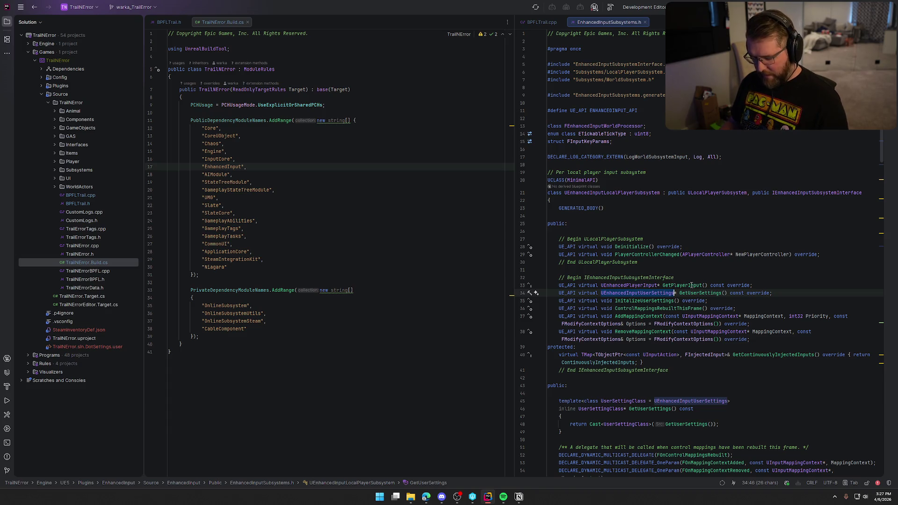
{"action": "key", "text": "F12"}
{"action": "key", "text": "Escape"}
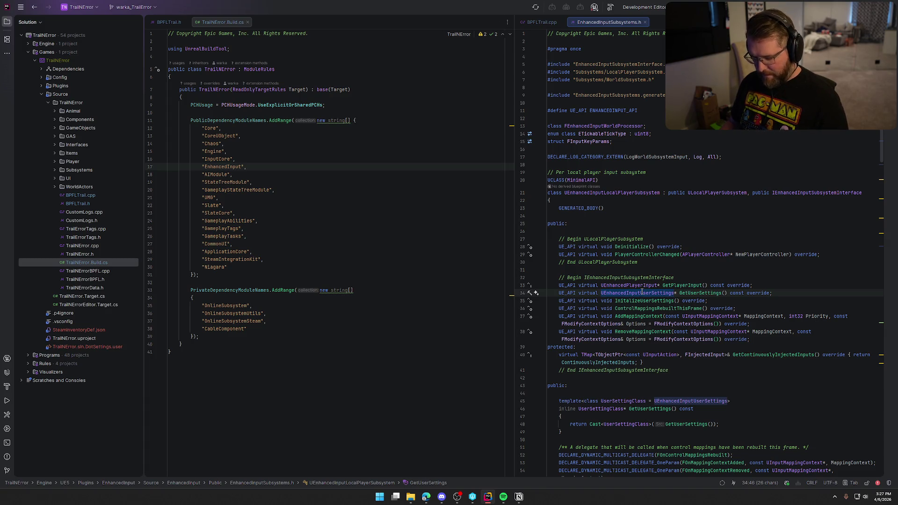
Step: Search the header for UEnhancedInputUserSettings, stepping through its matches up to the EnhancedInputSubsystemInterface include
{"action": "key", "text": "ctrl+f"}
{"action": "key", "text": "Return"}
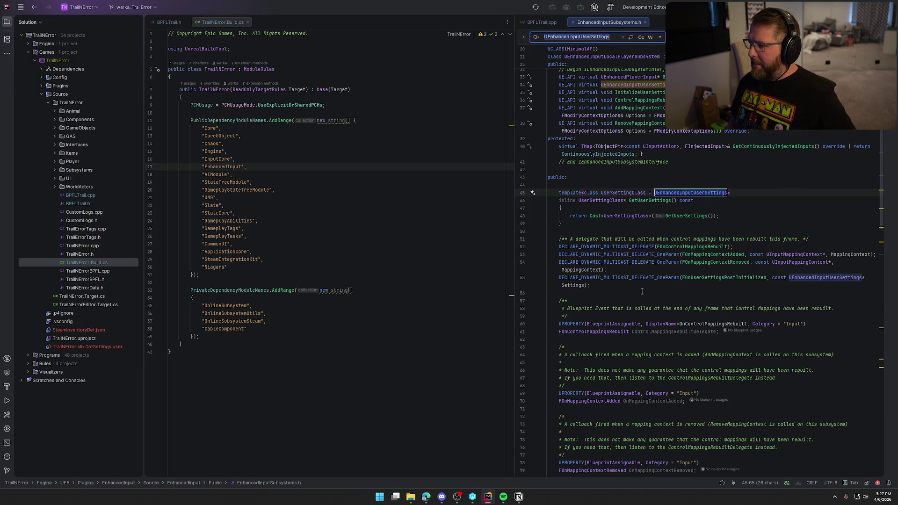
{"action": "key", "text": "Return"}
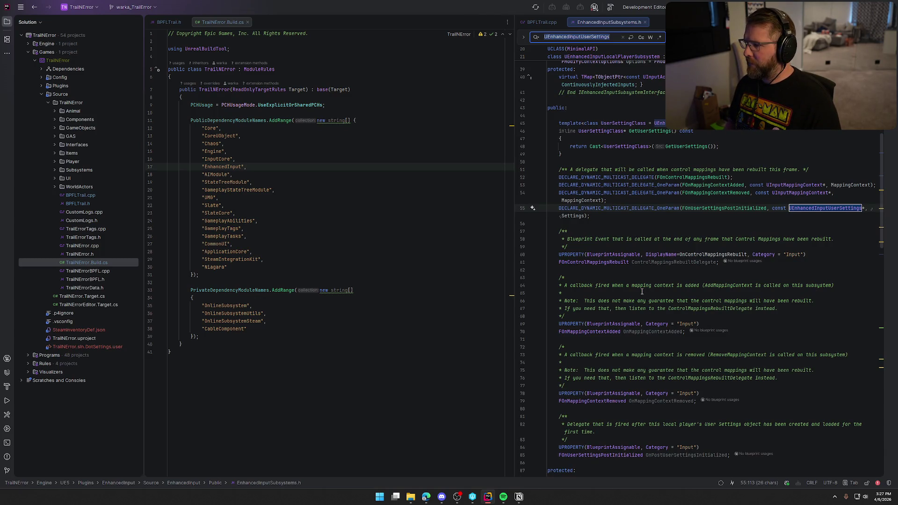
{"action": "key", "text": "Return"}
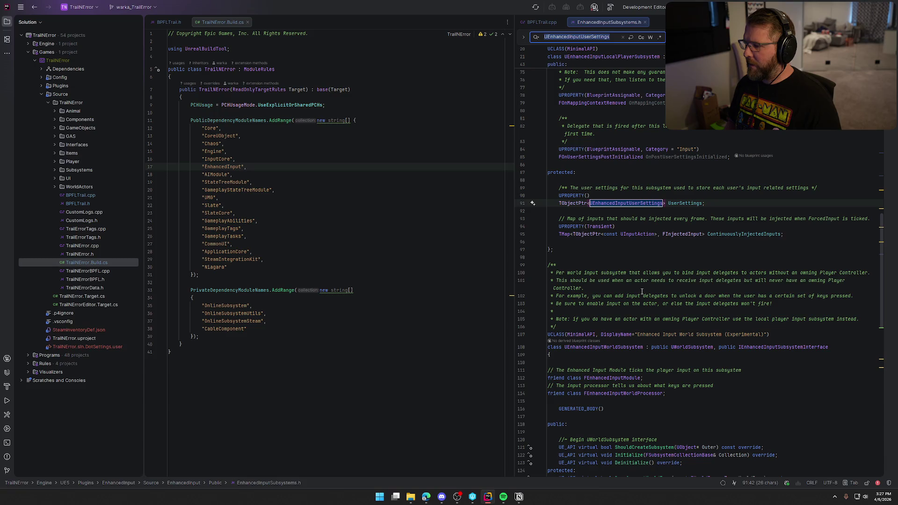
{"action": "key", "text": "Return"}
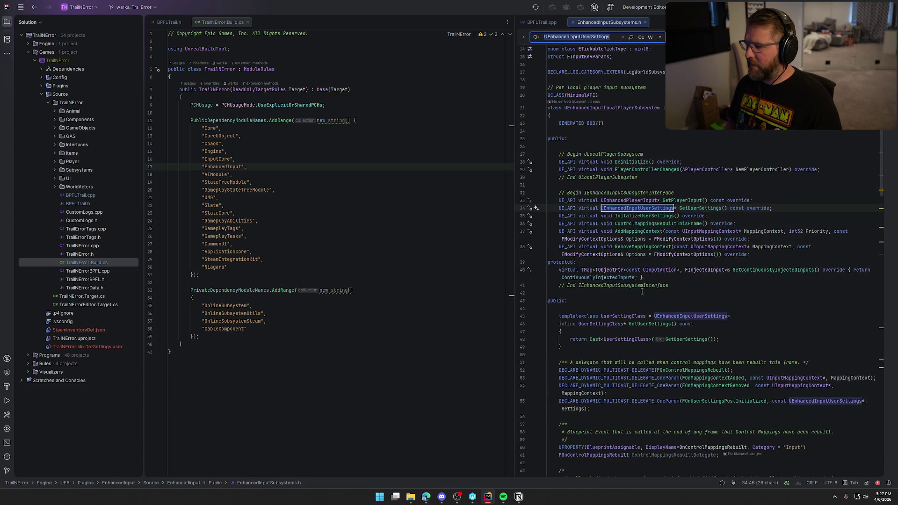
{"action": "scroll", "coordinate": [641, 291], "scroll_direction": "up", "scroll_amount": 4}
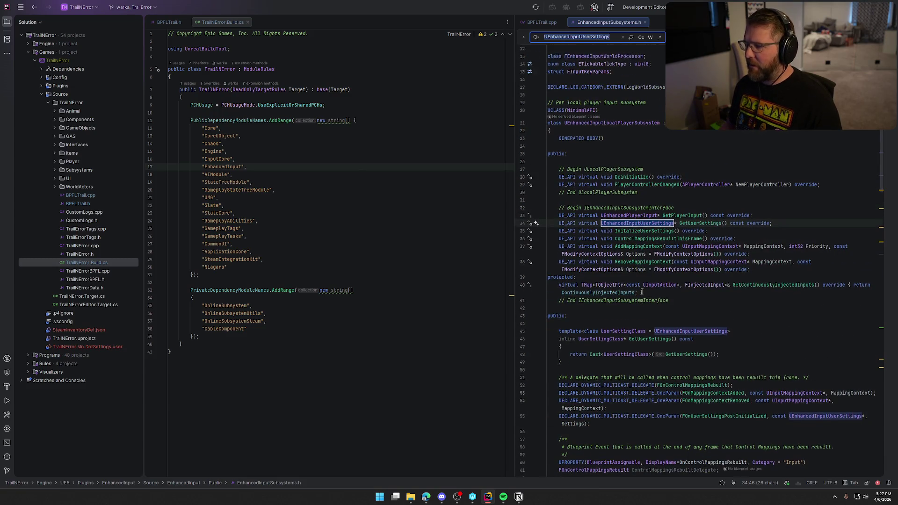
{"action": "mouse_move", "coordinate": [632, 302]}
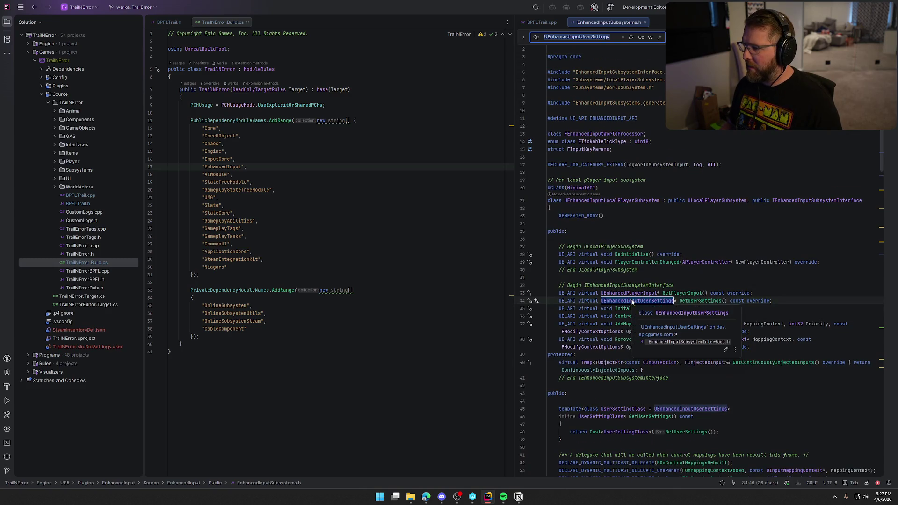
{"action": "double_click", "coordinate": [605, 72]}
{"action": "key", "text": "ctrl+c"}
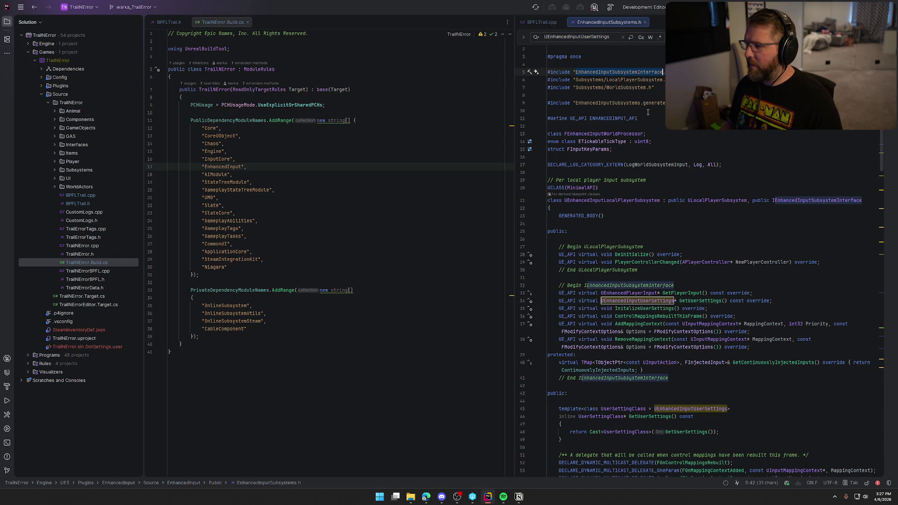
Step: Replace line 3's include in BPFLTrail.cpp with EnhancedInputSubsystemInterface.h
{"action": "left_click", "coordinate": [545, 22]}
{"action": "double_click", "coordinate": [610, 48]}
{"action": "key", "text": "ctrl+v"}
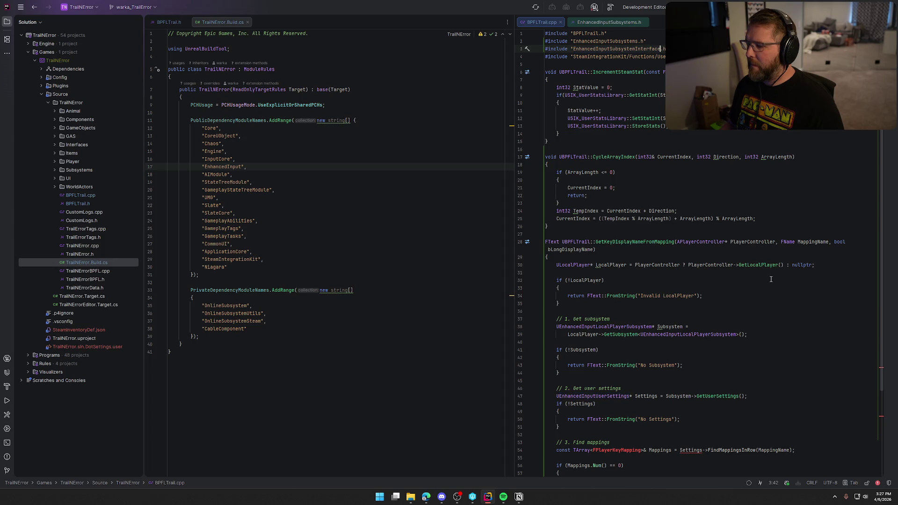
{"action": "scroll", "coordinate": [770, 279], "scroll_direction": "down", "scroll_amount": 5}
{"action": "left_click", "coordinate": [607, 341]}
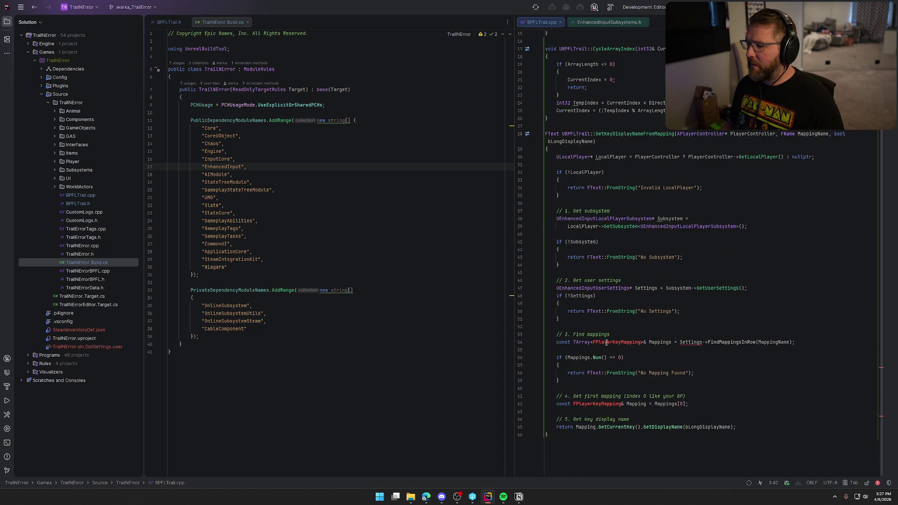
{"action": "scroll", "coordinate": [685, 352], "scroll_direction": "up", "scroll_amount": 5}
{"action": "left_click", "coordinate": [671, 48]}
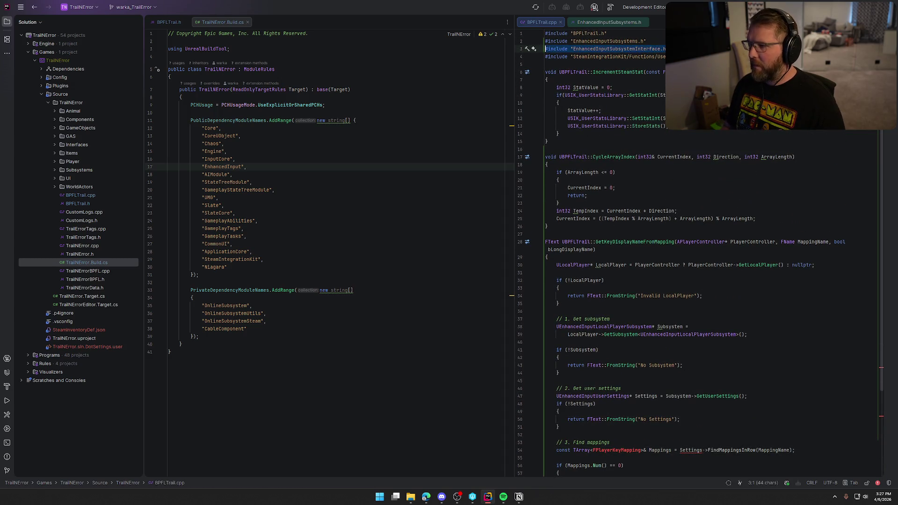
{"action": "key", "text": "Up"}
Step: Inspect the error and available actions on the Settings variable at line 54
{"action": "scroll", "coordinate": [702, 268], "scroll_direction": "down", "scroll_amount": 4}
{"action": "left_click", "coordinate": [612, 342]}
{"action": "mouse_move", "coordinate": [682, 343]}
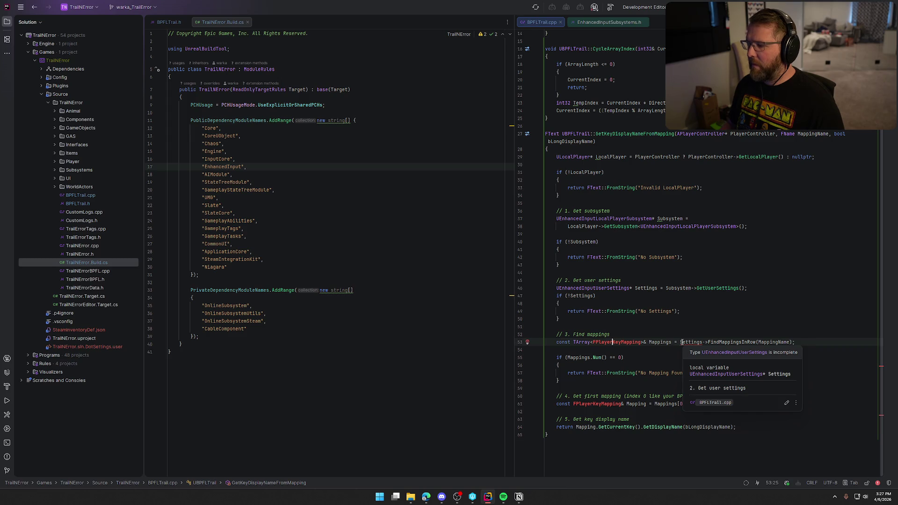
{"action": "left_click", "coordinate": [682, 343]}
{"action": "right_click", "coordinate": [682, 343]}
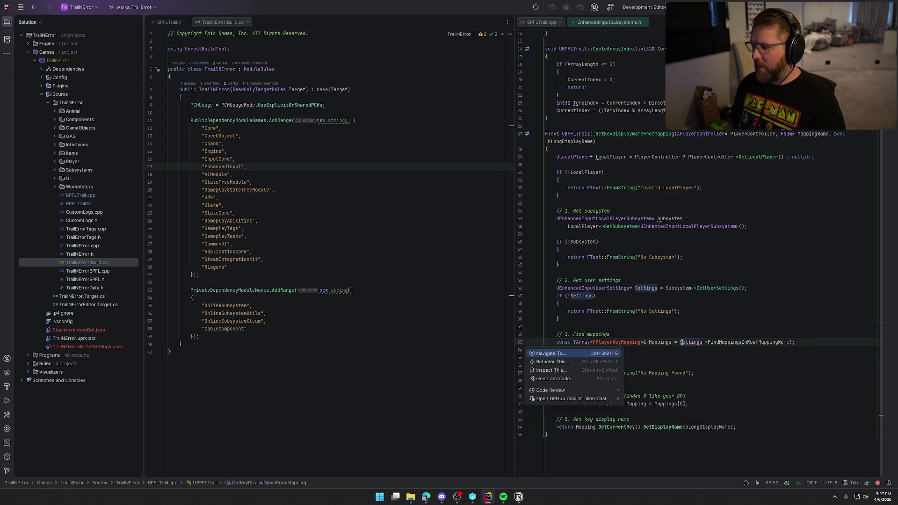
{"action": "key", "text": "Escape"}
{"action": "mouse_move", "coordinate": [685, 345]}
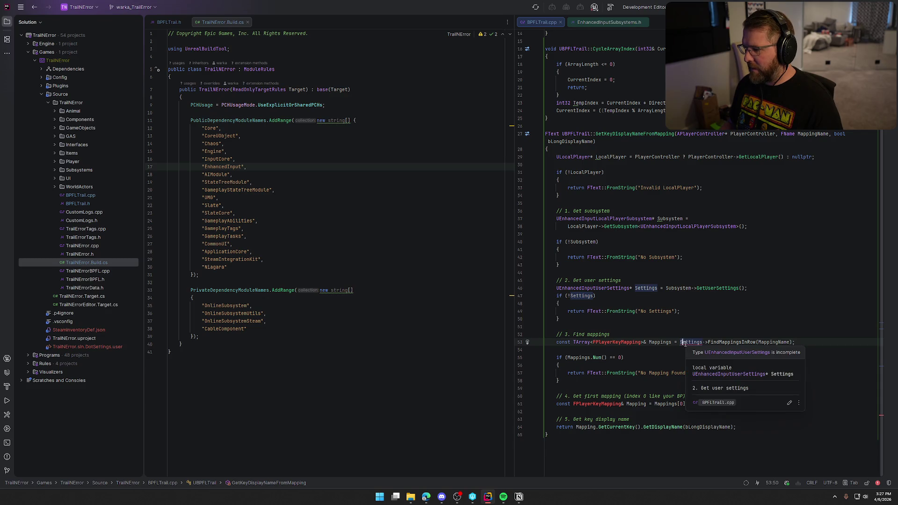
Step: Compare the UEnhancedInputUserSettings declaration on line 46 with the Settings type error
{"action": "left_click", "coordinate": [590, 289]}
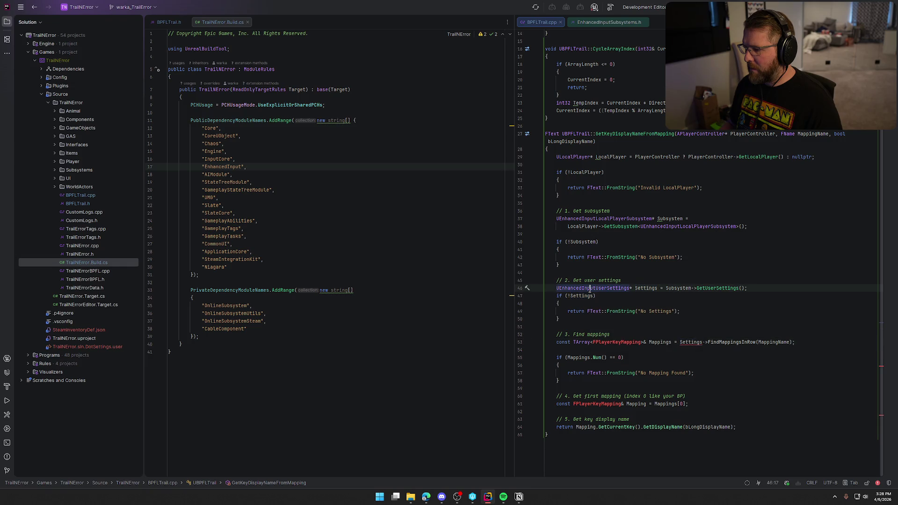
{"action": "mouse_move", "coordinate": [606, 290]}
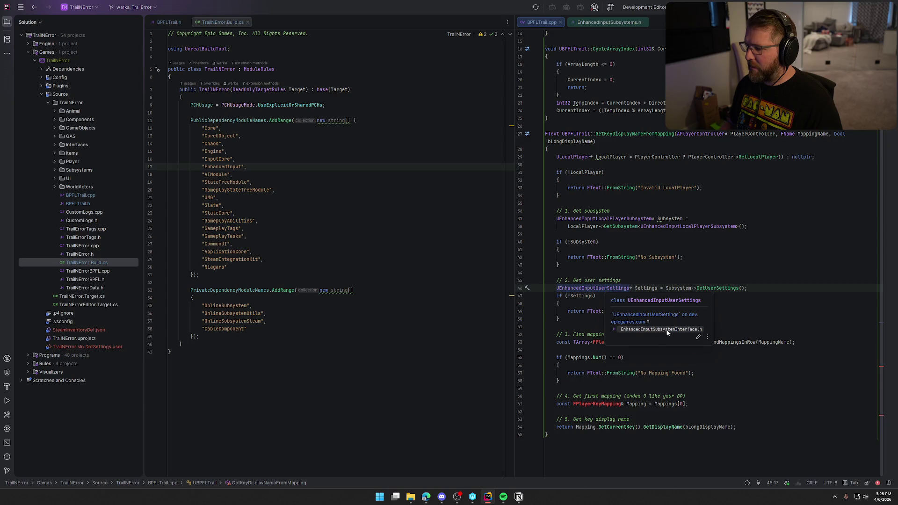
{"action": "scroll", "coordinate": [658, 181], "scroll_direction": "up", "scroll_amount": 5}
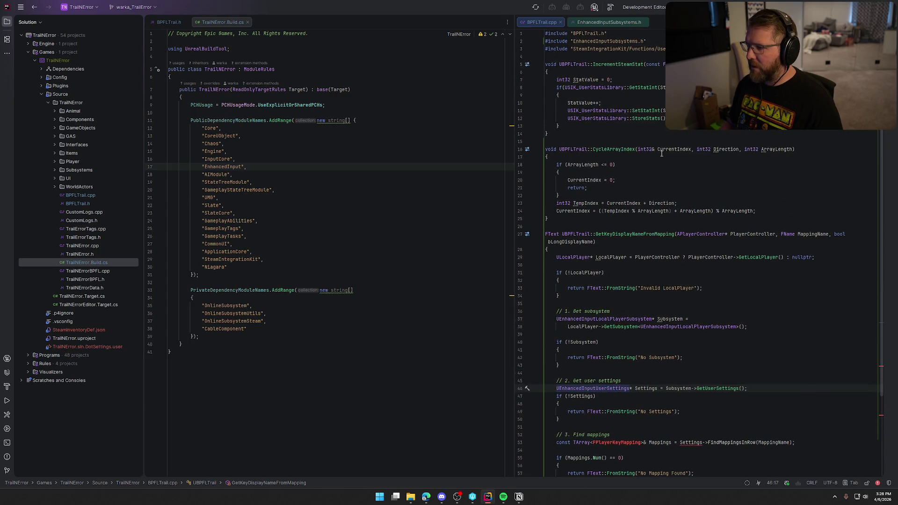
{"action": "scroll", "coordinate": [726, 374], "scroll_direction": "down", "scroll_amount": 5}
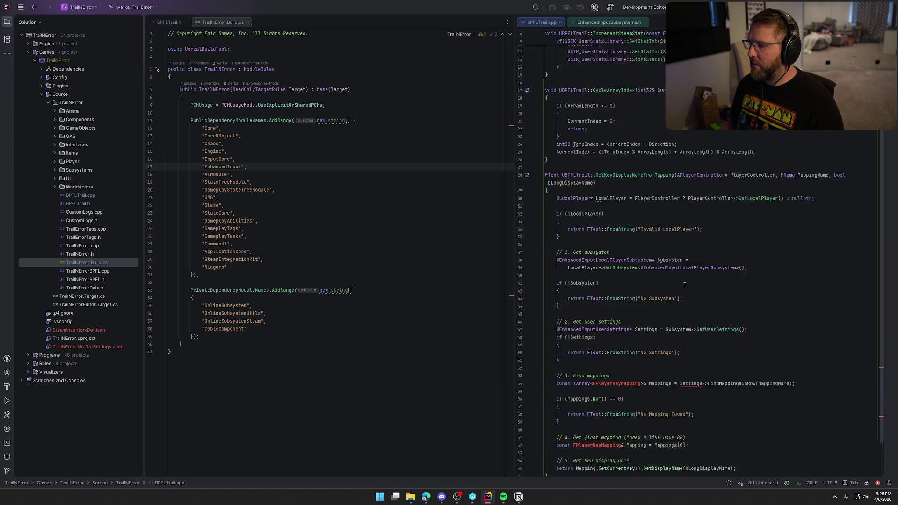
{"action": "left_click", "coordinate": [727, 374]}
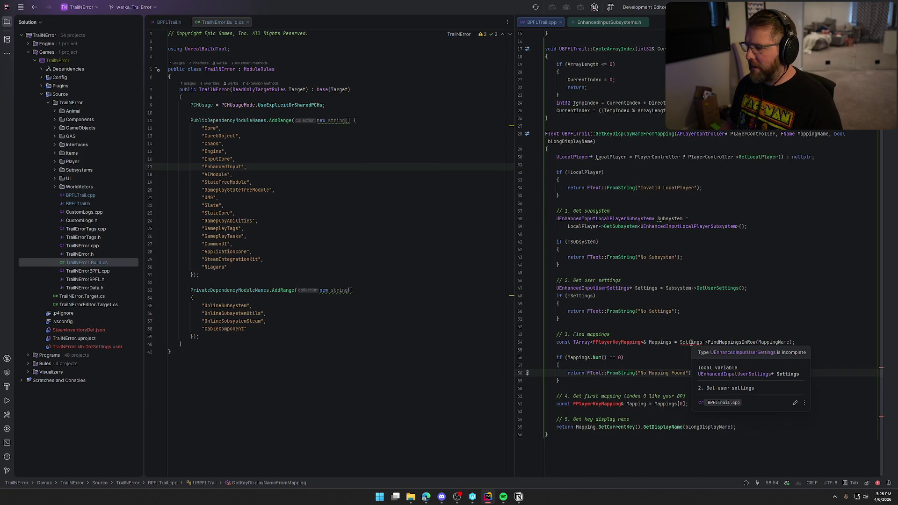
{"action": "left_click", "coordinate": [690, 342]}
{"action": "scroll", "coordinate": [631, 364], "scroll_direction": "up", "scroll_amount": 5}
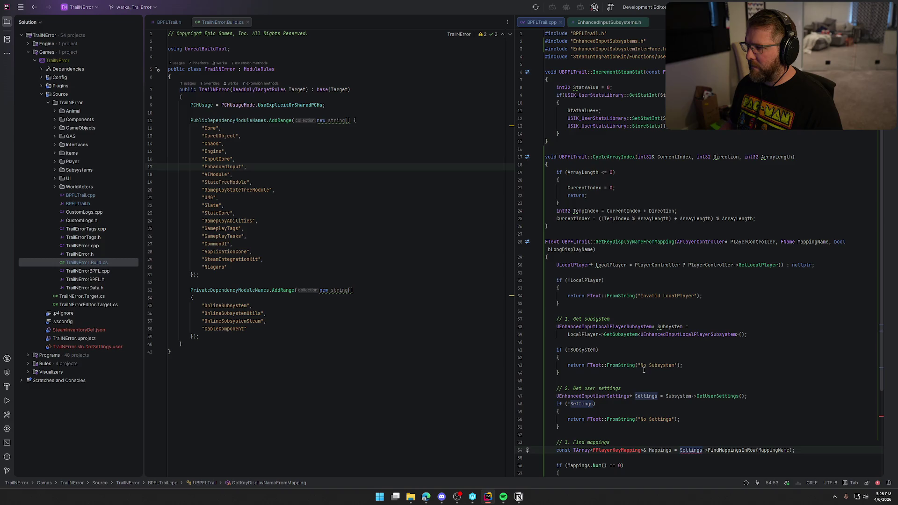
Step: Refresh the project files and hide the solution tree to widen the editors
{"action": "left_click", "coordinate": [541, 10]}
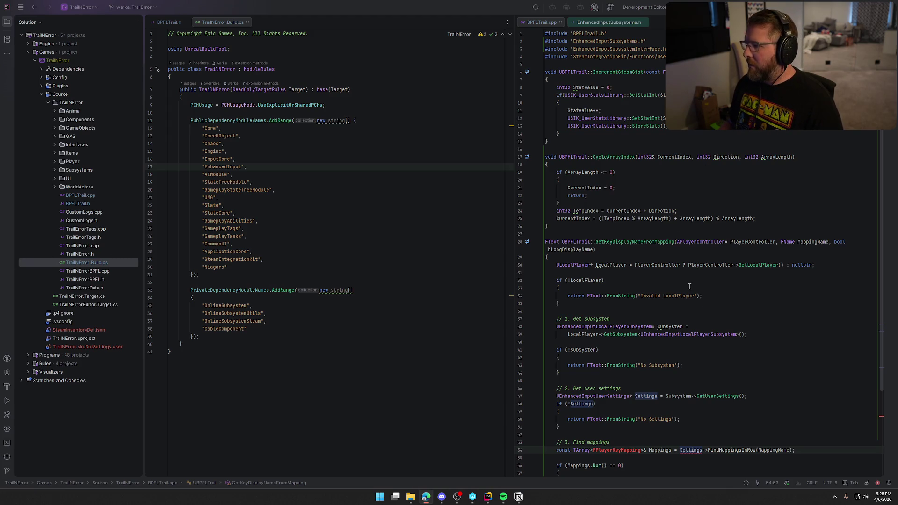
{"action": "left_click", "coordinate": [622, 187]}
{"action": "scroll", "coordinate": [706, 220], "scroll_direction": "down", "scroll_amount": 1}
{"action": "scroll", "coordinate": [707, 220], "scroll_direction": "down", "scroll_amount": 4}
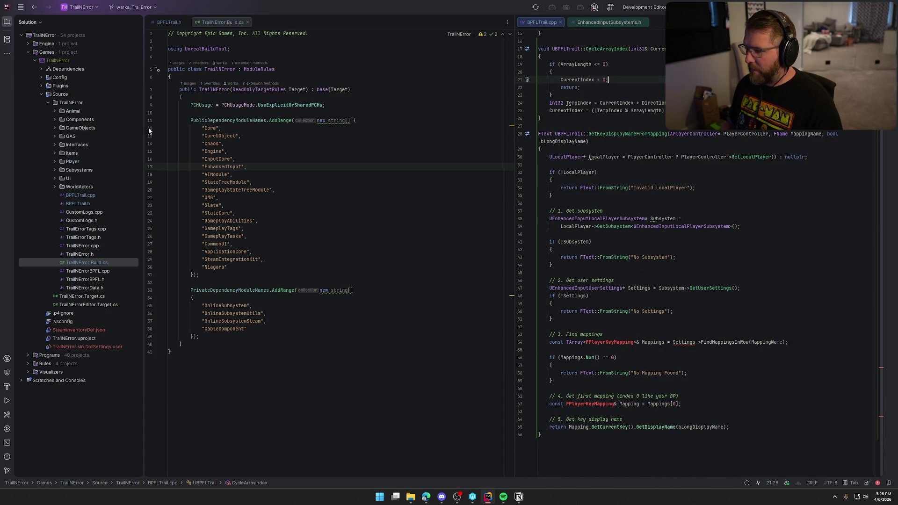
{"action": "key", "text": "alt+1"}
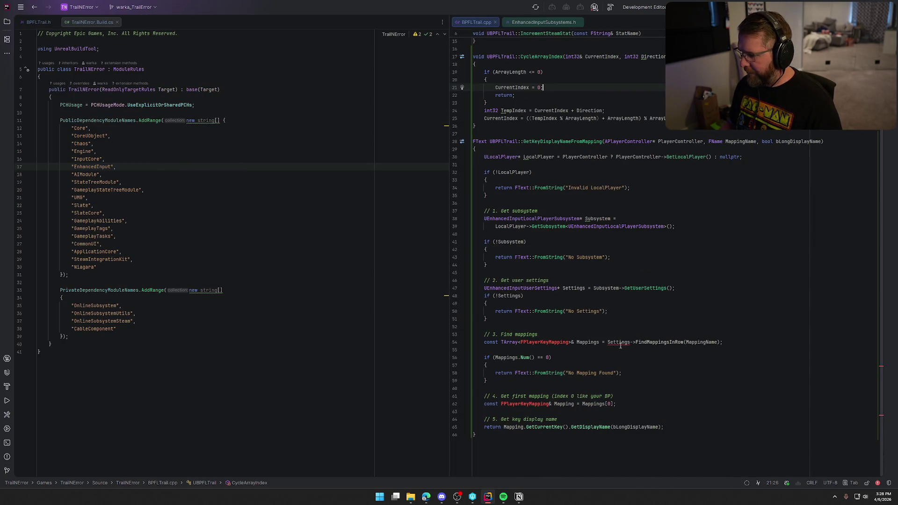
Step: Check quick fixes for the Settings error and open the header declaring UEnhancedInputUserSettings
{"action": "left_click", "coordinate": [620, 342]}
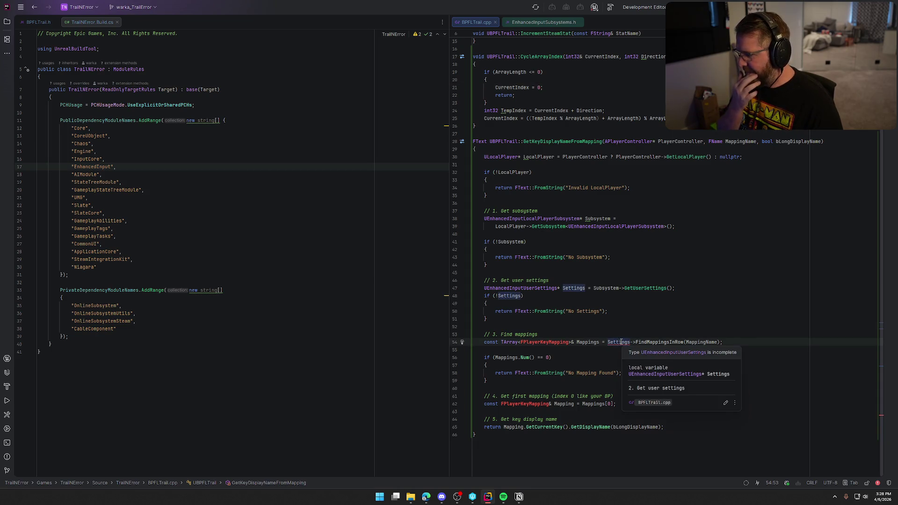
{"action": "key", "text": "alt+Return"}
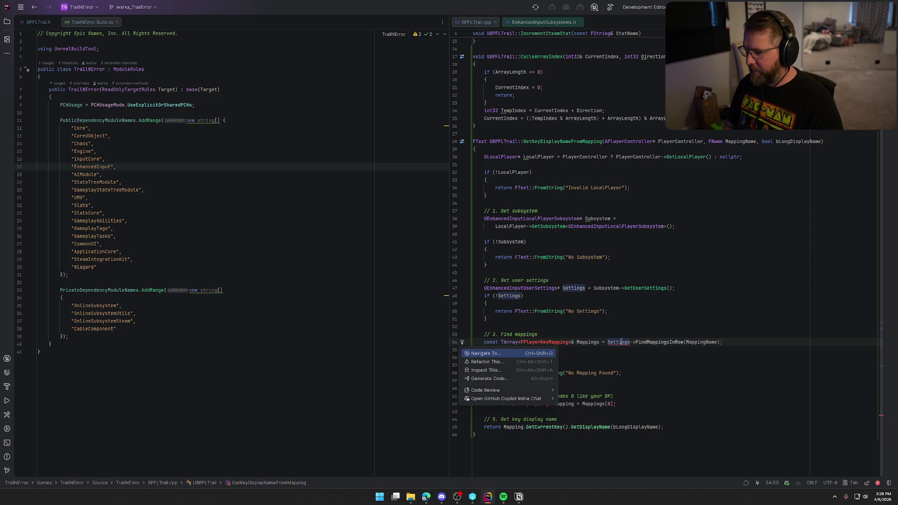
{"action": "left_click", "coordinate": [634, 320]}
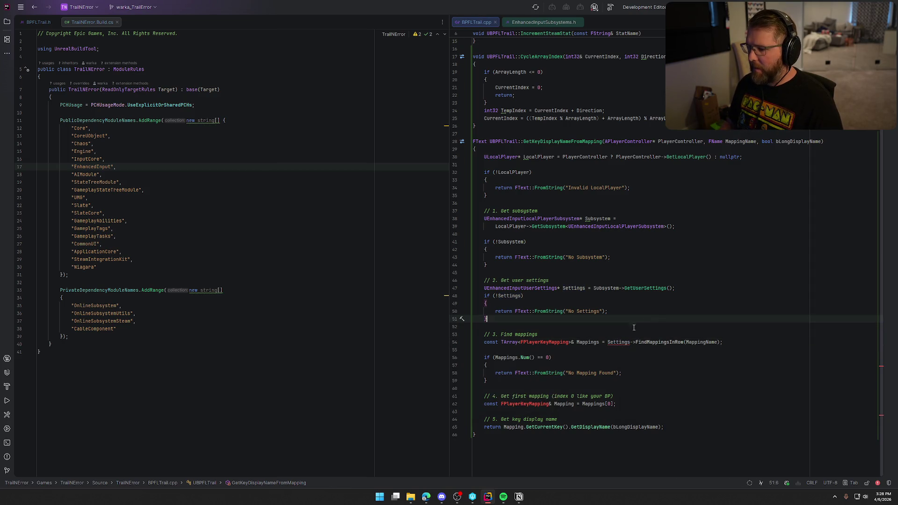
{"action": "left_click", "coordinate": [512, 289]}
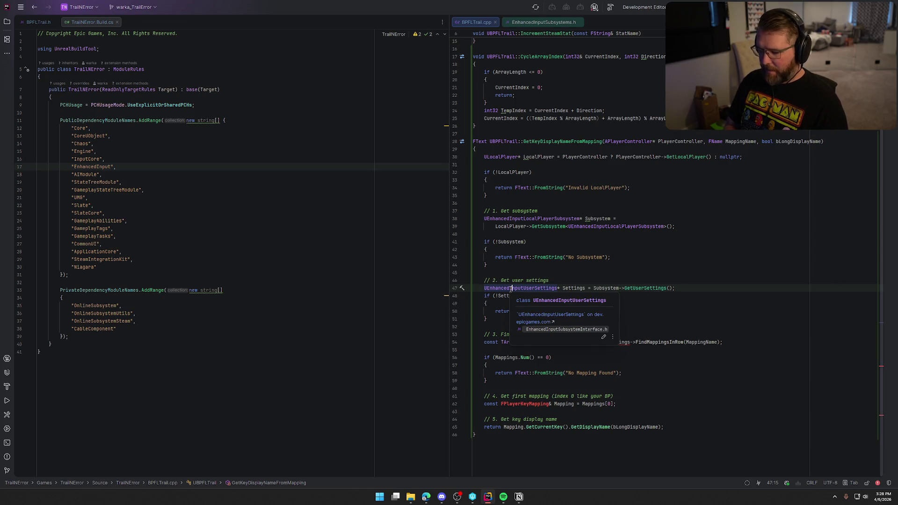
{"action": "left_click", "coordinate": [510, 289], "text": "ctrl"}
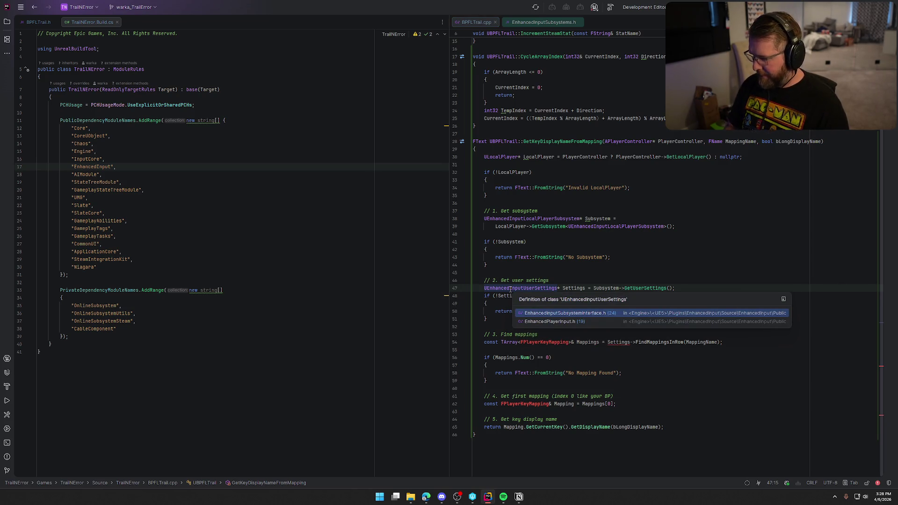
{"action": "left_click", "coordinate": [571, 313]}
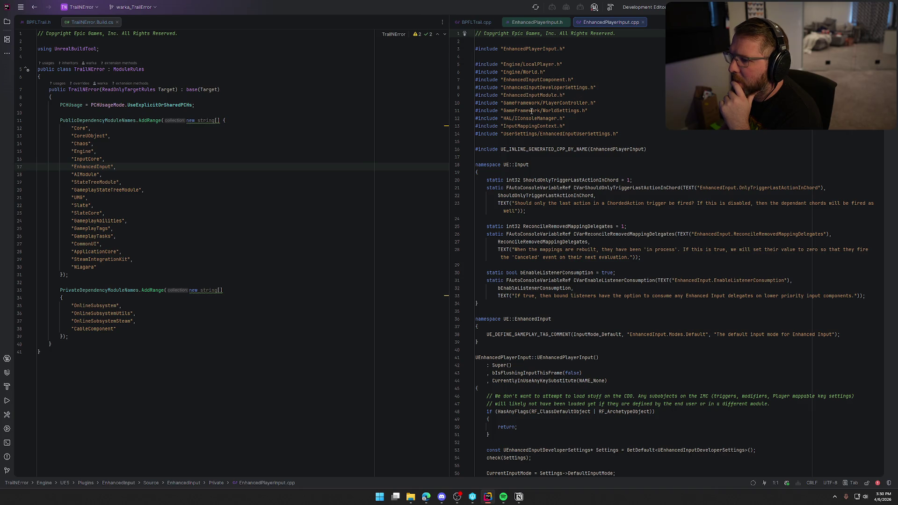
Step: Inspect EnhancedPlayerInput.cpp's UserSettings/EnhancedInputUserSettings.h include and return to BPFLTrail.cpp's includes
{"action": "left_click", "coordinate": [503, 134]}
{"action": "left_click", "coordinate": [617, 134], "text": "shift"}
{"action": "left_click", "coordinate": [522, 25]}
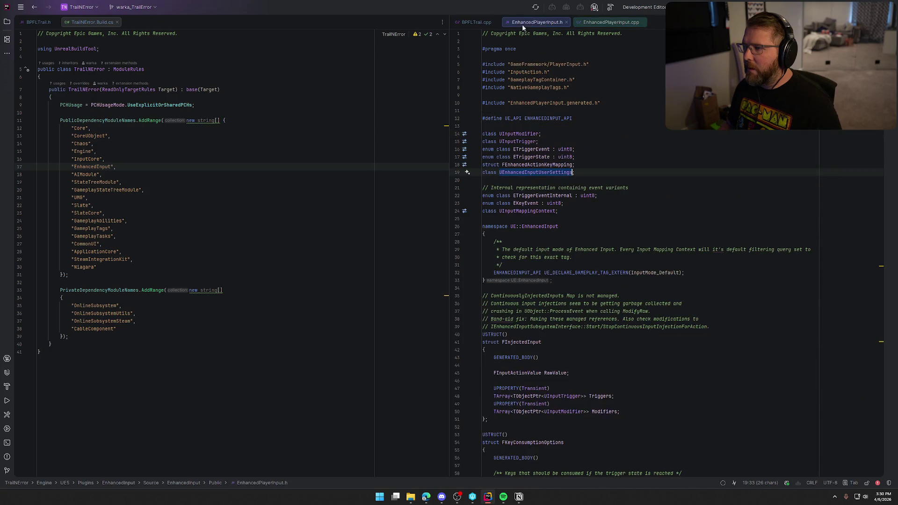
{"action": "left_click", "coordinate": [485, 24]}
{"action": "left_click", "coordinate": [597, 49]}
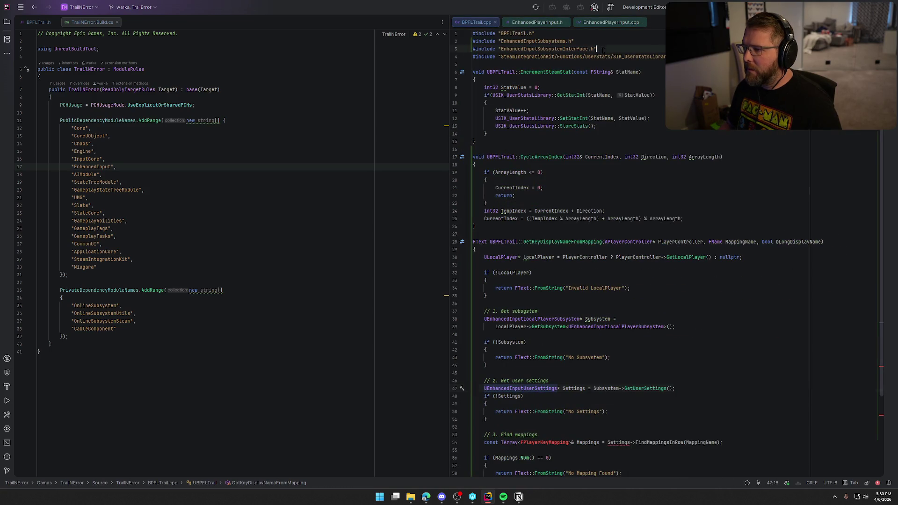
Step: Change line 3's include to "UserSettings/EnhancedInputUserSettings.h" using the autocomplete suggestion
{"action": "key", "text": "BackSpace"}
{"action": "key", "text": "BackSpace"}
{"action": "key", "text": "BackSpace"}
{"action": "key", "text": "BackSpace"}
{"action": "key", "text": "BackSpace"}
{"action": "key", "text": "BackSpace"}
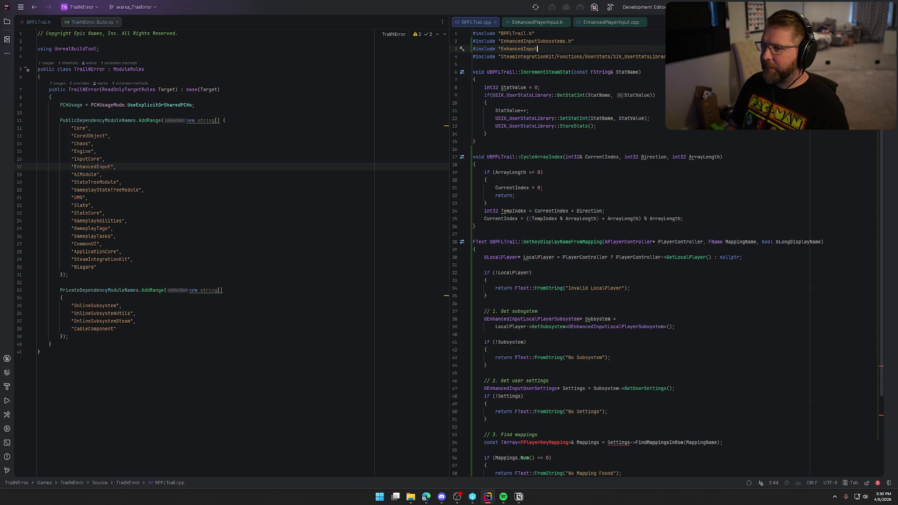
{"action": "type", "text": "UserSettings/EnhancedInputUserSettings.h"}
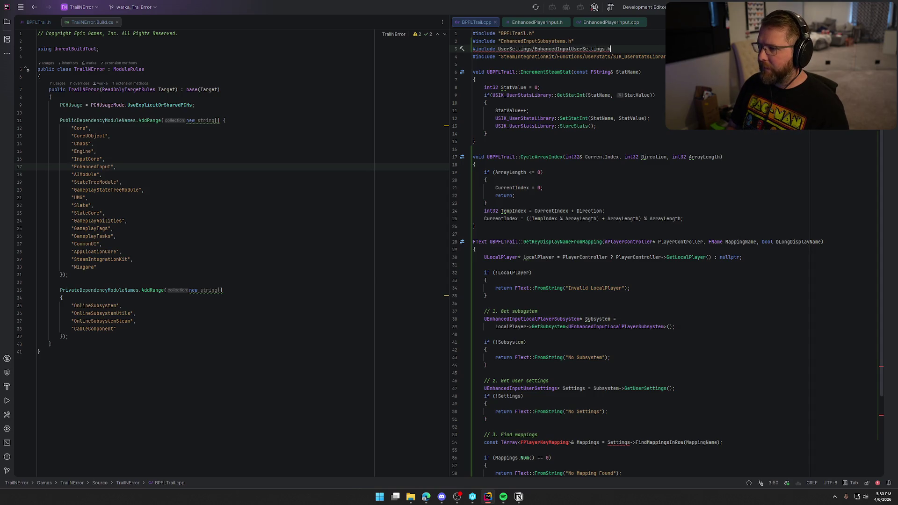
{"action": "key", "text": "BackSpace"}
{"action": "key", "text": "BackSpace"}
{"action": "key", "text": "BackSpace"}
{"action": "key", "text": "BackSpace"}
{"action": "key", "text": "BackSpace"}
{"action": "key", "text": "BackSpace"}
{"action": "type", "text": "\"U"}
{"action": "type", "text": "serSettings/"}
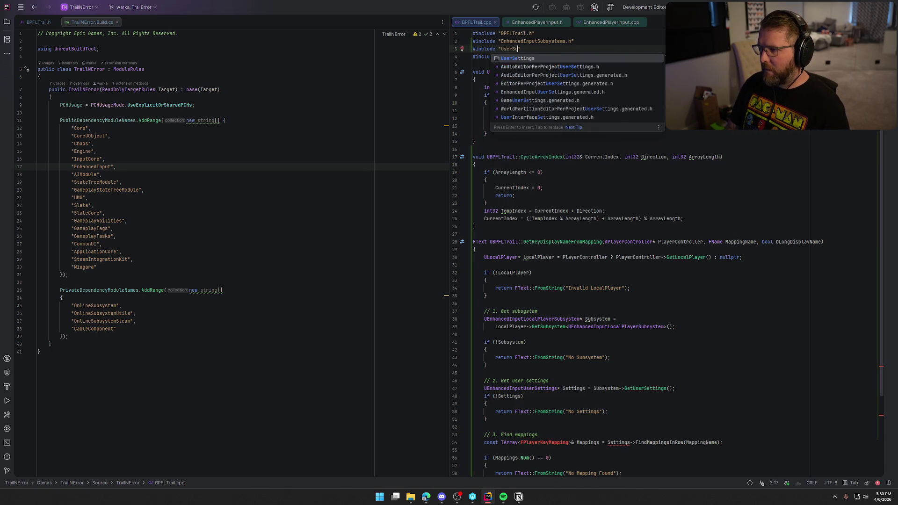
{"action": "key", "text": "Return"}
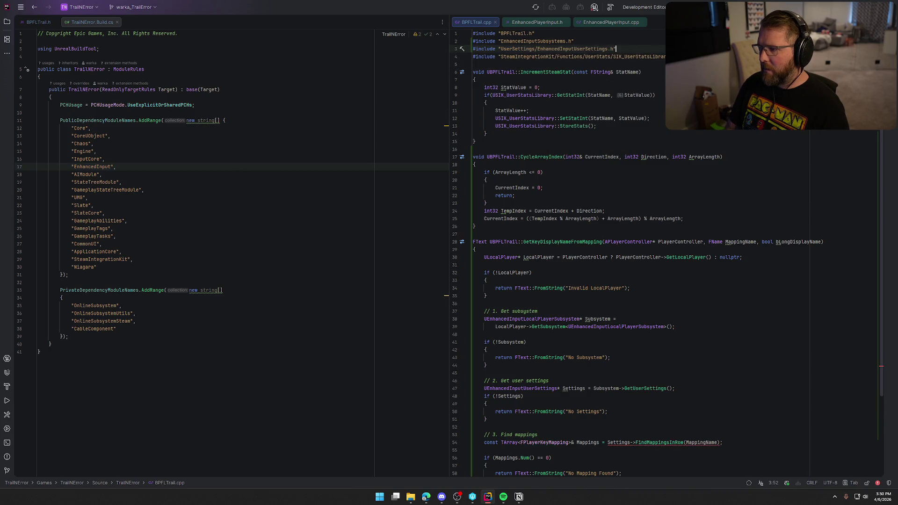
{"action": "scroll", "coordinate": [697, 276], "scroll_direction": "down", "scroll_amount": 5}
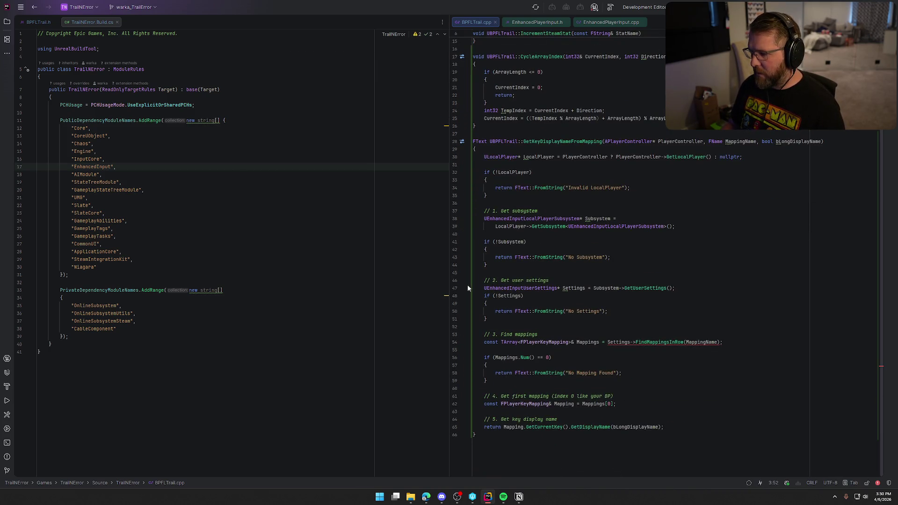
{"action": "left_click", "coordinate": [652, 364]}
{"action": "mouse_move", "coordinate": [620, 343]}
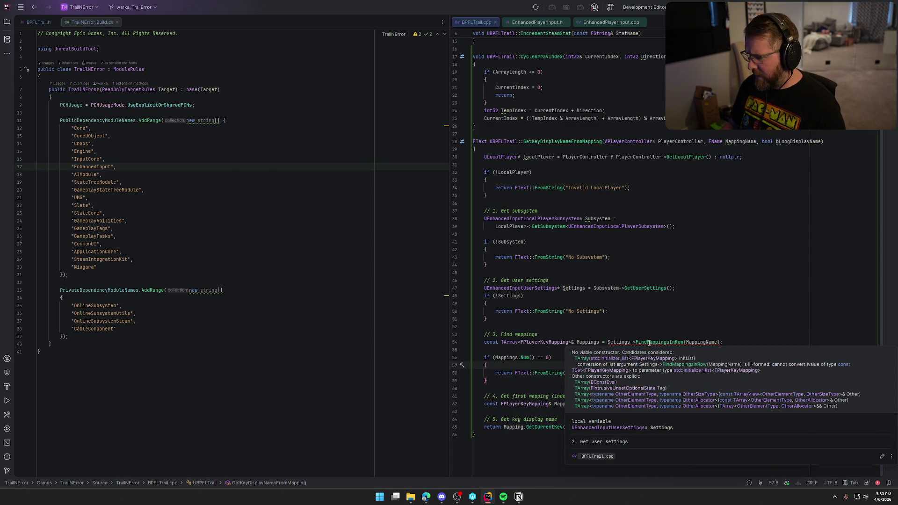
{"action": "left_click", "coordinate": [615, 342]}
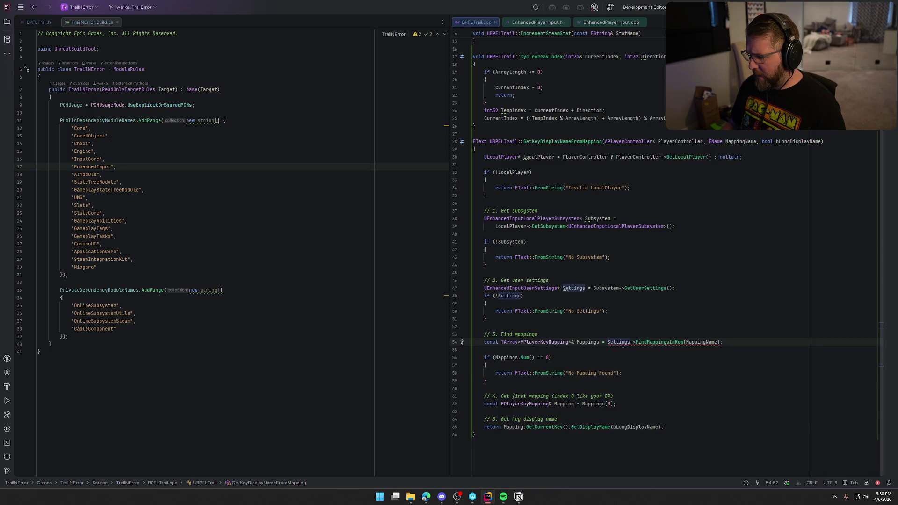
{"action": "mouse_move", "coordinate": [623, 345]}
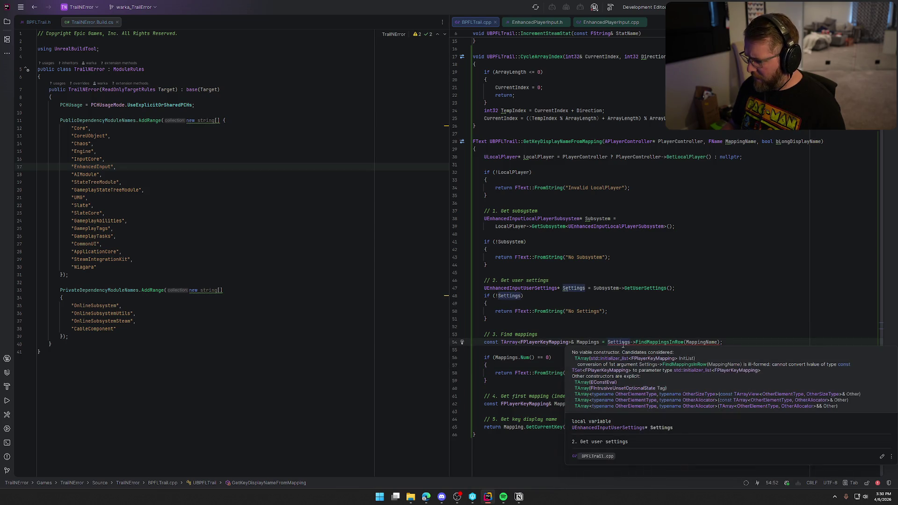
{"action": "left_click", "coordinate": [658, 343]}
{"action": "key", "text": "alt+Return"}
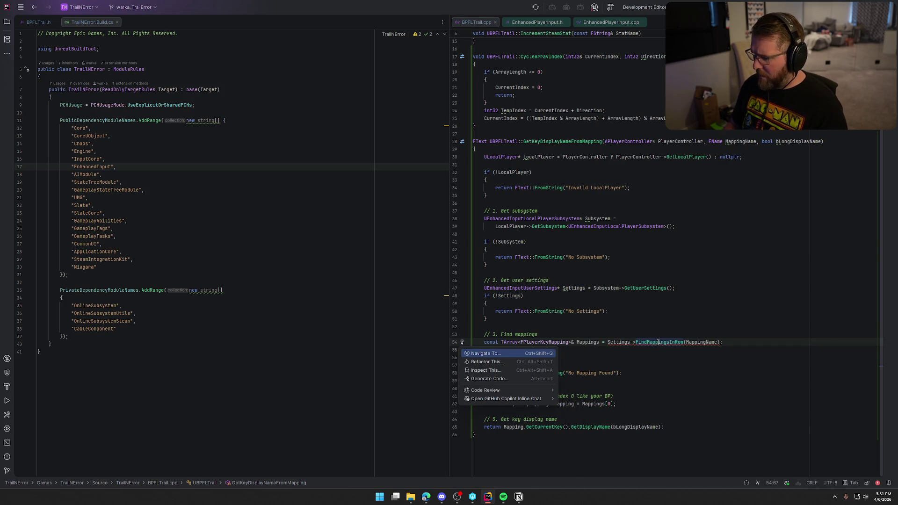
{"action": "left_click", "coordinate": [650, 344]}
{"action": "left_click", "coordinate": [605, 343]}
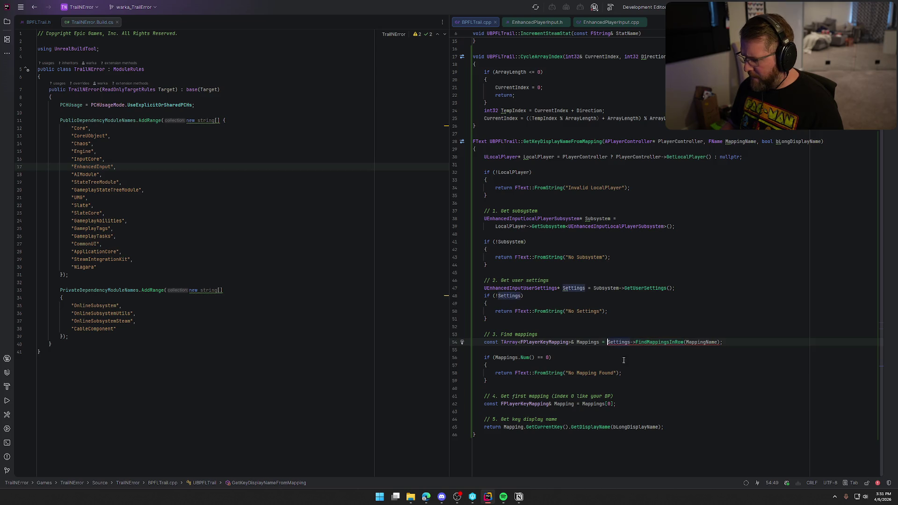
{"action": "key", "text": "shift+End"}
{"action": "key", "text": "Delete"}
{"action": "type", "text": "Se"}
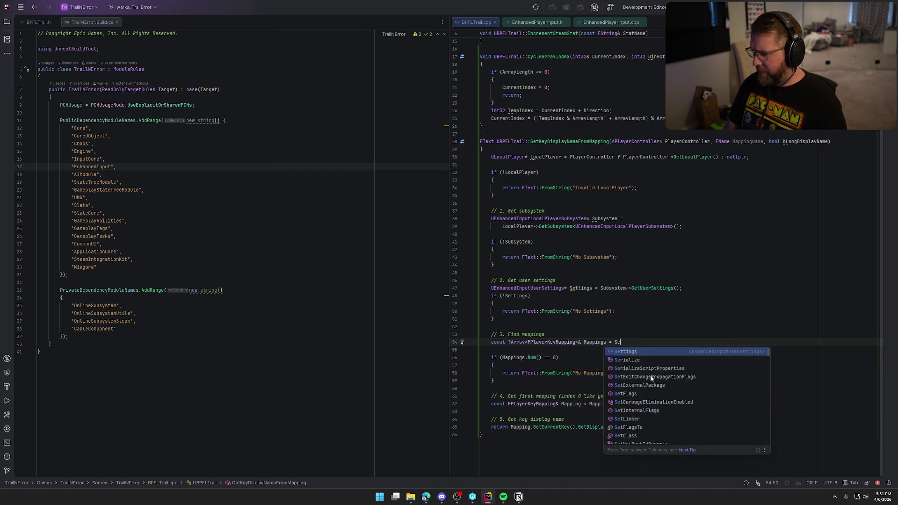
{"action": "type", "text": "ttings->Find"}
{"action": "key", "text": "Return"}
{"action": "type", "text": "MappingName);"}
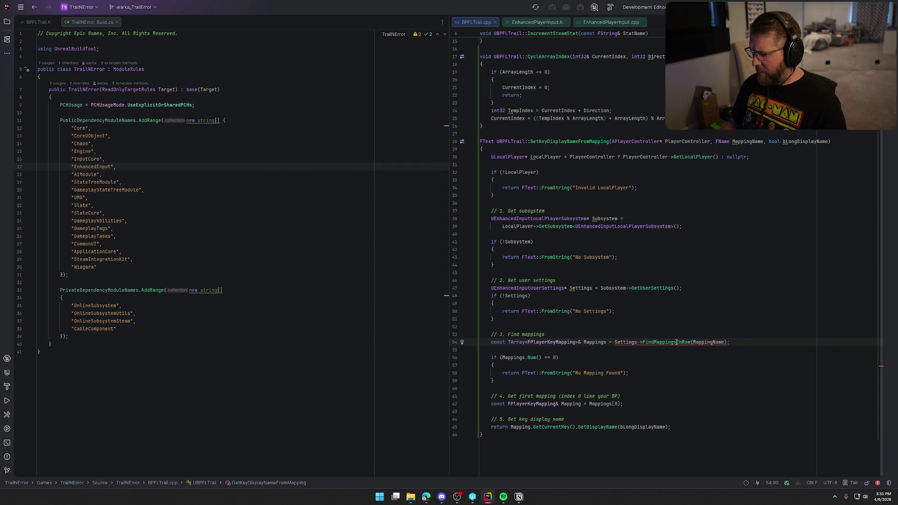
{"action": "mouse_move", "coordinate": [676, 342]}
{"action": "key", "text": "ctrl+z"}
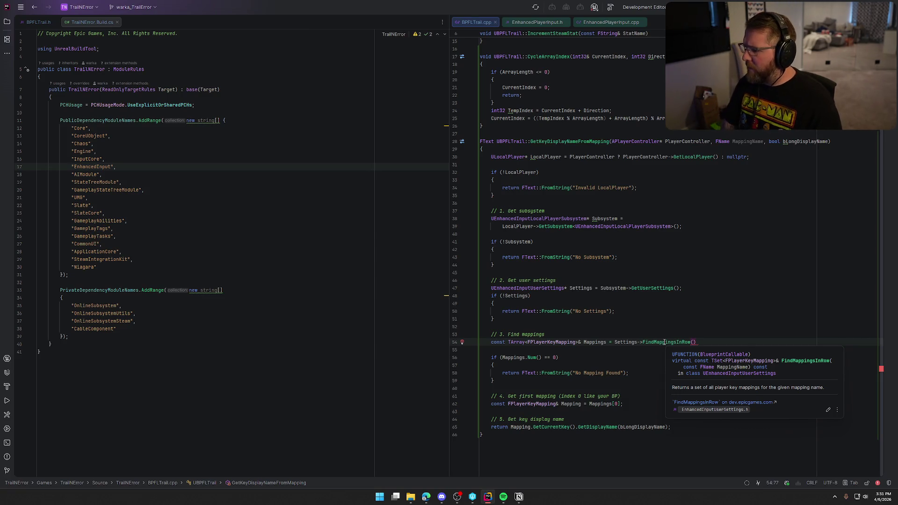
{"action": "type", "text": "Mapp"}
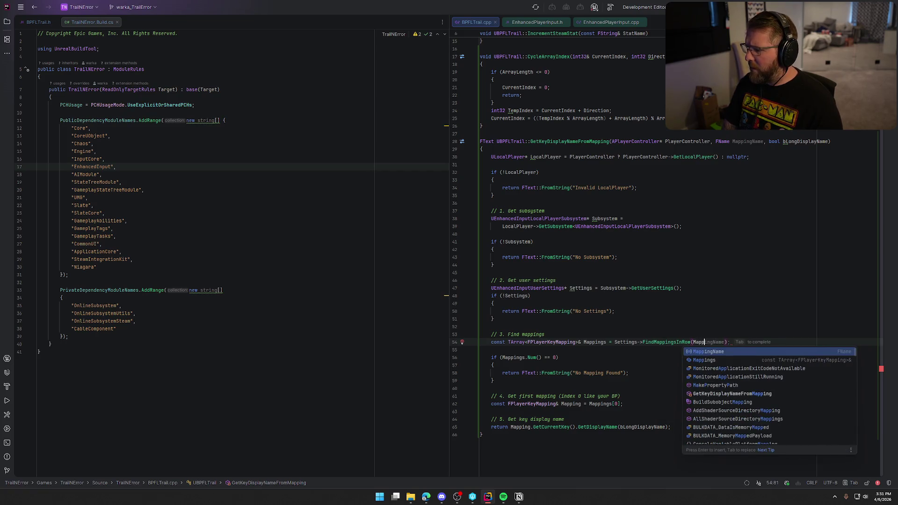
{"action": "key", "text": "Return"}
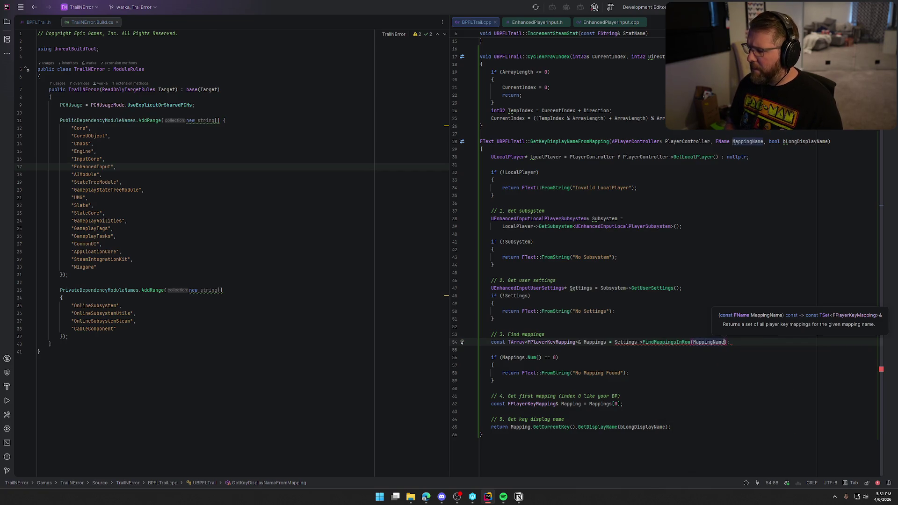
{"action": "type", "text": ");"}
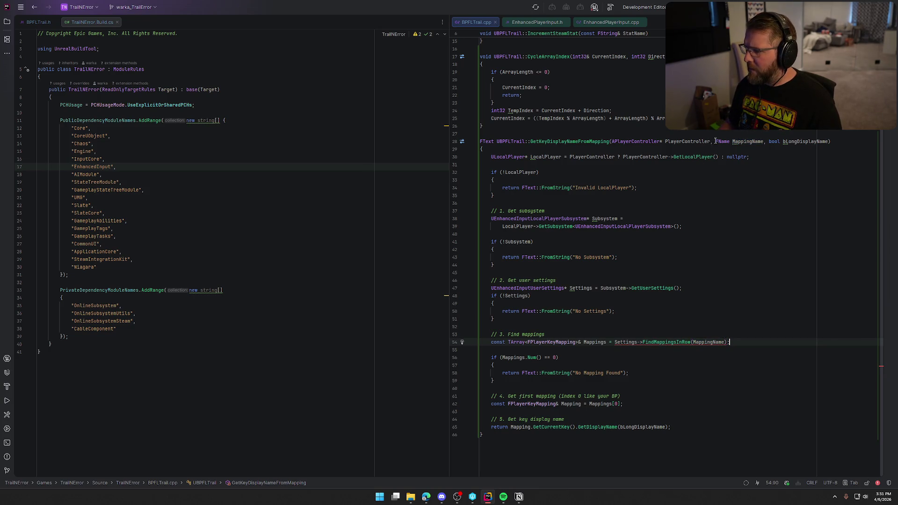
Step: Close TrailNError.Build.cs and make MappingName a const FName in BPFLTrail.h and BPFLTrail.cpp
{"action": "middle_click", "coordinate": [89, 23]}
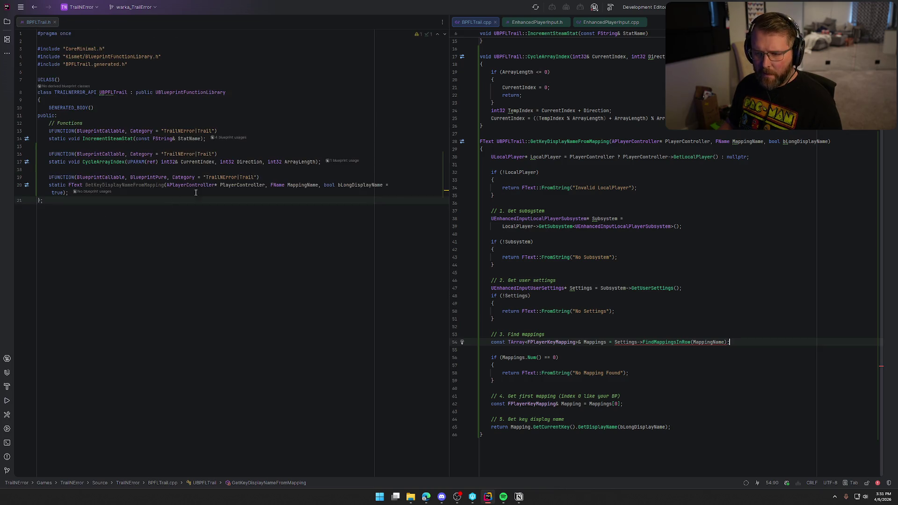
{"action": "left_click", "coordinate": [272, 186]}
{"action": "type", "text": "const"}
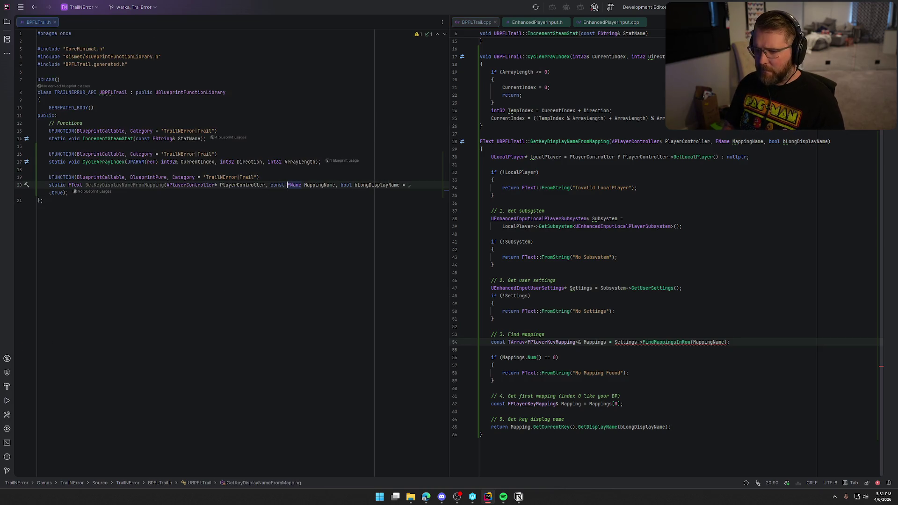
{"action": "left_click", "coordinate": [713, 141]}
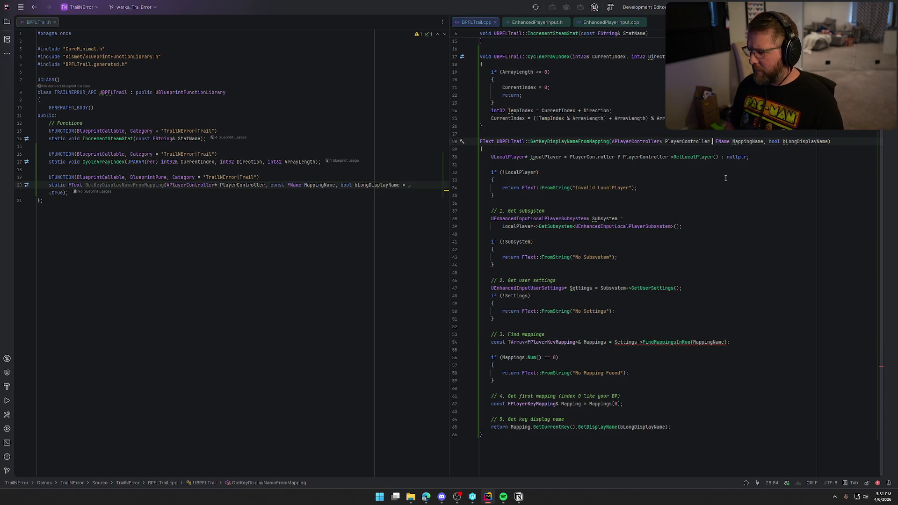
{"action": "type", "text": "const"}
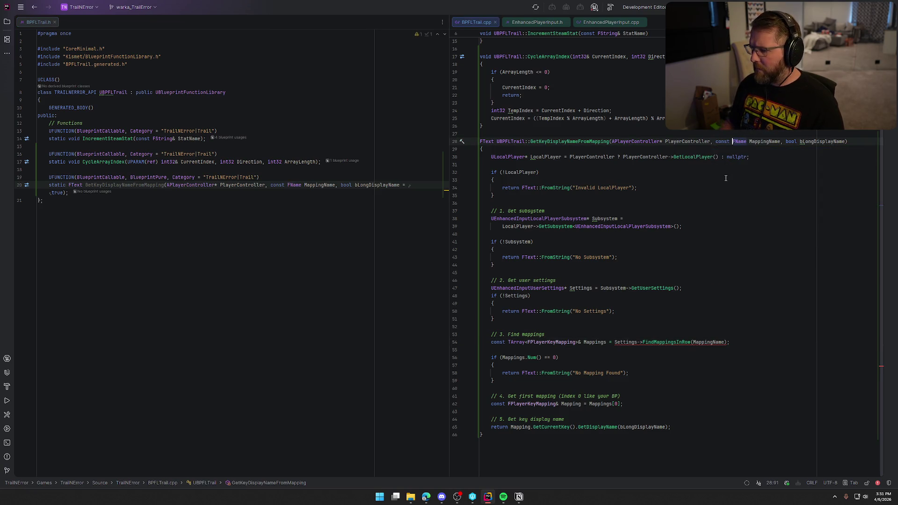
{"action": "left_click", "coordinate": [776, 321]}
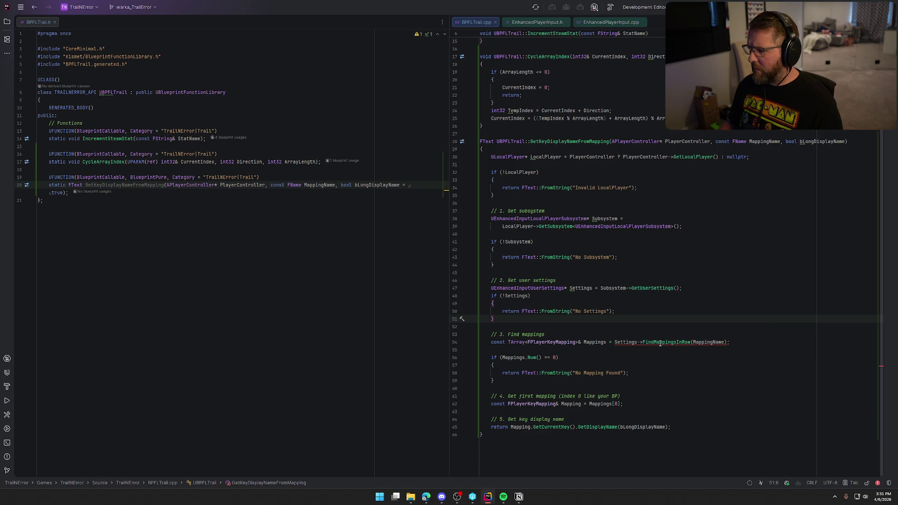